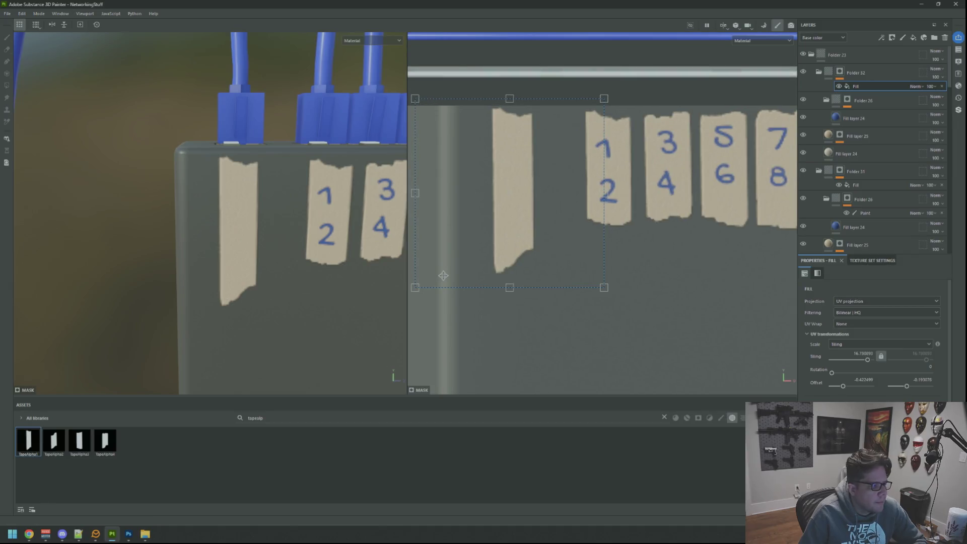
Swap the blank first tape's shape from TapeAlpha4 to TapeAlpha3, then shift it up and right
scroll(511, 226, "up", 2)
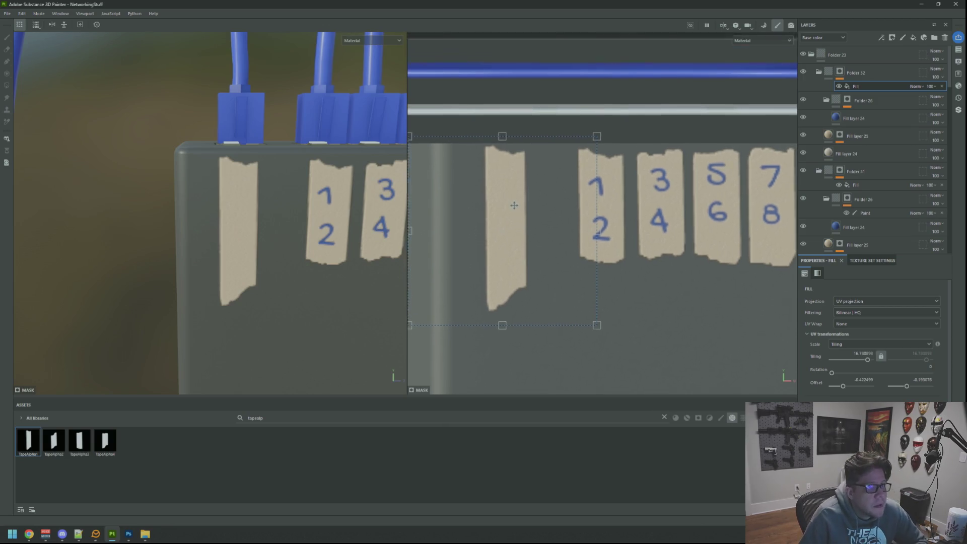
left_click_drag(515, 204, 511, 209)
mouse_move(277, 193)
left_mouse_down()
mouse_move(265, 303)
mouse_move(274, 216)
left_mouse_up()
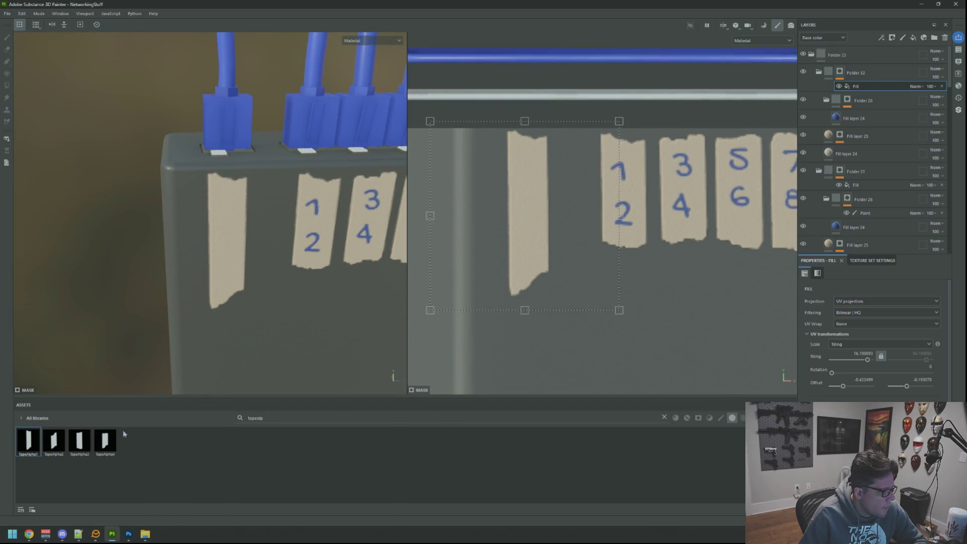
mouse_move(105, 441)
left_mouse_down()
mouse_move(464, 432)
mouse_move(561, 232)
left_mouse_up()
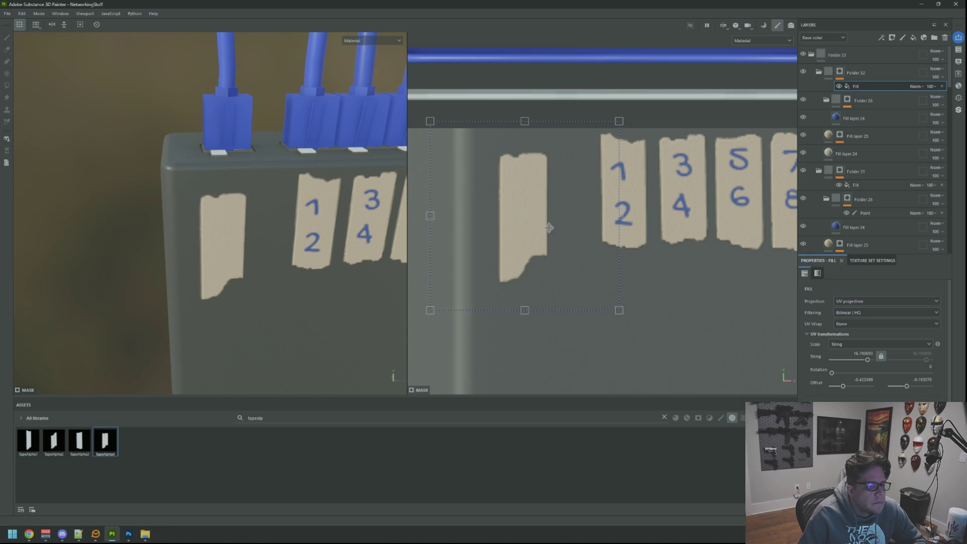
mouse_move(79, 441)
left_mouse_down()
mouse_move(363, 448)
mouse_move(560, 235)
left_mouse_up()
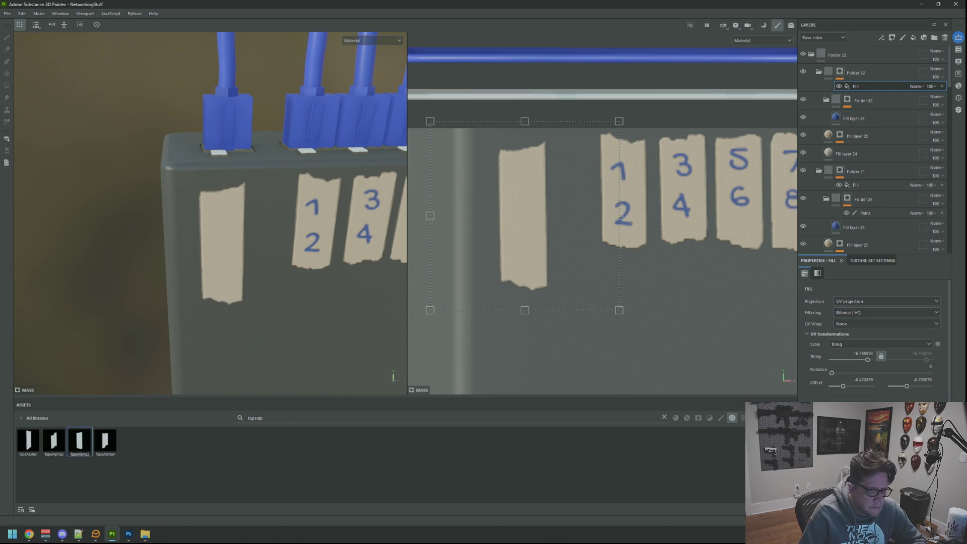
left_click_drag(251, 248, 382, 215)
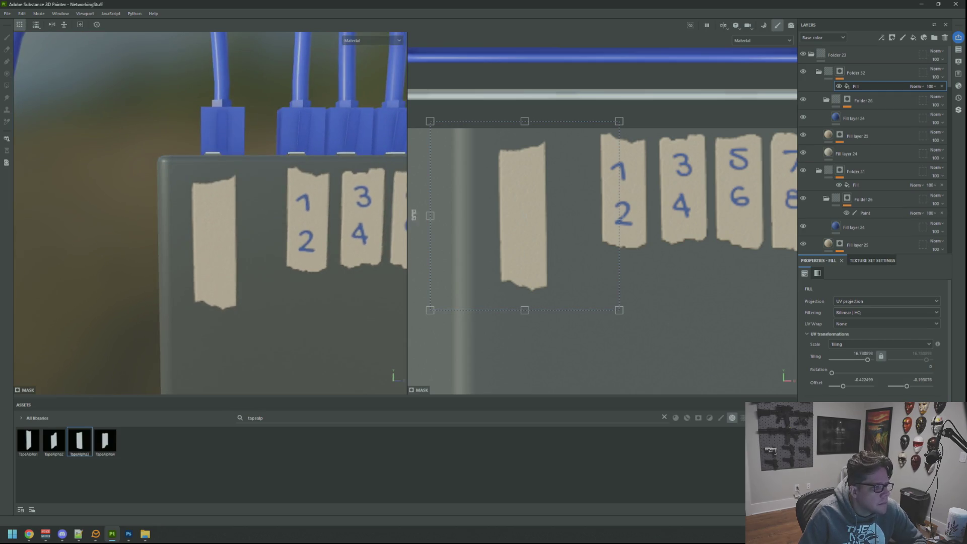
left_click_drag(538, 205, 544, 194)
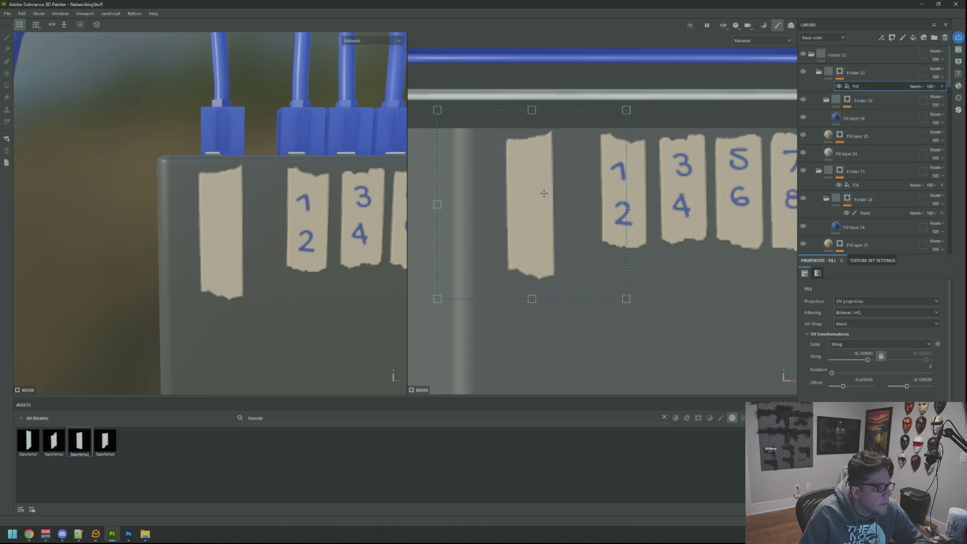
scroll(684, 211, "down", 5)
scroll(684, 211, "down", 2)
mouse_move(350, 203)
left_mouse_down()
mouse_move(328, 229)
mouse_move(313, 222)
mouse_move(328, 191)
mouse_move(326, 207)
left_mouse_up()
scroll(328, 229, "down", 5)
scroll(302, 215, "up", 3)
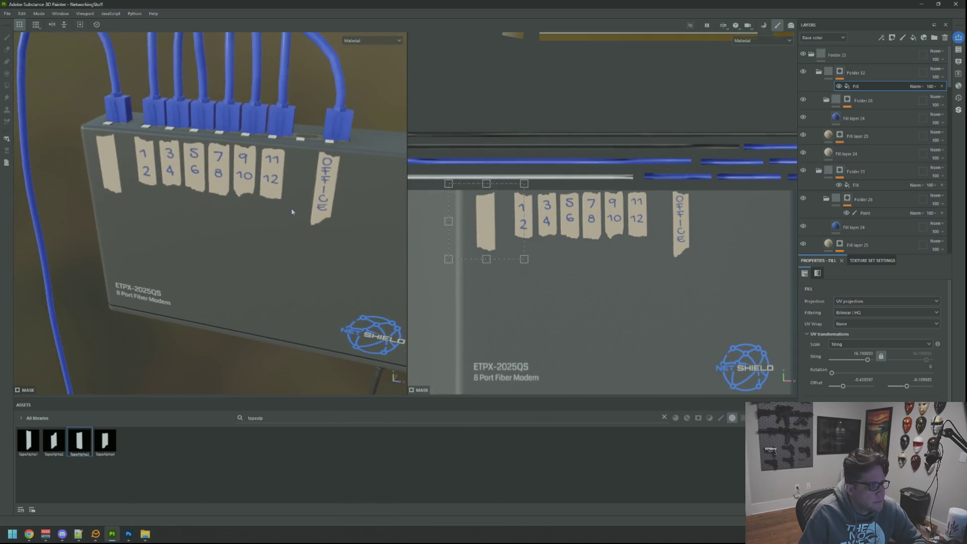
scroll(292, 211, "down", 5)
scroll(327, 192, "up", 4)
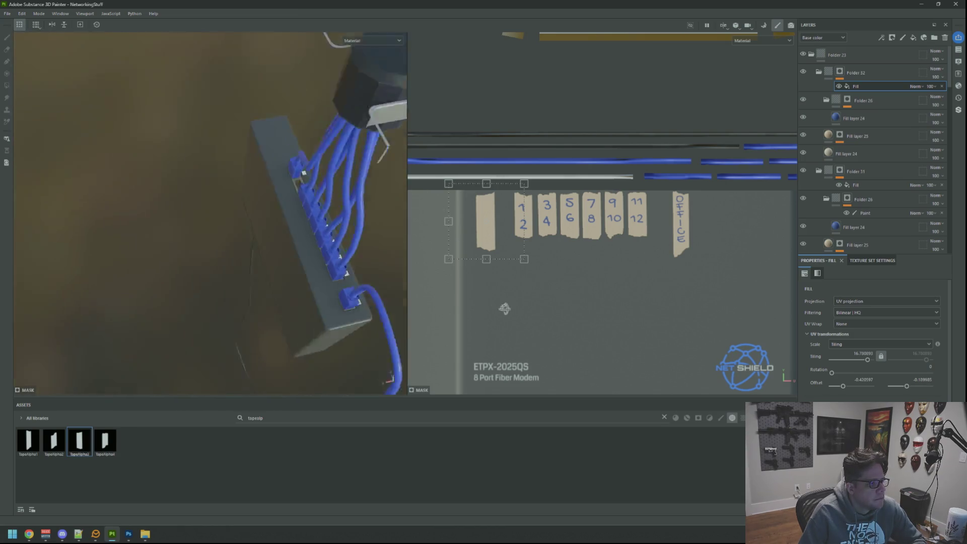
scroll(312, 216, "down", 2)
scroll(341, 213, "down", 3)
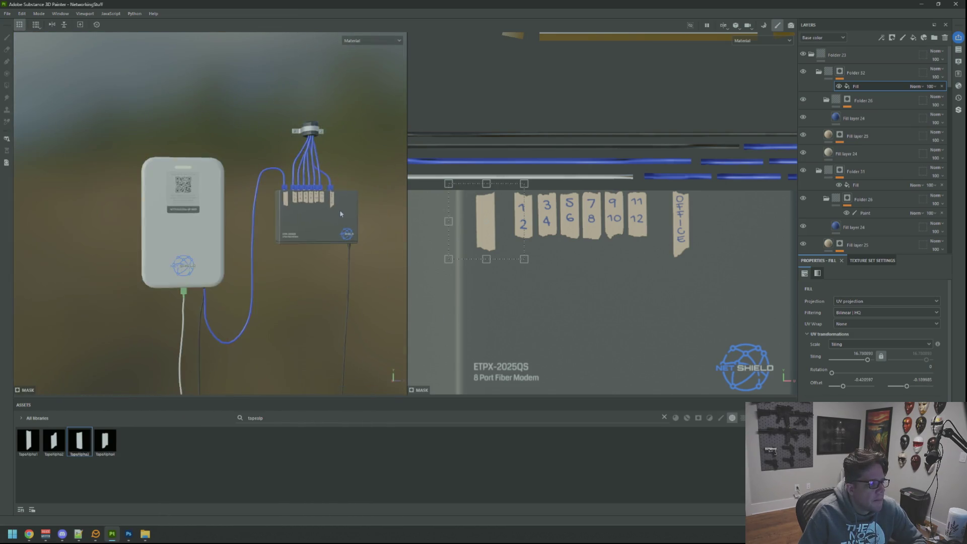
scroll(322, 207, "down", 3)
scroll(292, 192, "up", 5)
left_click_drag(293, 197, 291, 170)
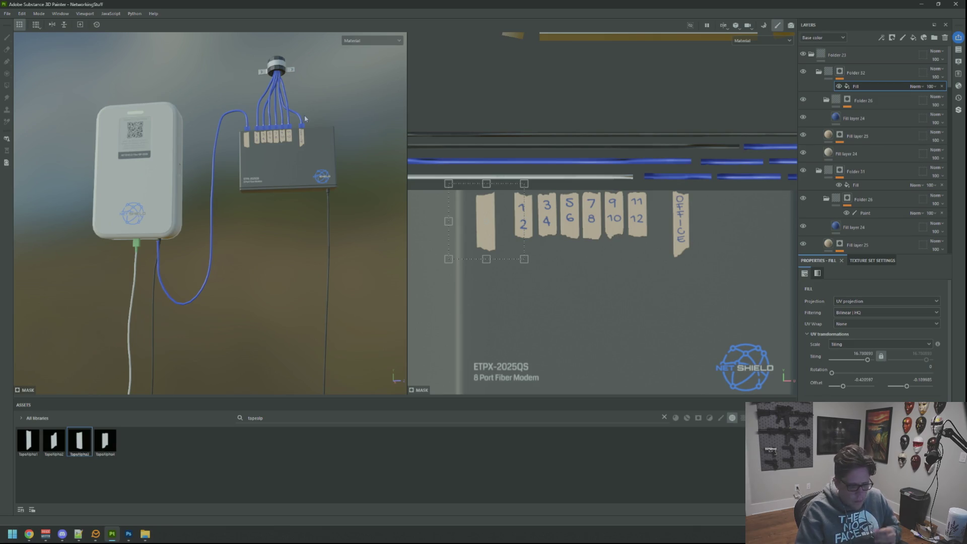
Switch to the 3D-only view and frame the modem and switch front-on
key("F2")
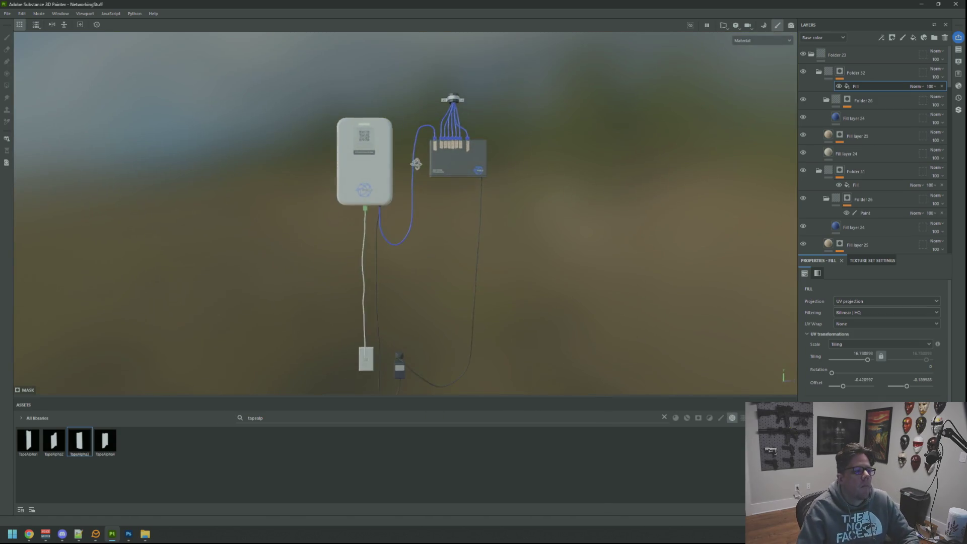
scroll(392, 158, "up", 5)
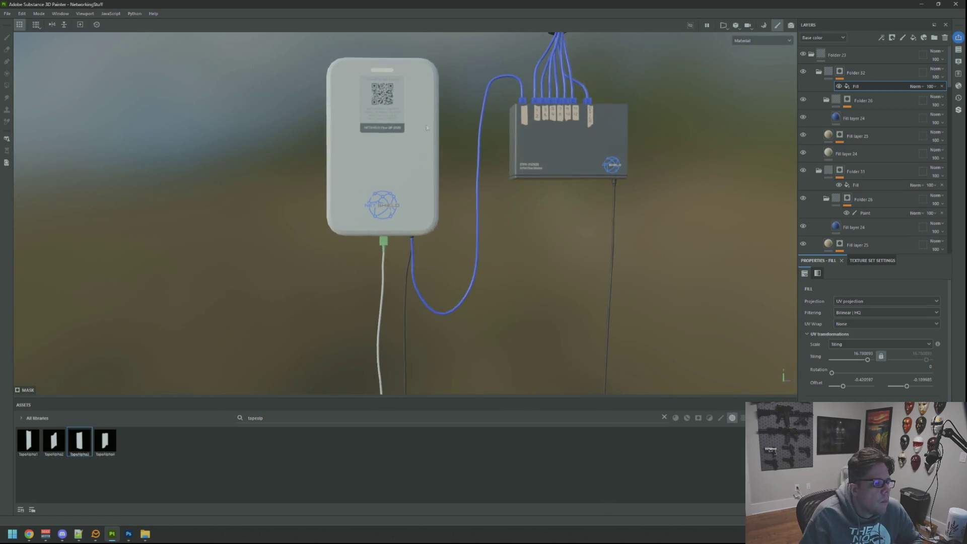
scroll(421, 135, "down", 3)
scroll(421, 134, "up", 6)
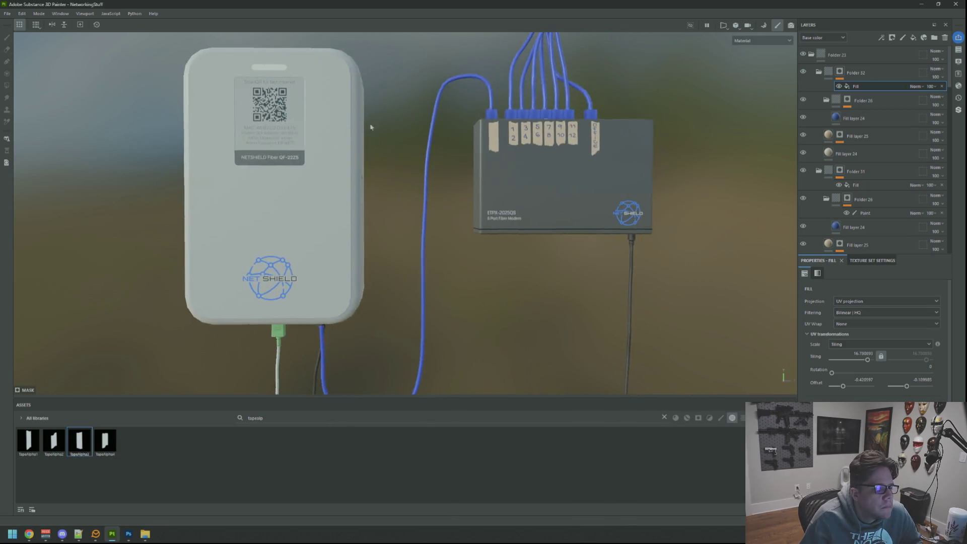
mouse_move(425, 150)
left_mouse_down()
mouse_move(453, 287)
mouse_move(605, 183)
mouse_move(437, 185)
left_mouse_up()
scroll(435, 194, "up", 5)
scroll(421, 156, "down", 5)
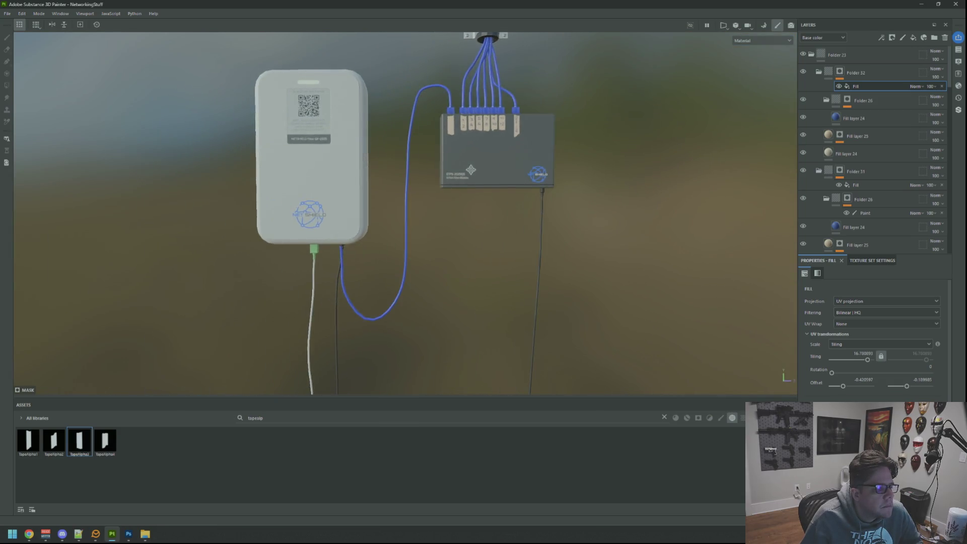
scroll(487, 168, "up", 4)
scroll(487, 169, "up", 3)
scroll(454, 166, "up", 1)
Orbit and zoom in close on the switch's labelled ports
left_click_drag(454, 166, 510, 188)
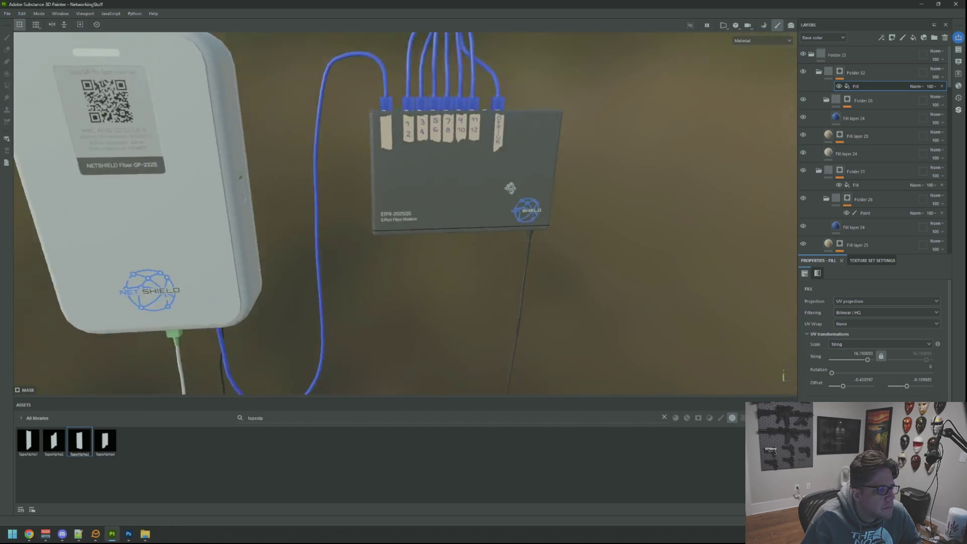
scroll(511, 188, "down", 5)
scroll(417, 224, "up", 7)
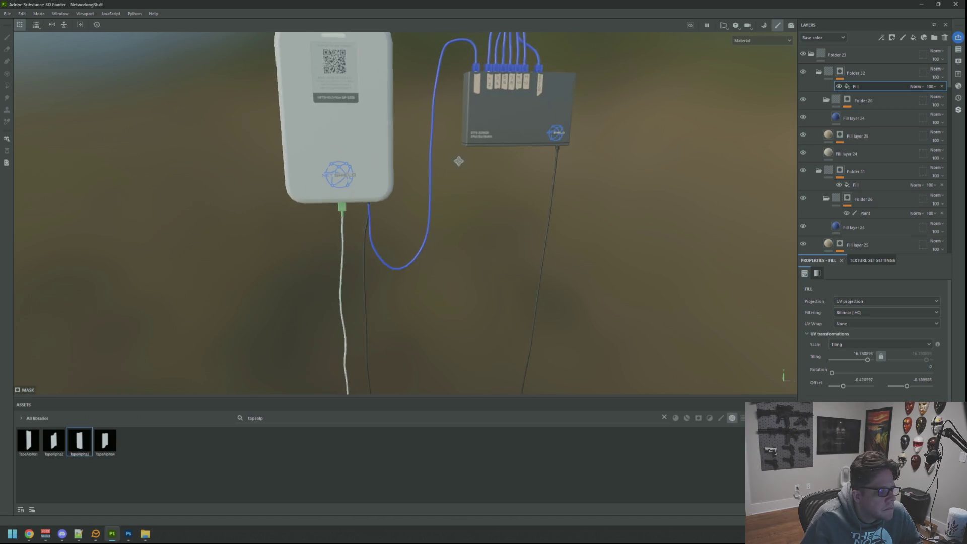
scroll(424, 192, "down", 5)
mouse_move(428, 246)
left_mouse_down()
mouse_move(539, 210)
mouse_move(341, 238)
mouse_move(555, 206)
mouse_move(683, 216)
left_mouse_up()
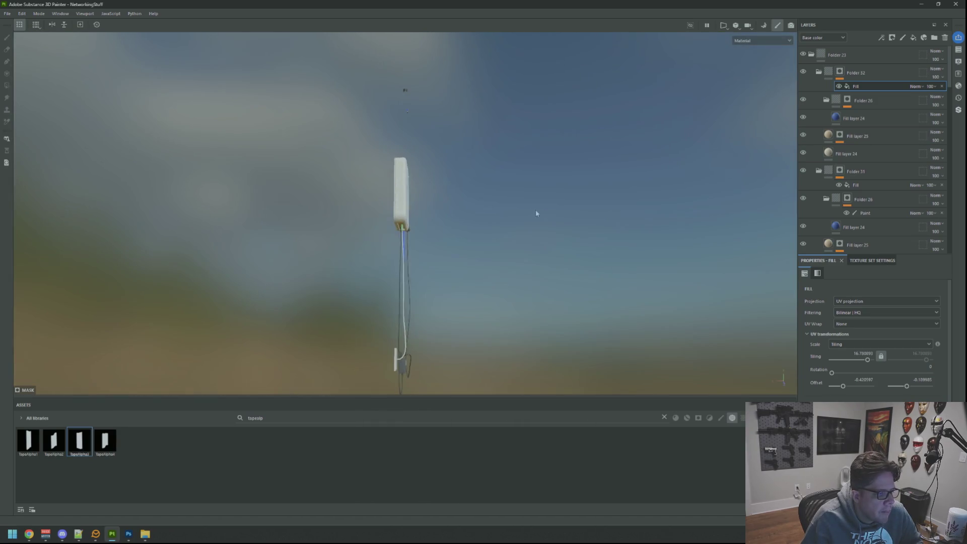
scroll(442, 212, "up", 10)
scroll(442, 200, "up", 3)
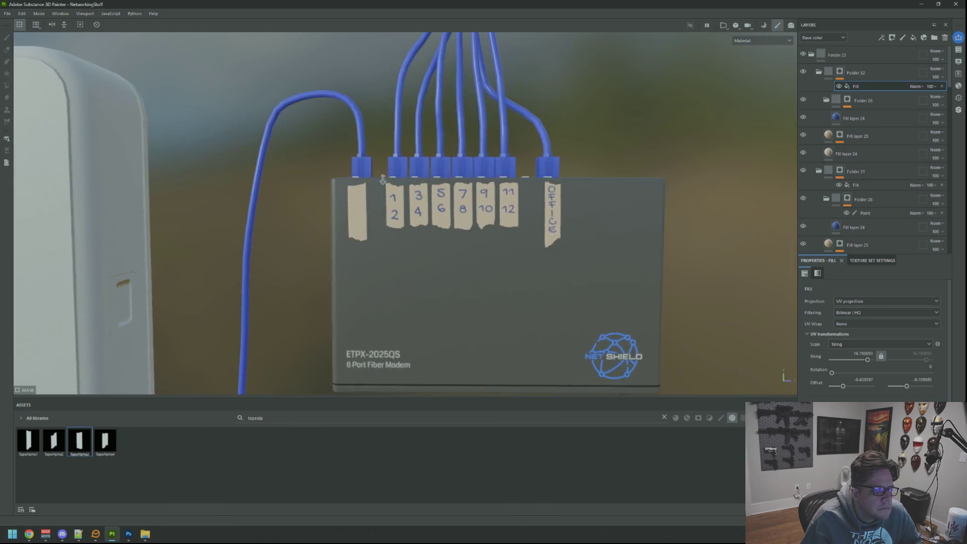
scroll(683, 216, "up", 4)
left_click(848, 100)
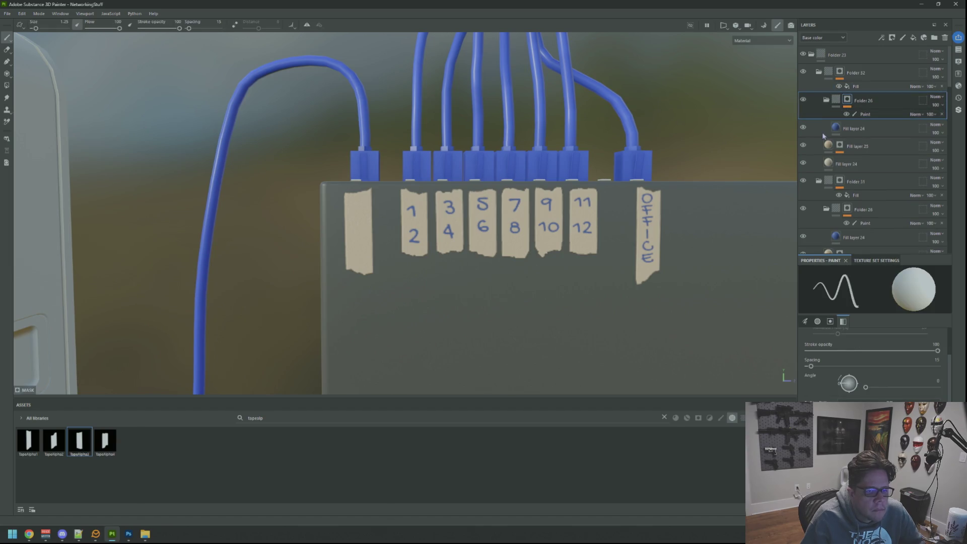
Add a paint effect to Folder 26's mask and return to the split 2D/3D view
left_click(848, 99)
right_click(848, 99)
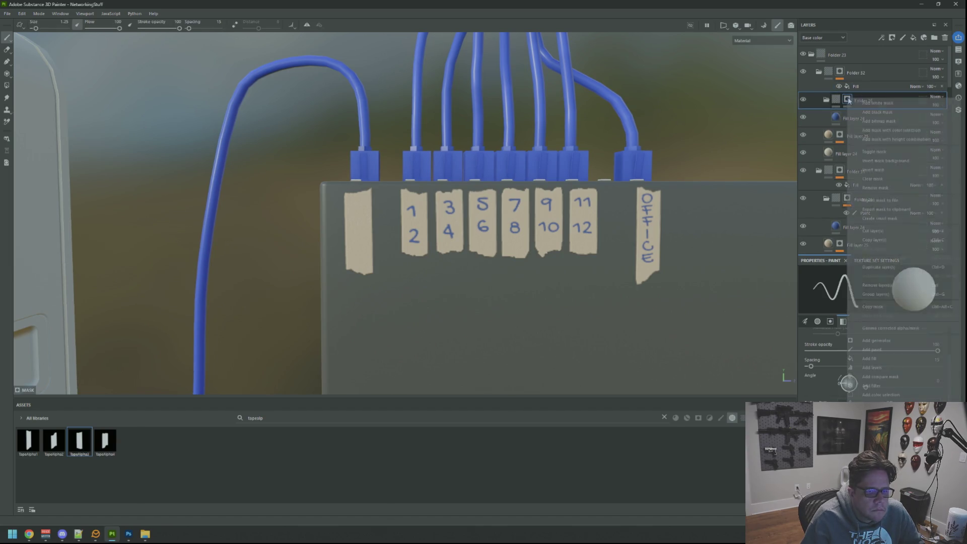
left_click(888, 351)
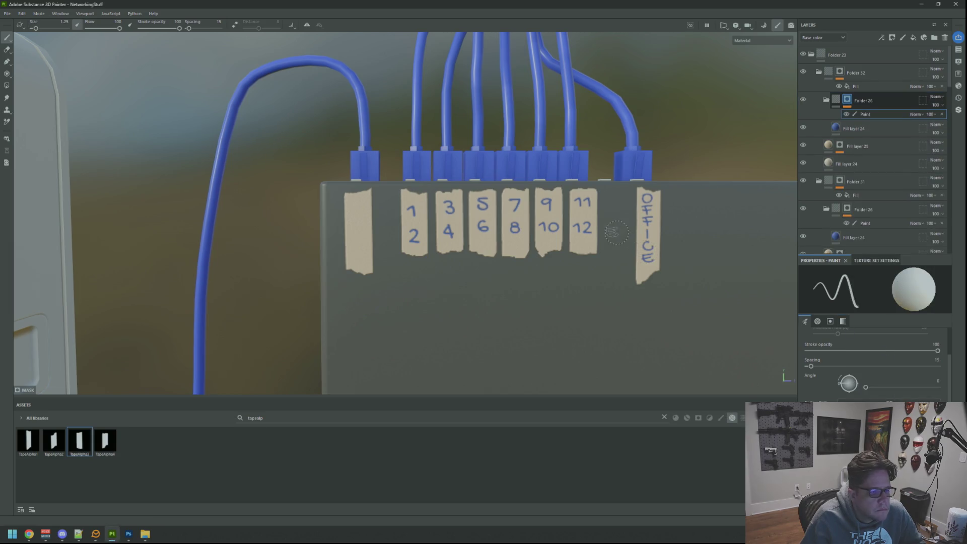
key("F1")
scroll(484, 220, "up", 5)
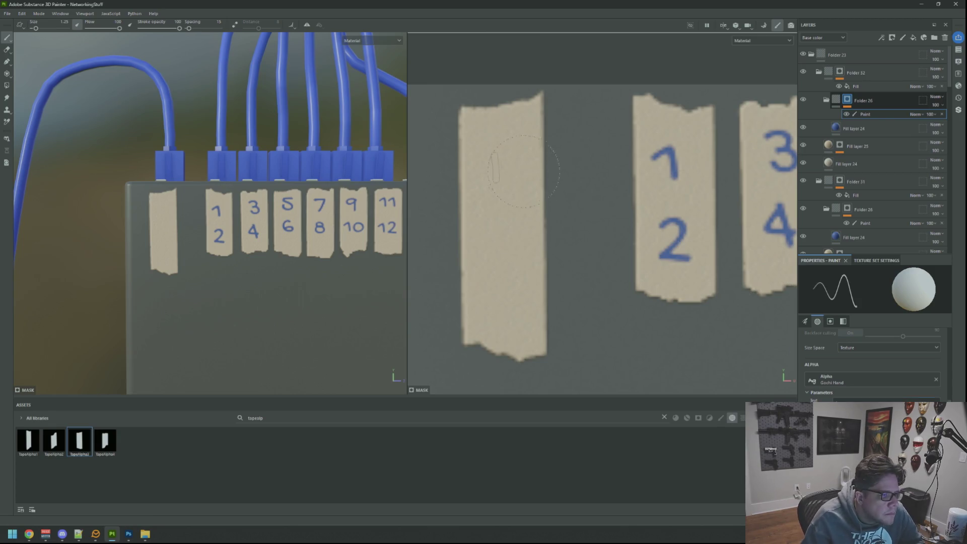
Stamp I-N-T-E-R down the first tape, then undo the letters back to blank
left_click(519, 134)
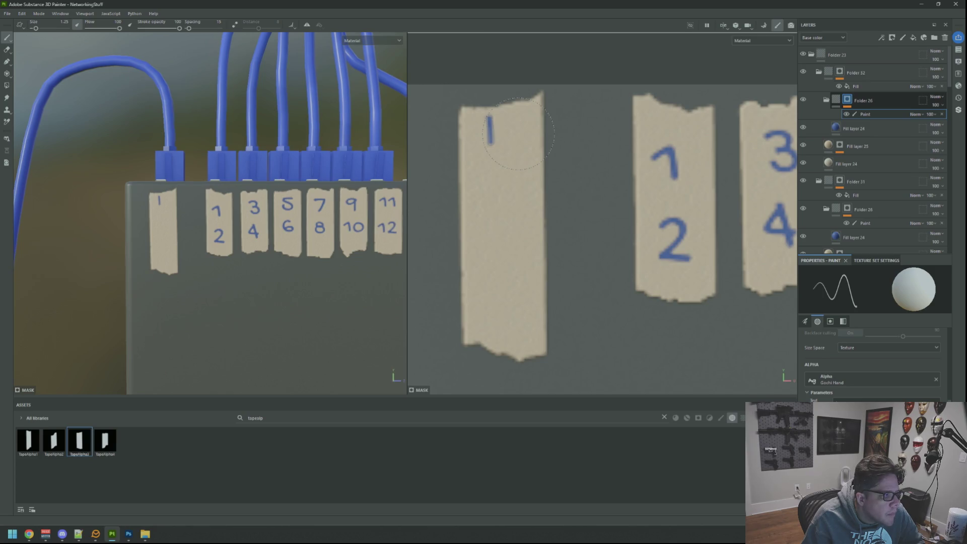
type("2")
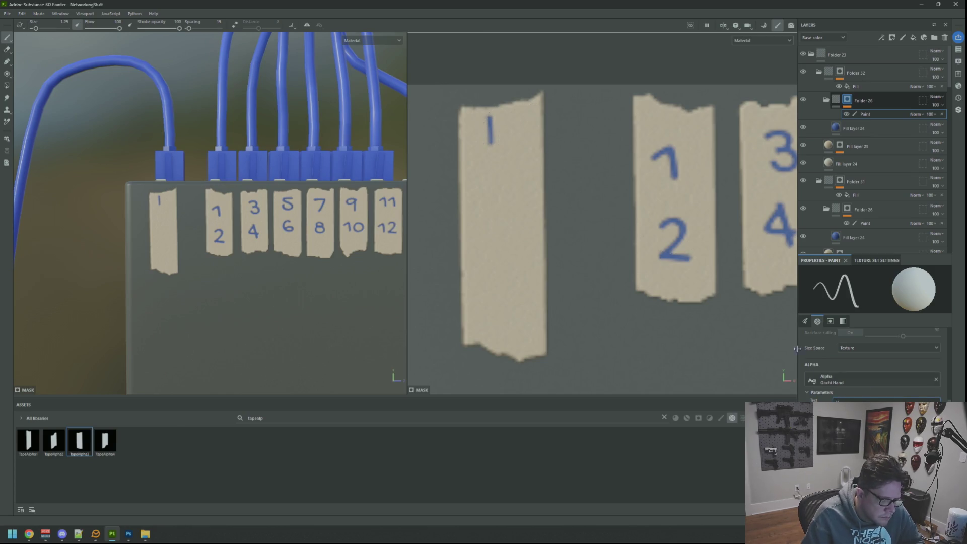
left_click(509, 165)
type("T")
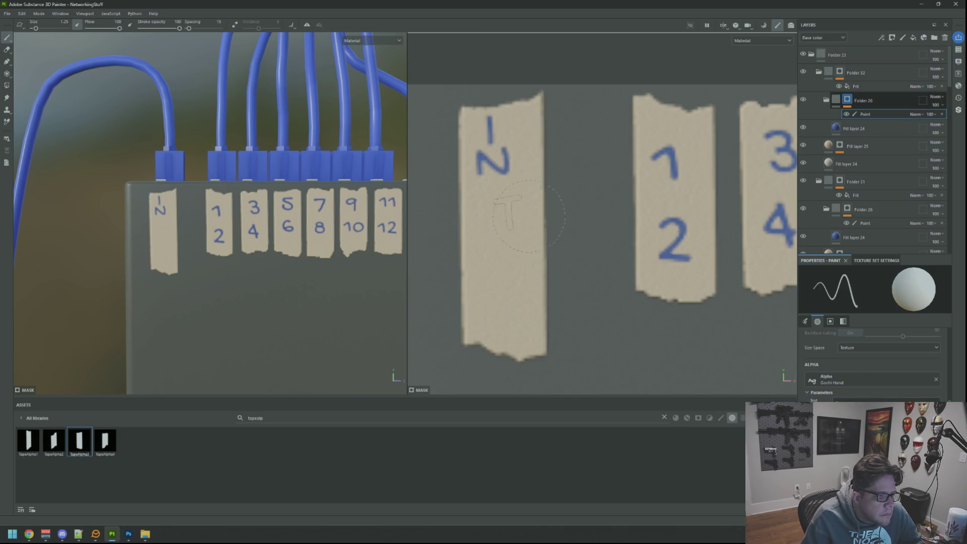
left_click(515, 203)
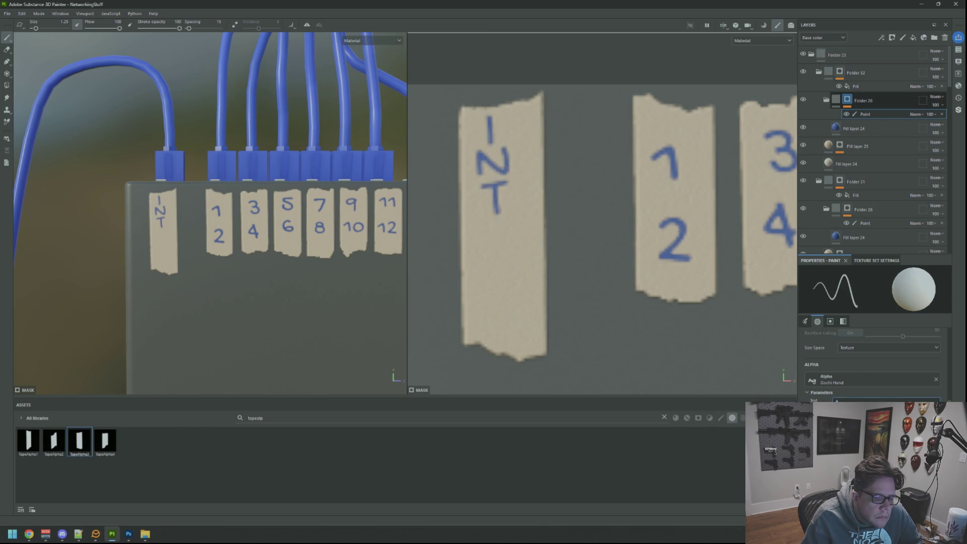
left_click(513, 235)
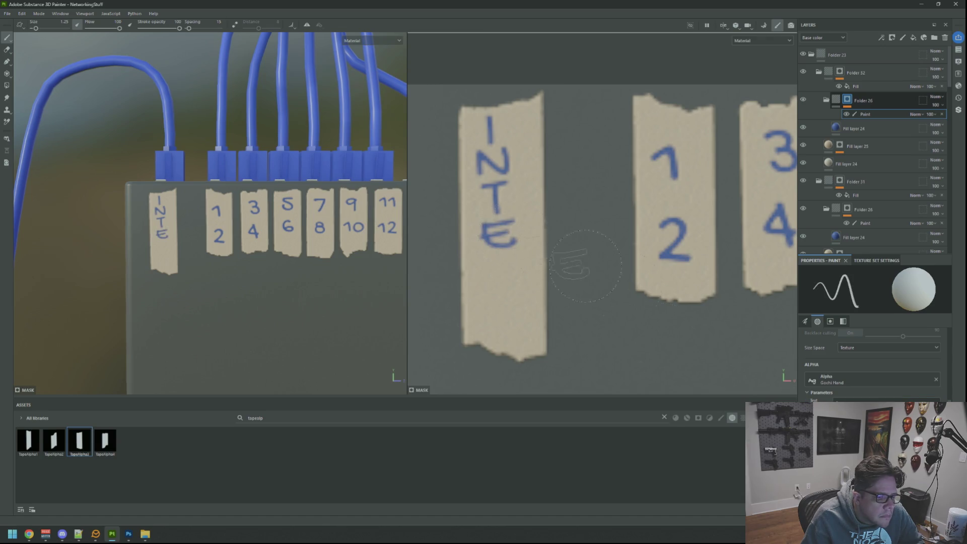
left_click(522, 275)
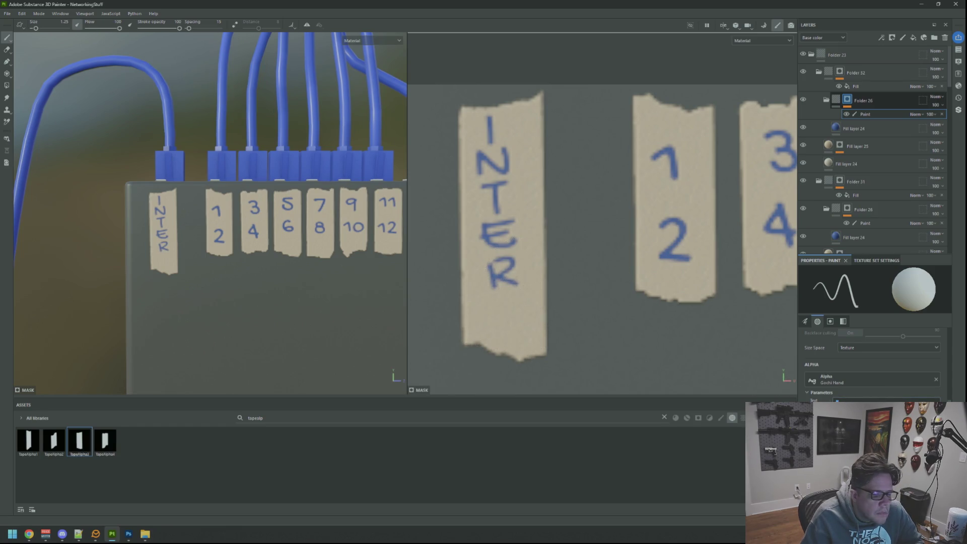
key("ctrl+z")
key("ctrl+z")
key("ctrl+z")
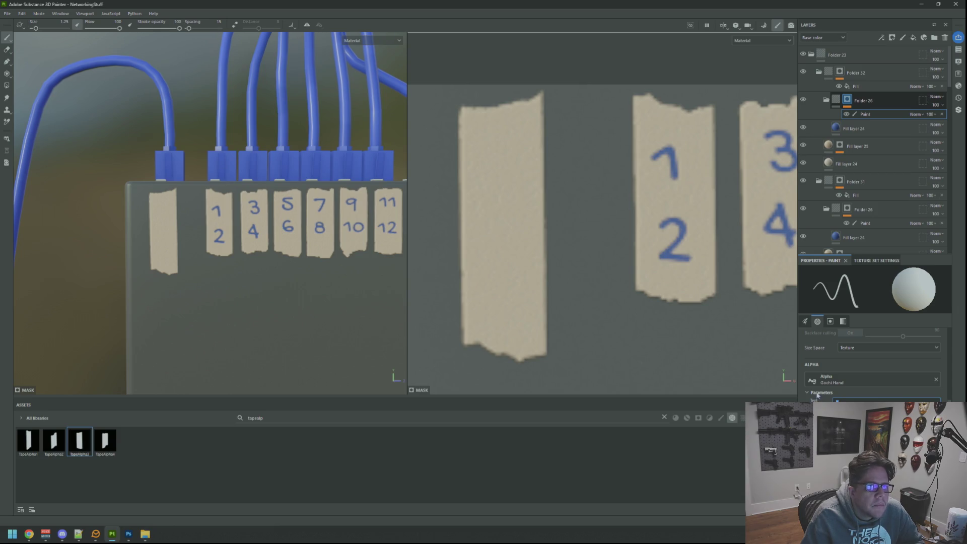
Stamp the letters F, I, B, E, R one below another down the leftmost tape
scroll(585, 219, "down", 2)
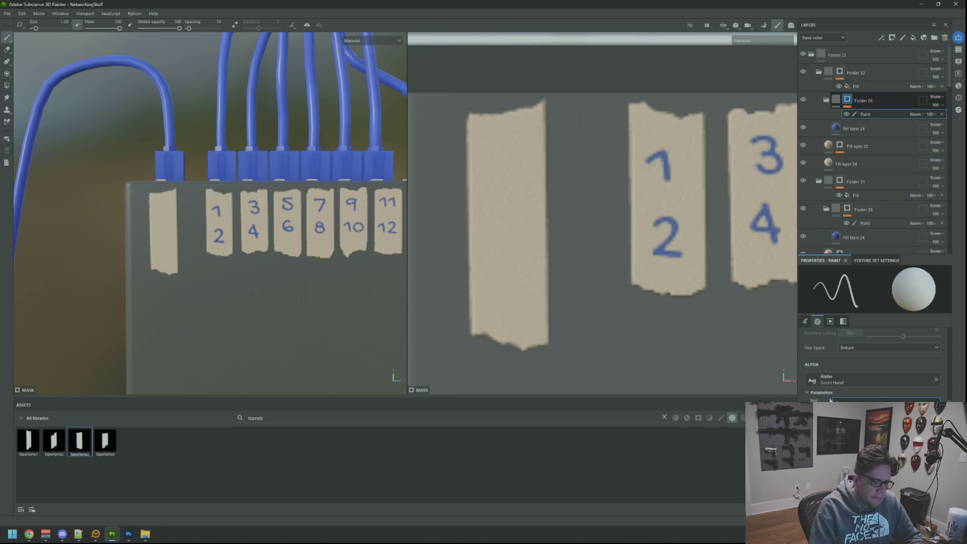
left_click(518, 146)
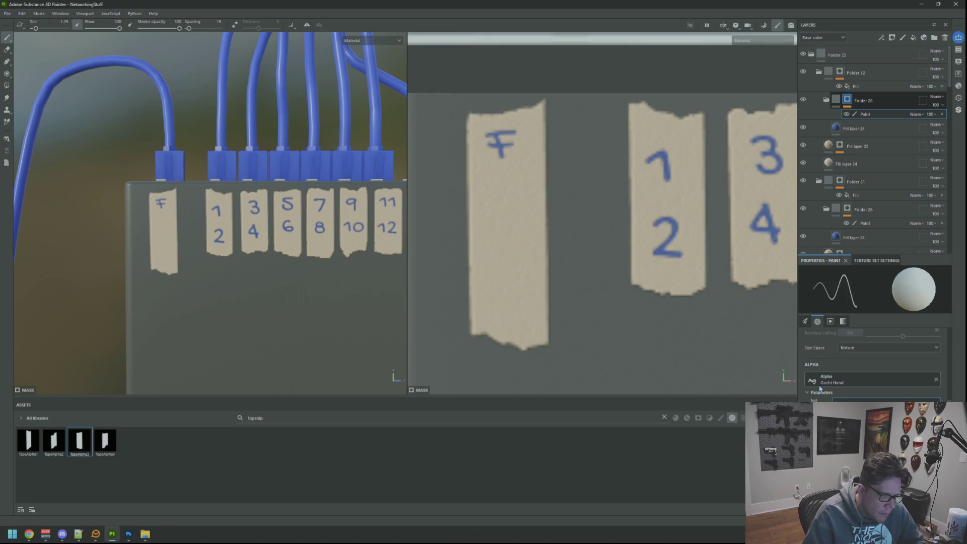
left_click(526, 187)
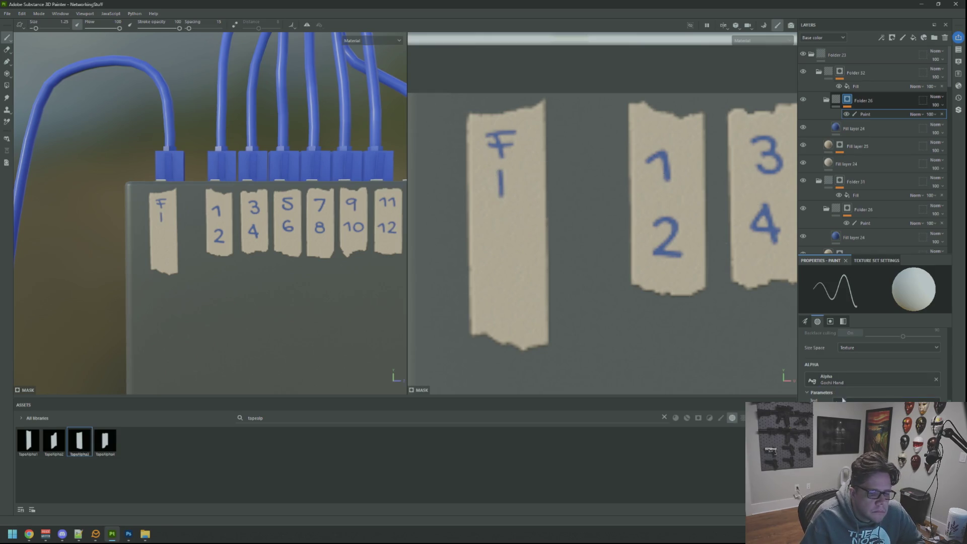
type("B")
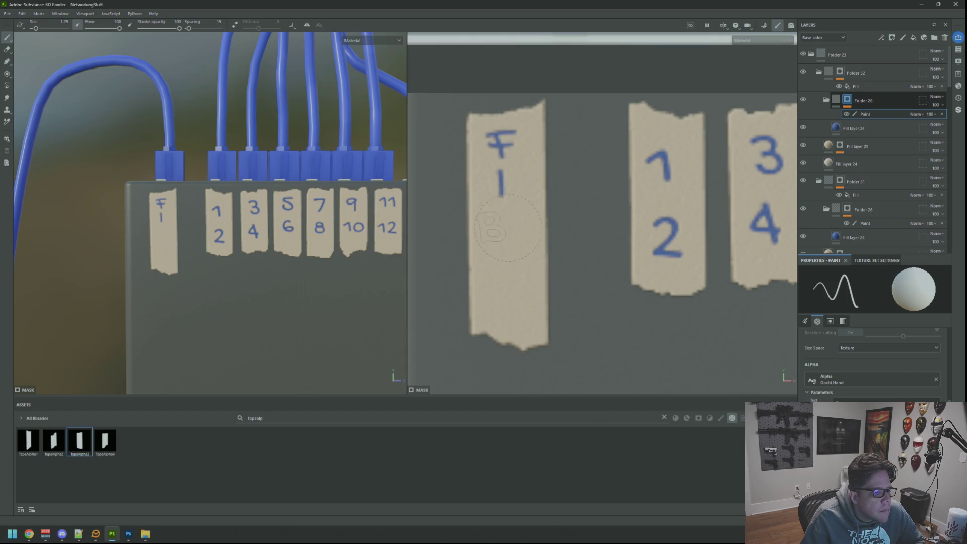
left_click(520, 226)
type("3")
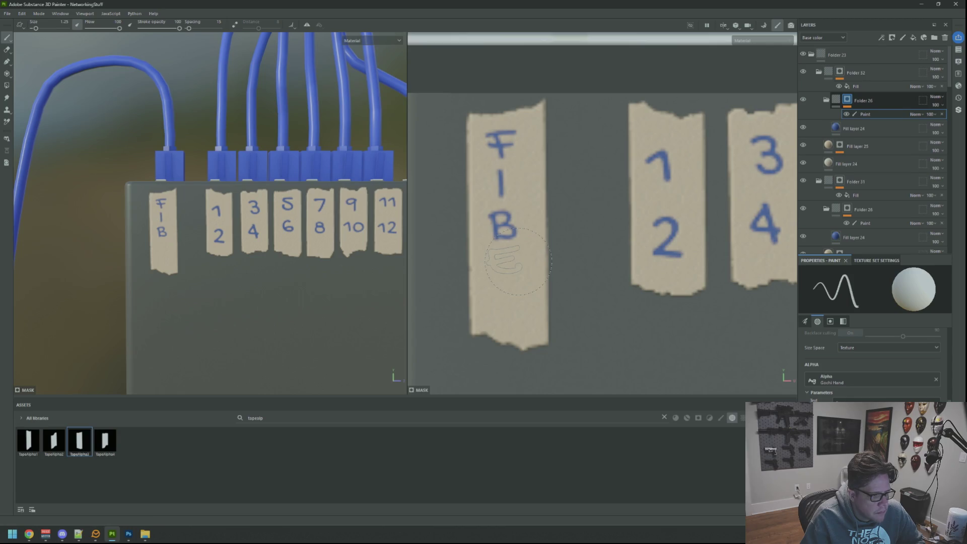
left_click(521, 262)
type("R")
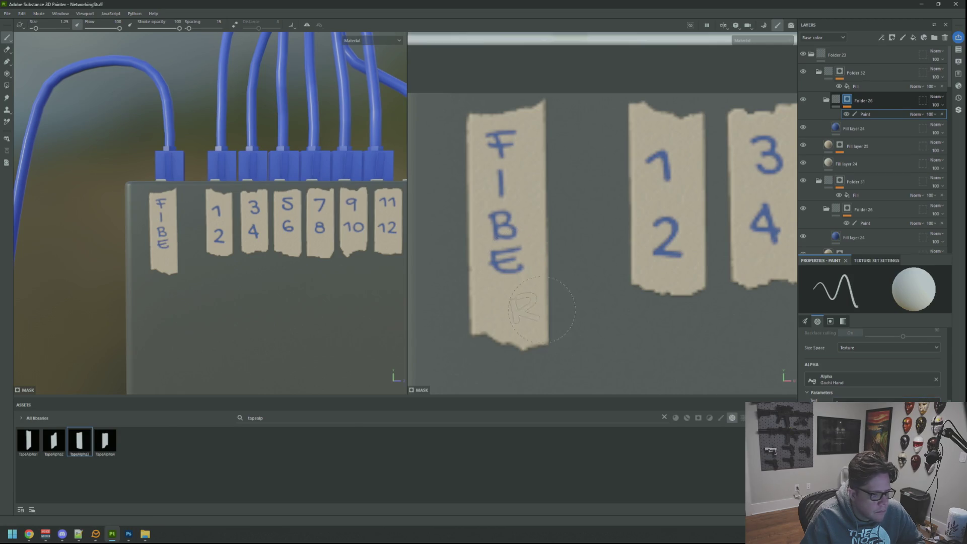
left_click(526, 297)
scroll(297, 185, "down", 5)
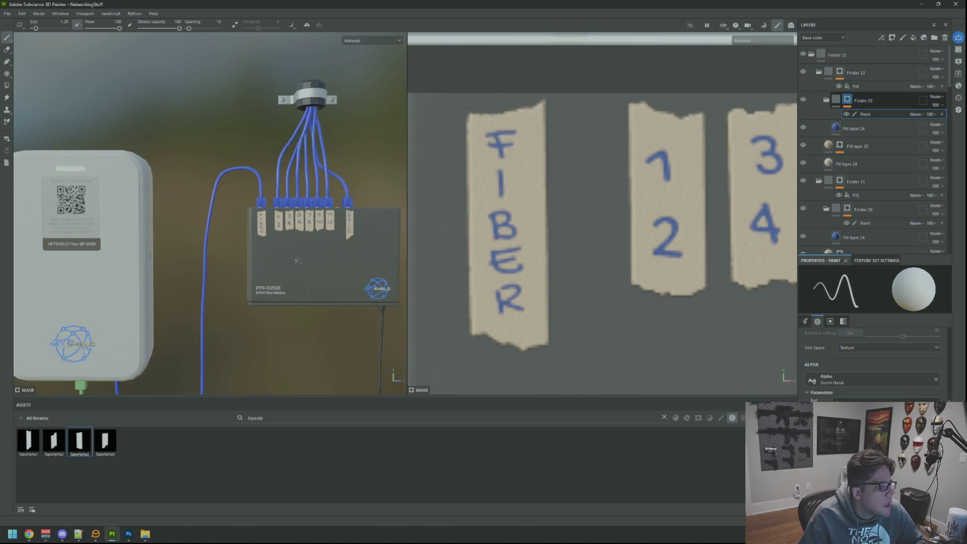
Orbit and zoom around the modem and router to view the labelled modem front-on
scroll(298, 185, "up", 3)
scroll(292, 206, "up", 2)
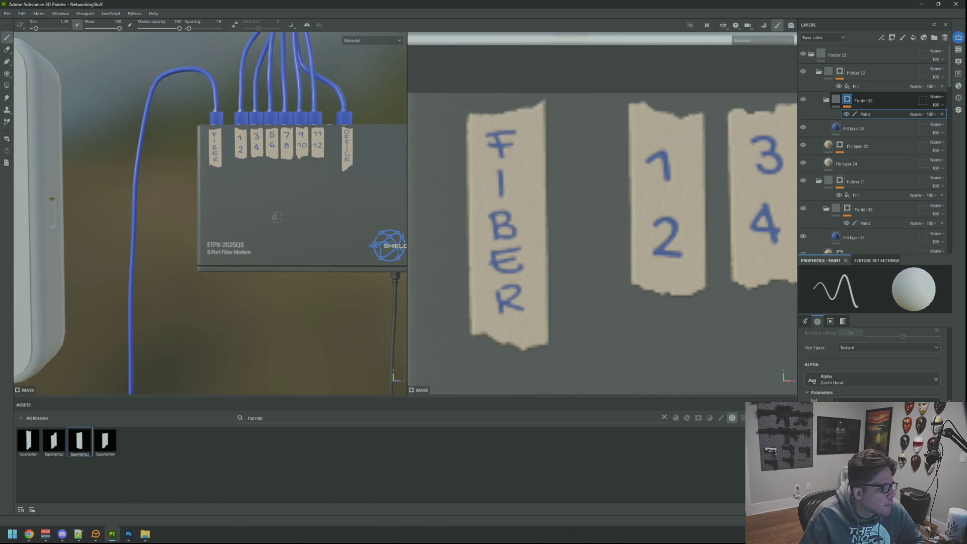
left_click_drag(285, 216, 298, 218)
scroll(297, 218, "up", 4)
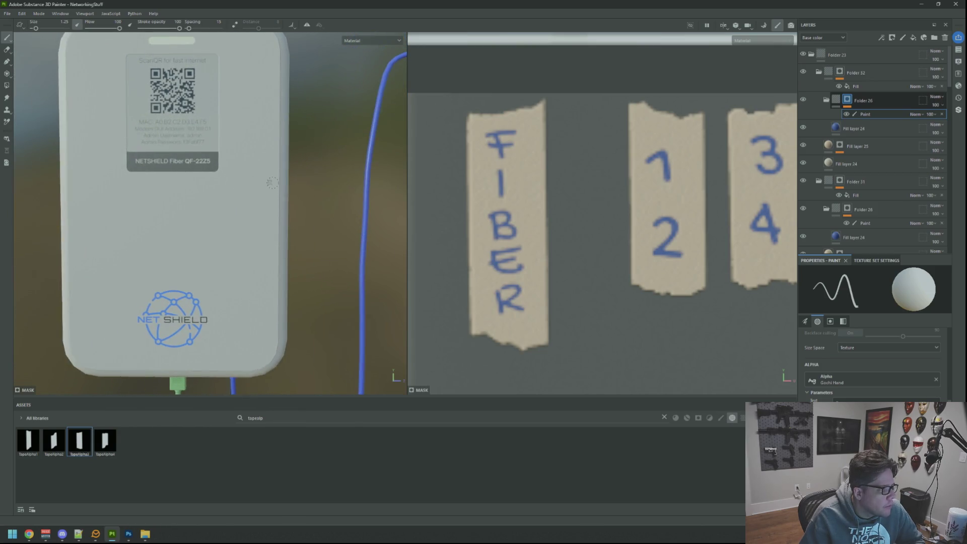
scroll(272, 183, "down", 3)
mouse_move(272, 183)
left_mouse_down()
mouse_move(242, 200)
mouse_move(283, 66)
mouse_move(252, 222)
mouse_move(224, 194)
left_mouse_up()
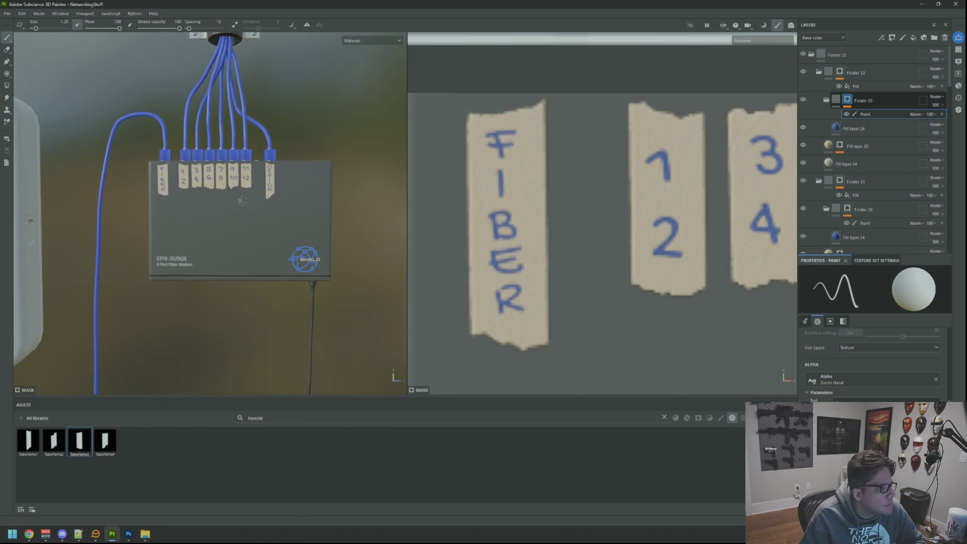
scroll(252, 222, "up", 5)
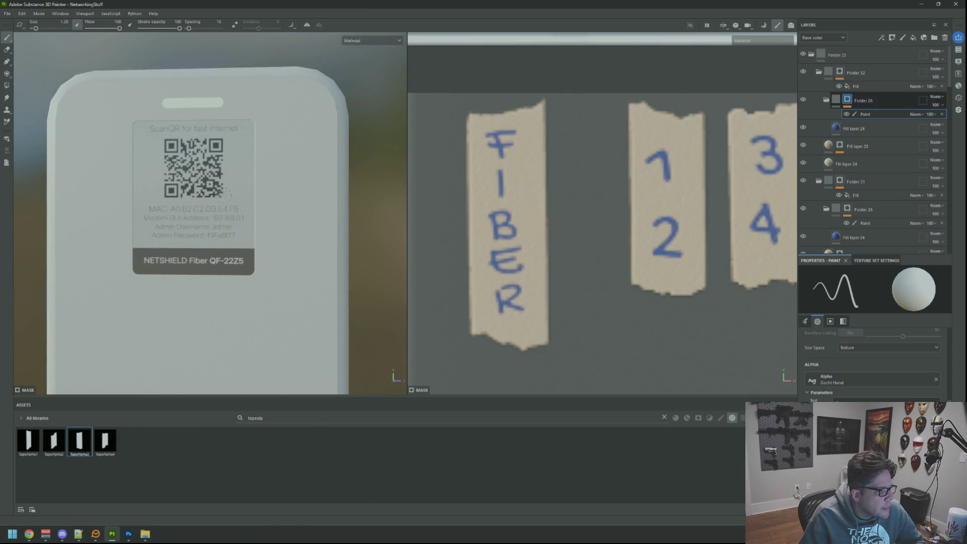
scroll(598, 217, "down", 8)
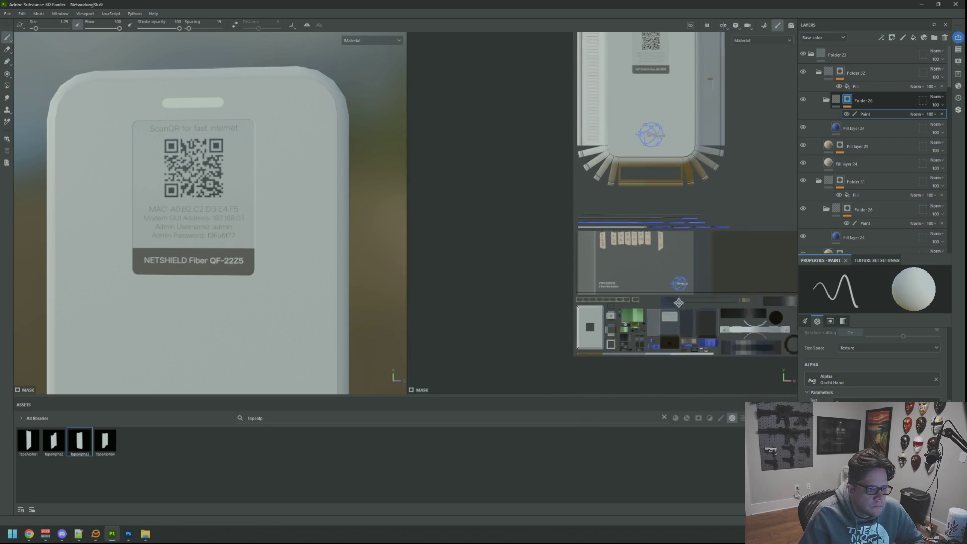
scroll(305, 230, "down", 3)
scroll(305, 231, "down", 4)
scroll(254, 190, "up", 6)
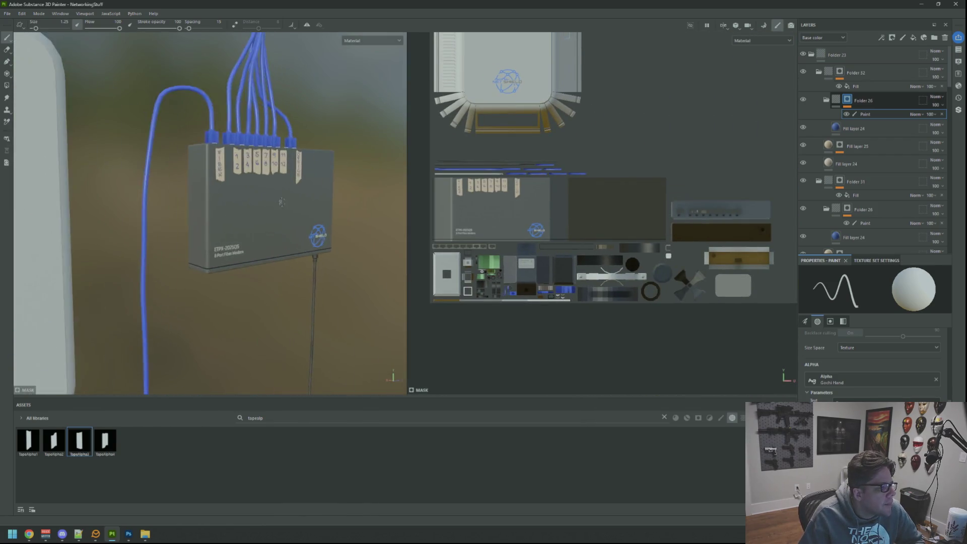
mouse_move(254, 190)
left_mouse_down()
mouse_move(221, 236)
mouse_move(294, 324)
mouse_move(279, 249)
left_mouse_up()
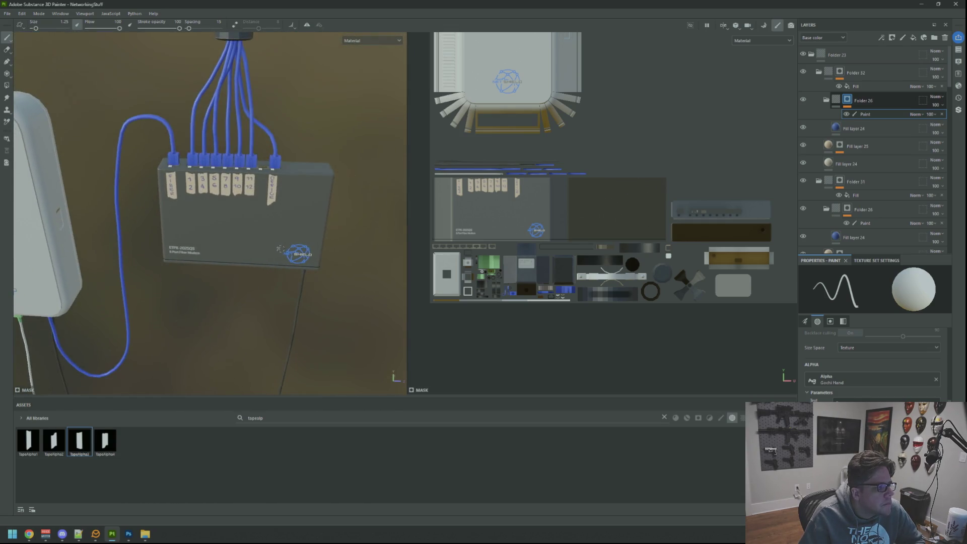
In the full 3D view, inspect the router's QR label and top while checking the browser
key("F2")
scroll(283, 245, "down", 5)
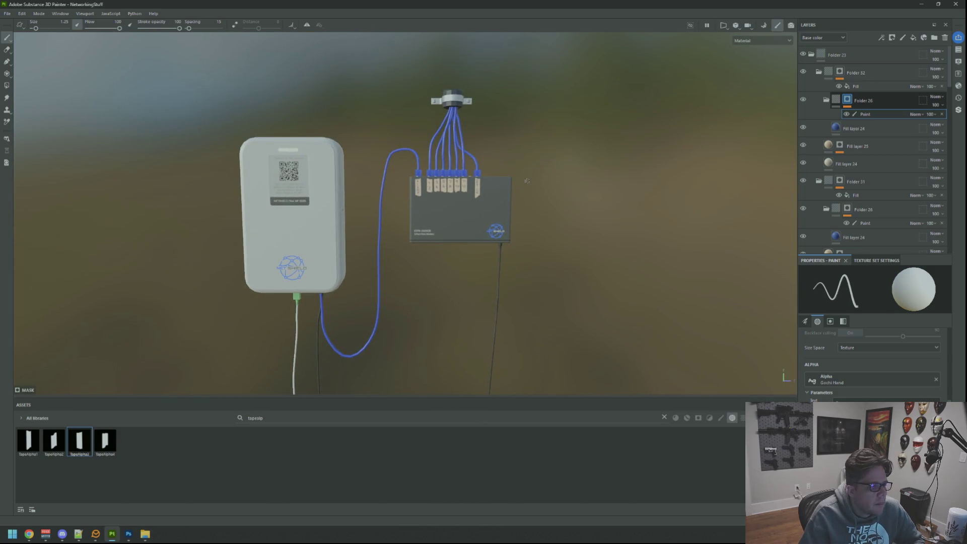
scroll(509, 178, "up", 6)
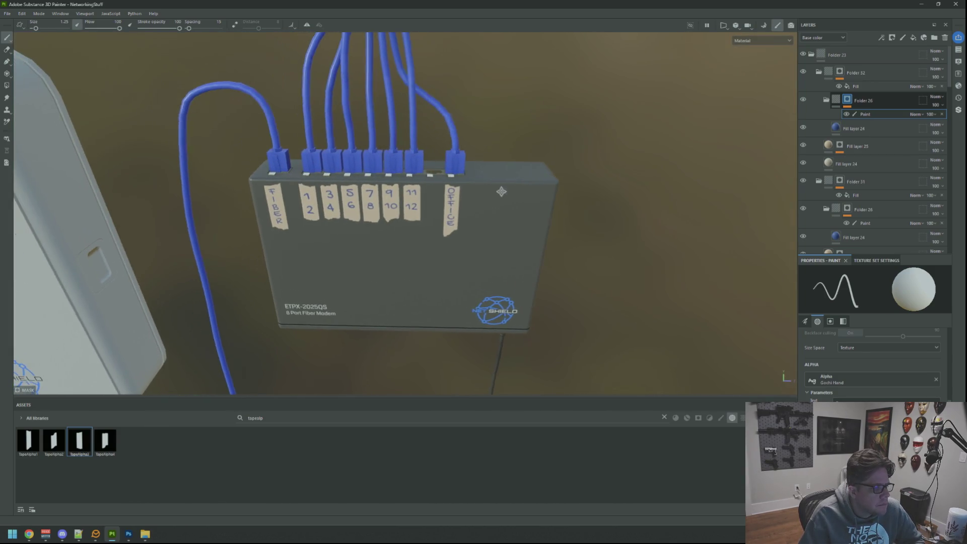
left_click_drag(494, 218, 492, 186)
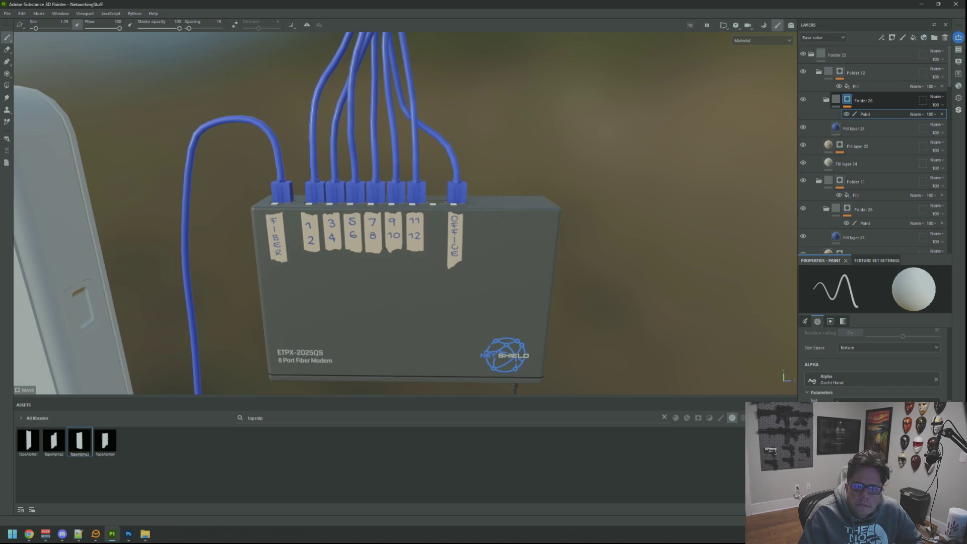
mouse_move(786, 123)
left_mouse_down()
mouse_move(608, 150)
mouse_move(695, 152)
left_mouse_up()
scroll(613, 166, "up", 1)
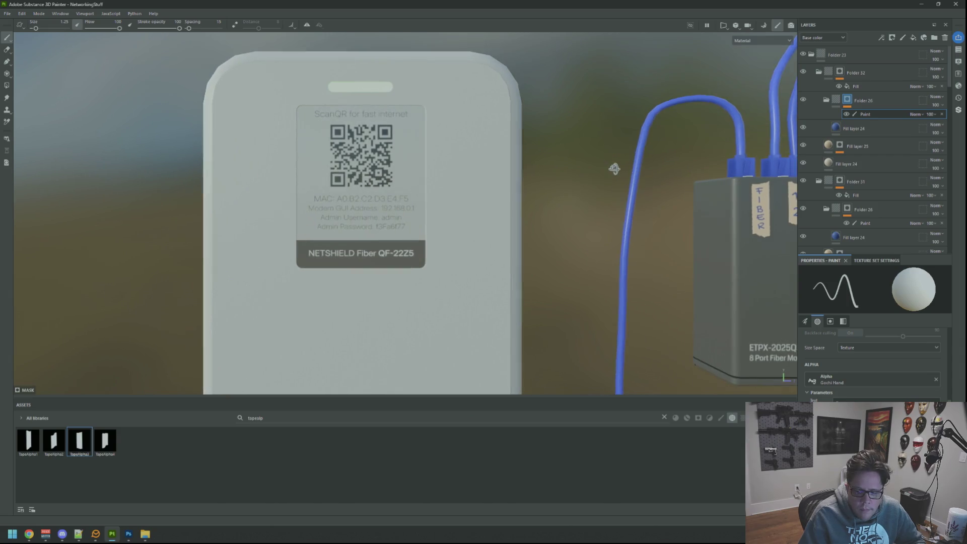
left_click_drag(620, 167, 579, 189)
key("alt+Tab")
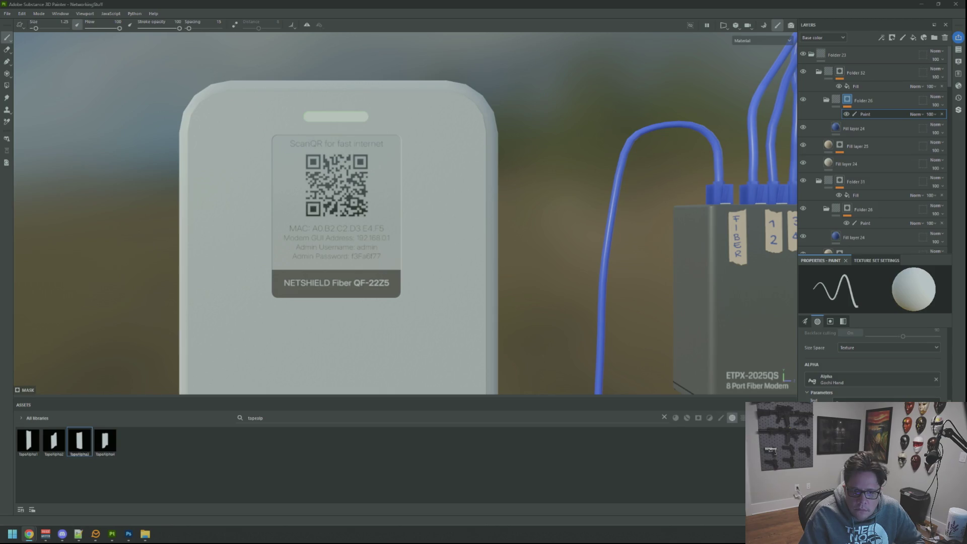
mouse_move(517, 142)
left_mouse_down()
mouse_move(459, 184)
mouse_move(470, 194)
mouse_move(507, 190)
mouse_move(442, 202)
mouse_move(447, 181)
left_mouse_up()
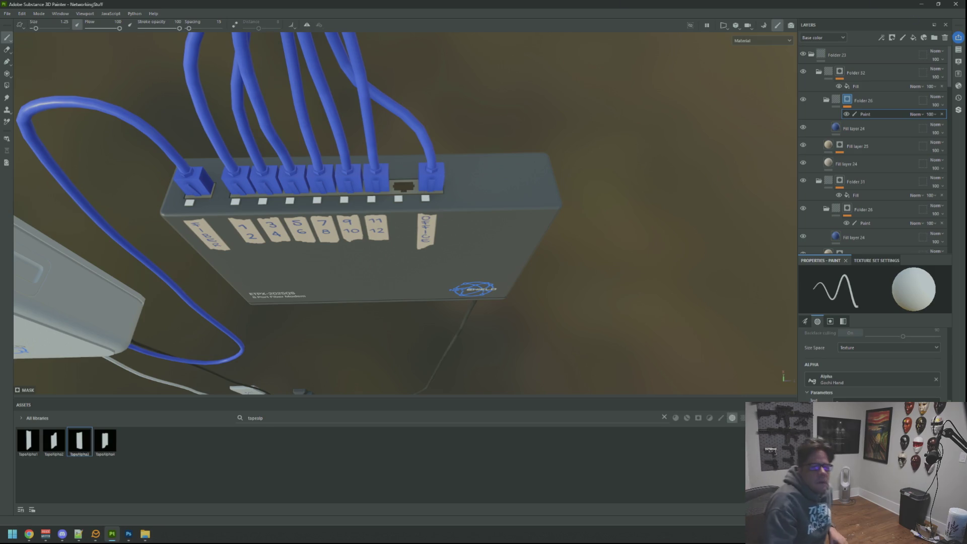
key("alt+Tab")
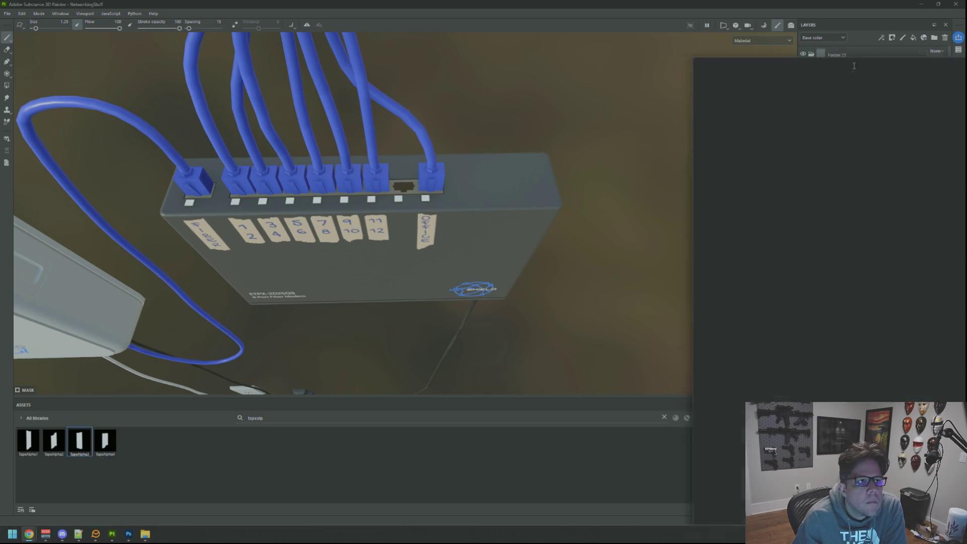
key("alt+Tab")
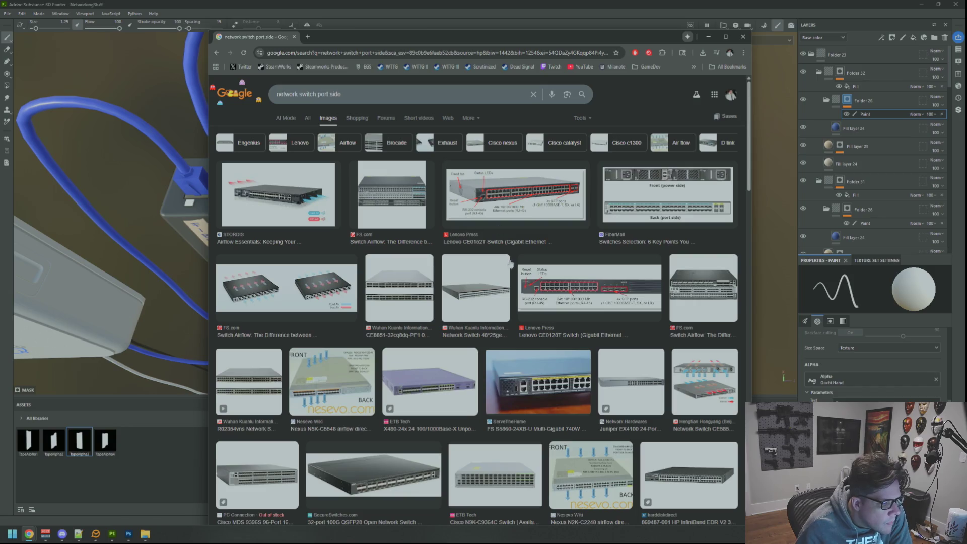
left_click(512, 379)
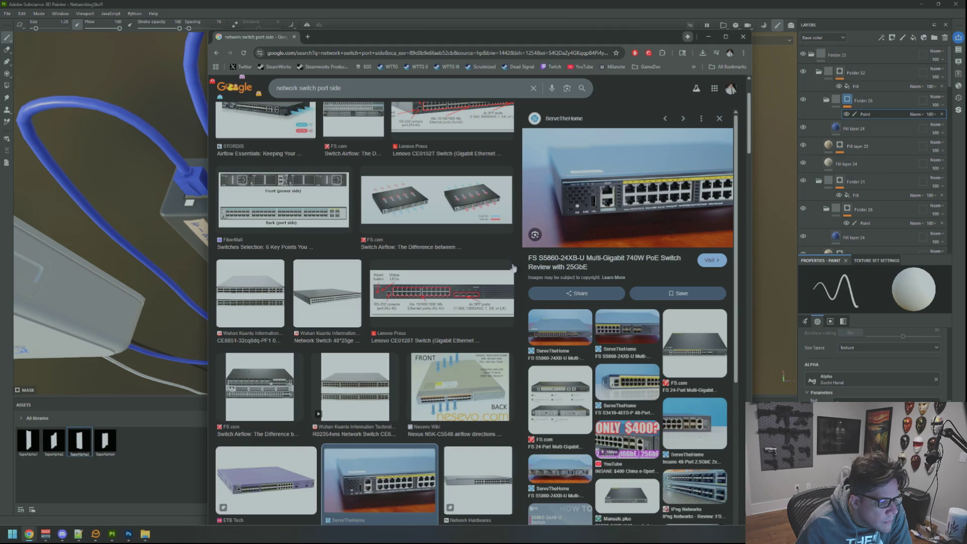
scroll(485, 281, "down", 7)
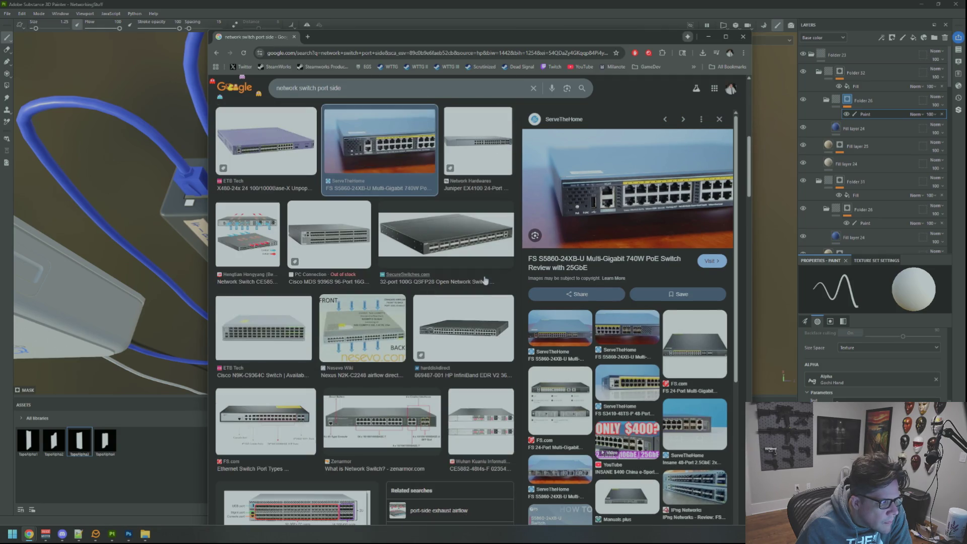
scroll(485, 281, "down", 2)
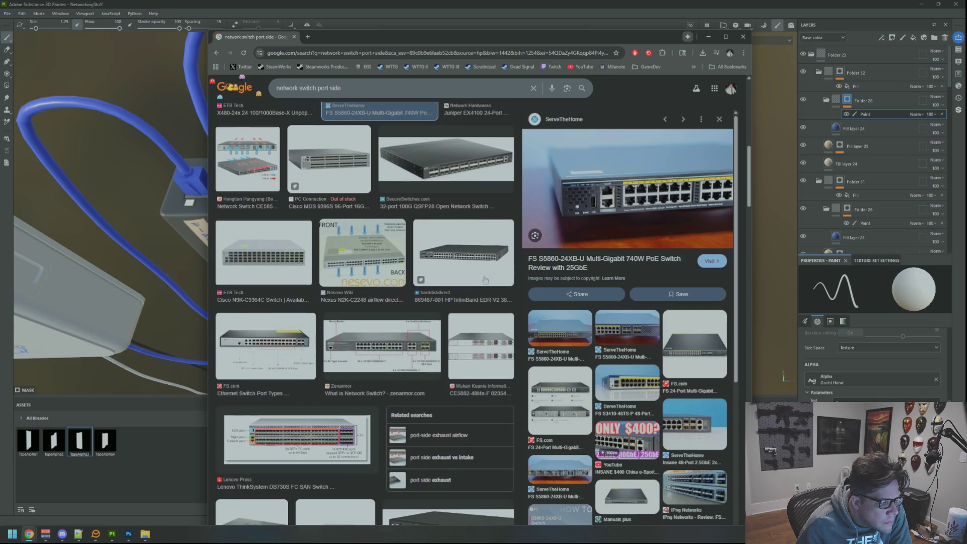
left_click(284, 342)
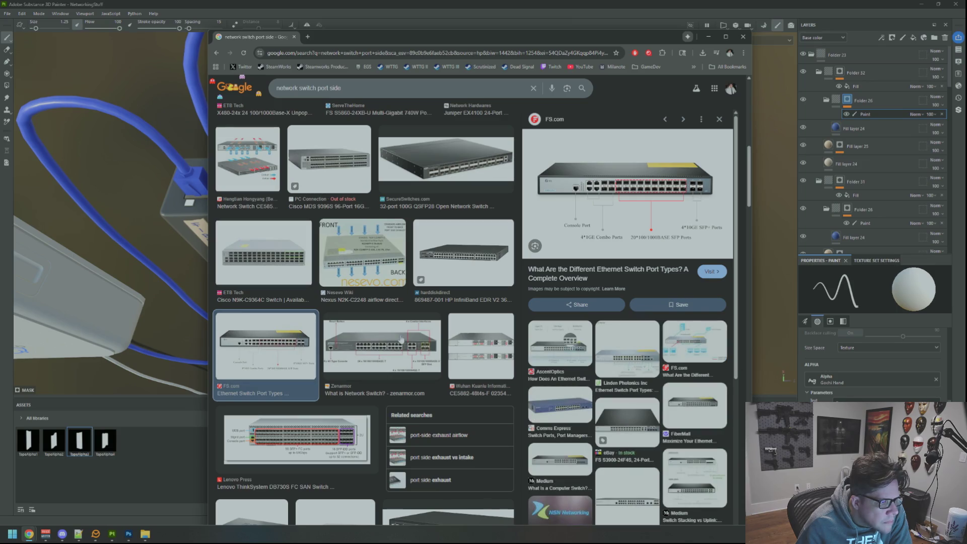
scroll(401, 339, "down", 3)
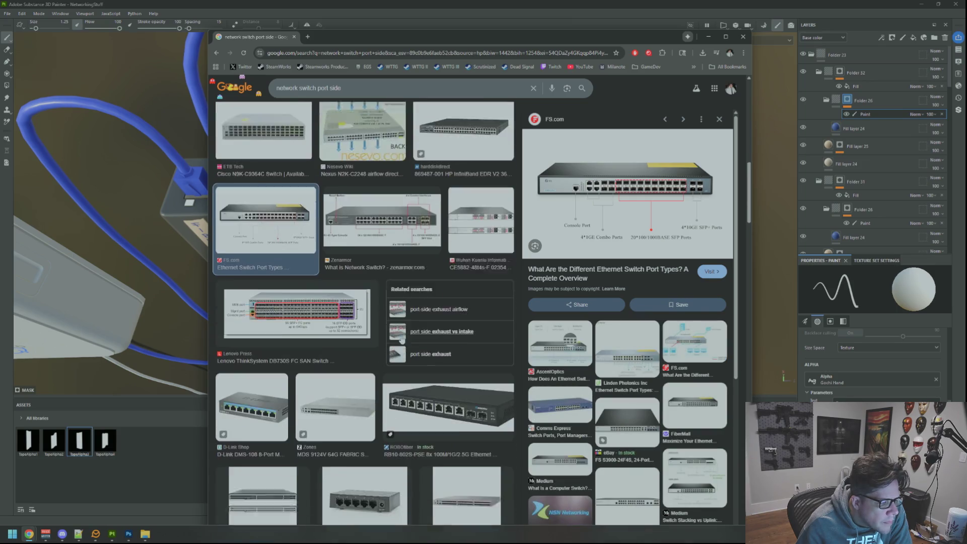
left_click(276, 384)
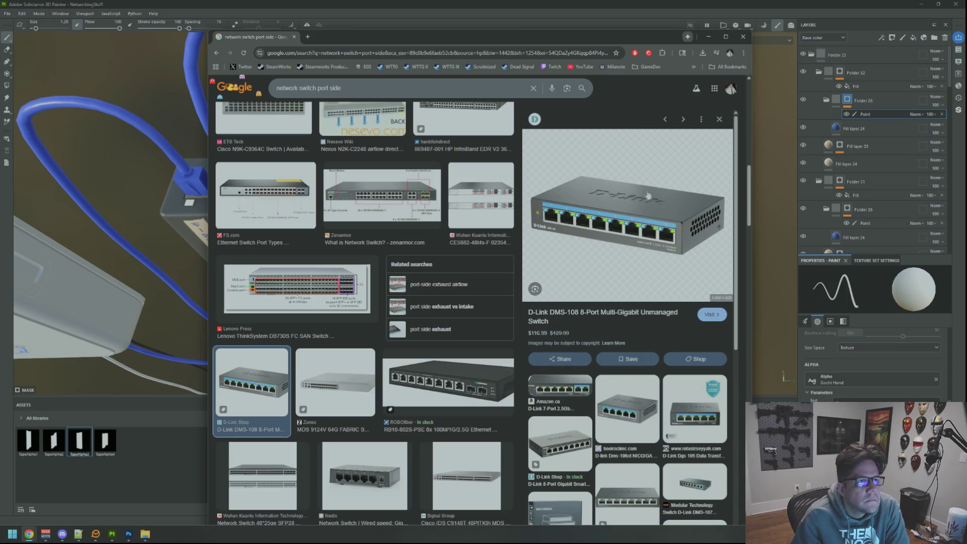
left_click_drag(579, 37, 925, 101)
key("alt+Tab")
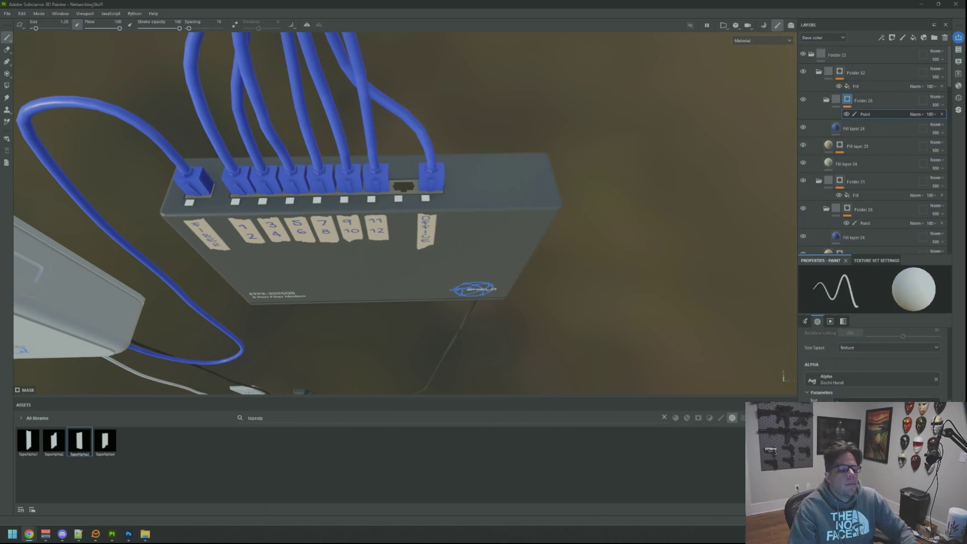
Return to the 2D/3D split view, zoom onto the device plate, and select Folder 23
mouse_move(555, 177)
left_mouse_down()
mouse_move(737, 184)
mouse_move(330, 168)
mouse_move(244, 186)
mouse_move(605, 173)
mouse_move(735, 145)
mouse_move(540, 173)
mouse_move(484, 194)
mouse_move(495, 203)
mouse_move(446, 159)
left_mouse_up()
key("F1")
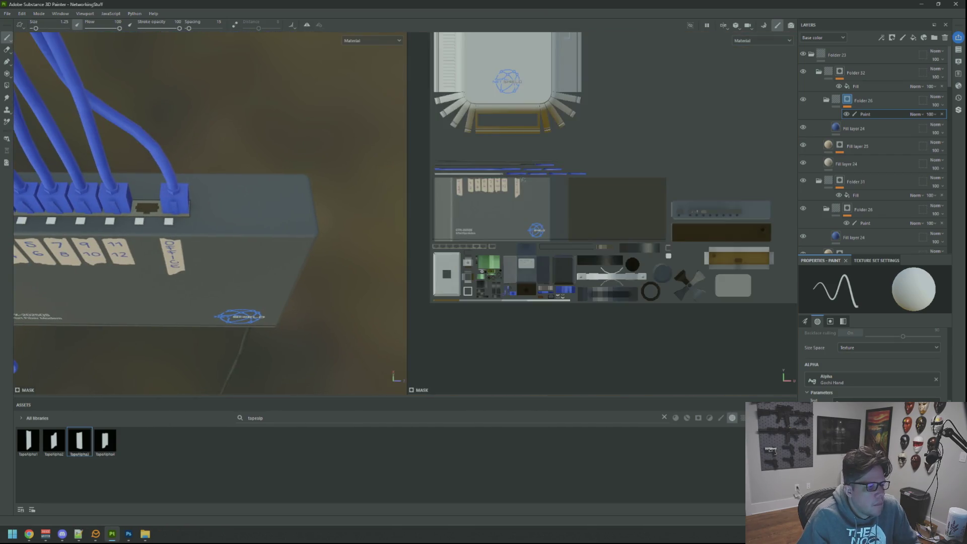
scroll(608, 182, "up", 5)
scroll(608, 182, "up", 5)
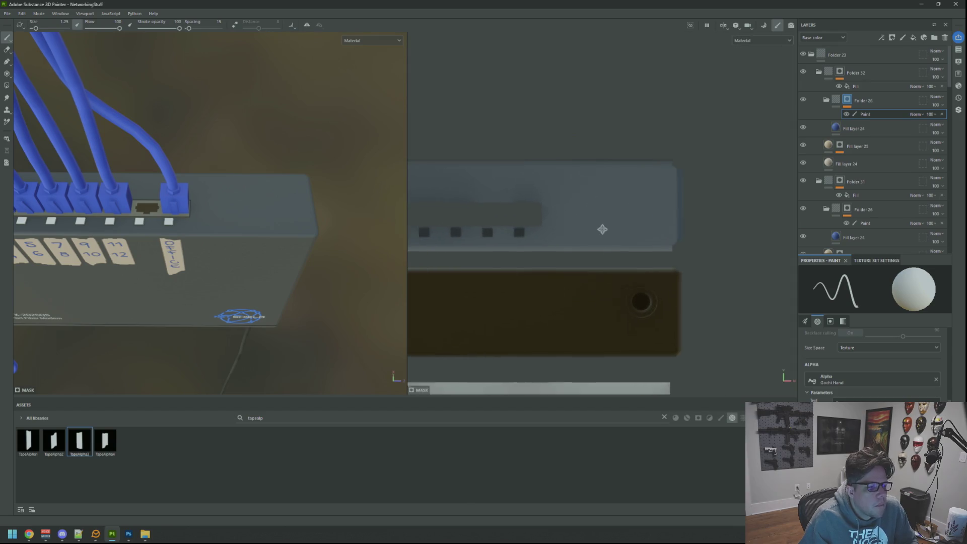
left_click(811, 54)
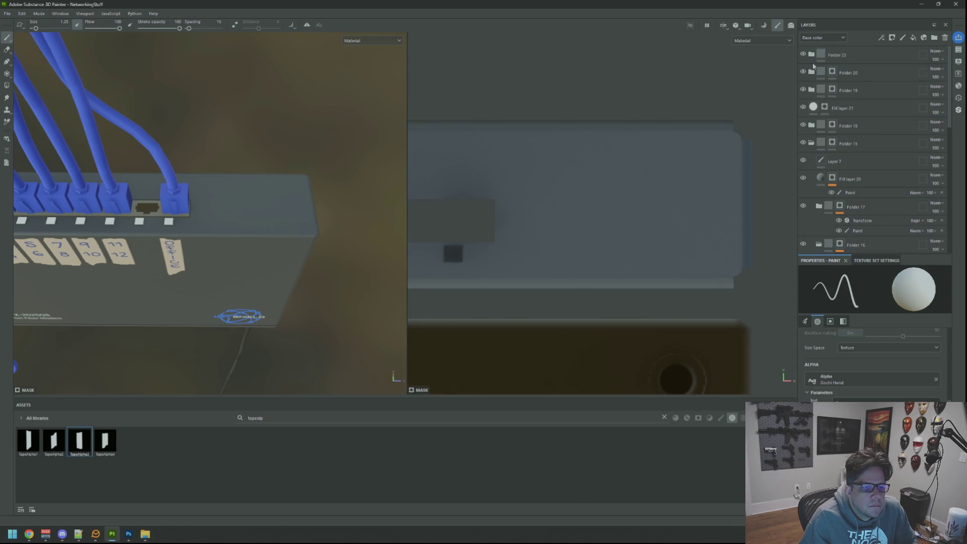
Collapse Folder 23 and add a new Folder 33 with a mask
left_click(880, 57)
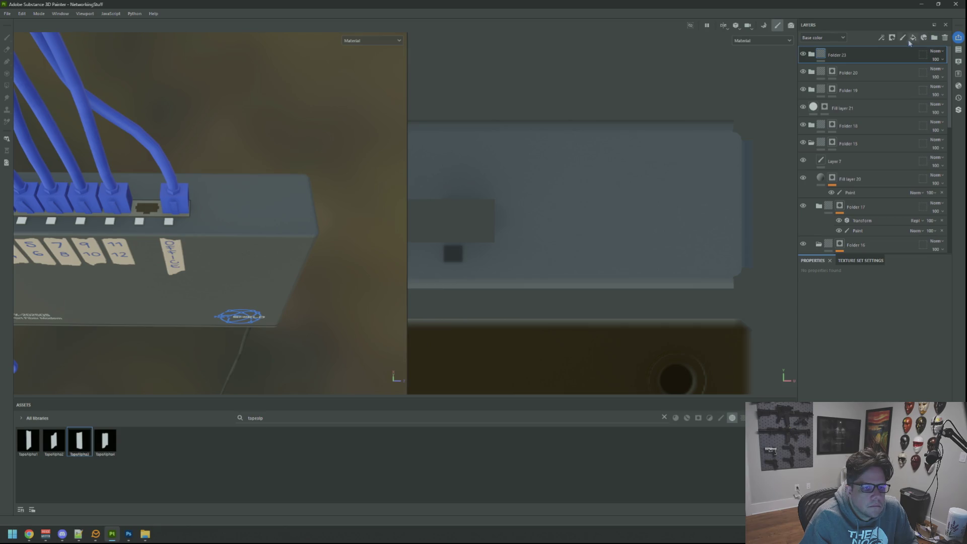
left_click(935, 37)
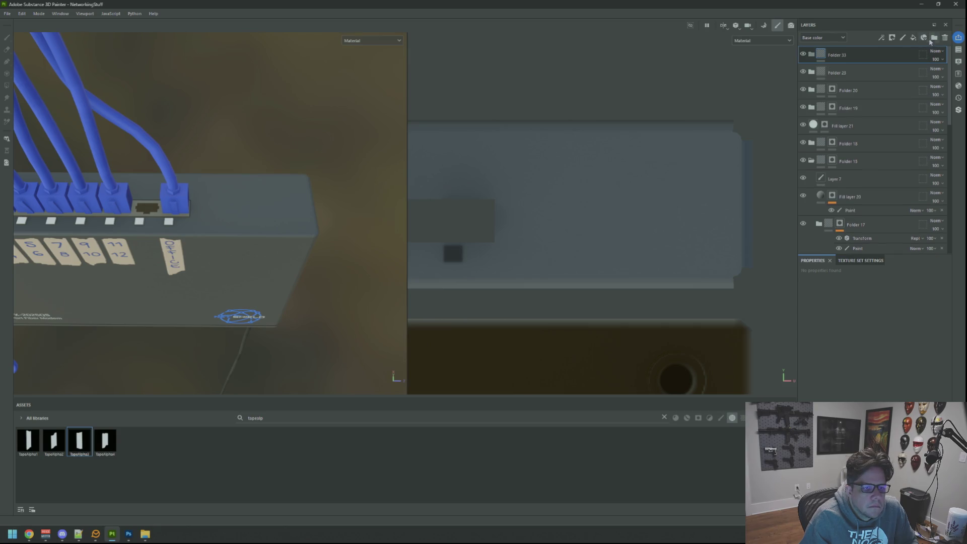
right_click(888, 57)
left_click(885, 72)
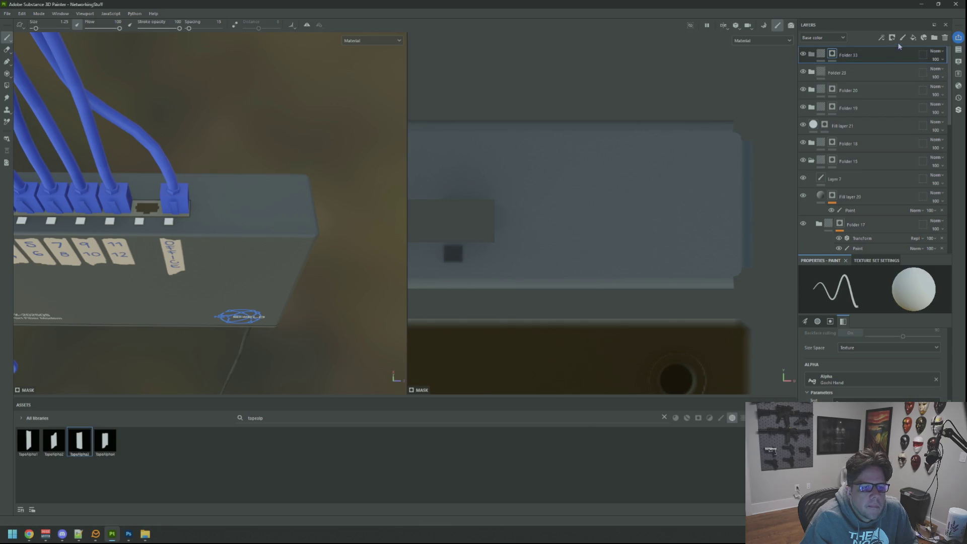
Mark the device plate faces with polygon fill and add paint Layer 11
left_click(6, 86)
left_click_drag(525, 87, 740, 263)
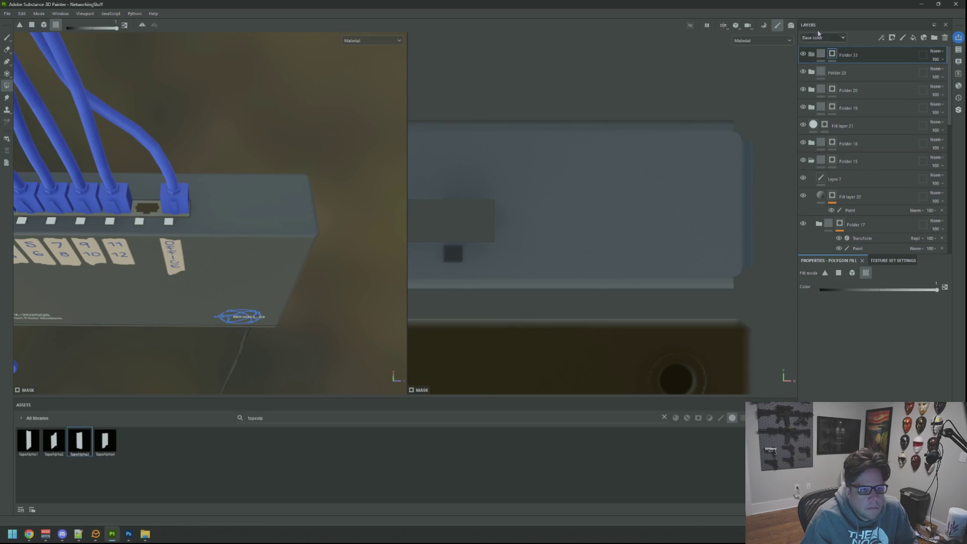
left_click(913, 37)
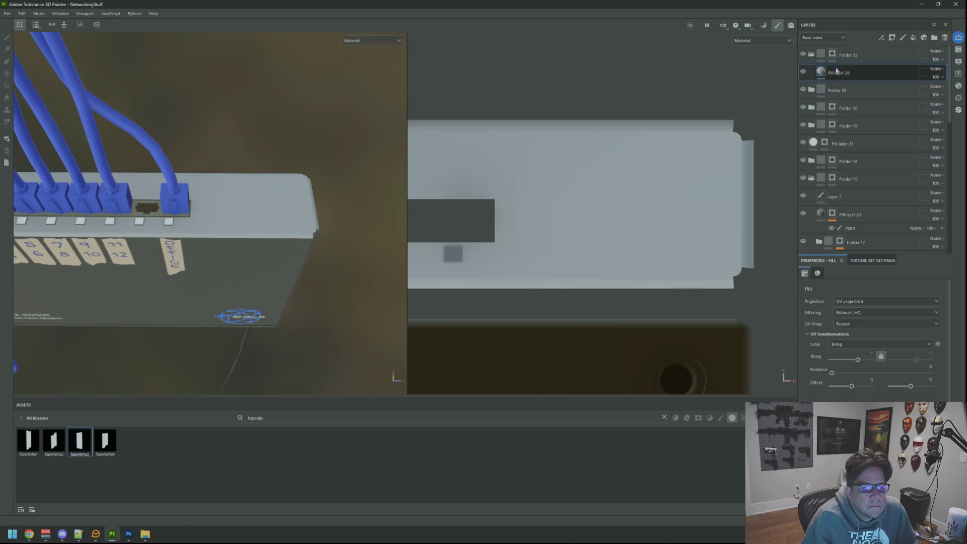
left_click(945, 37)
left_click(903, 38)
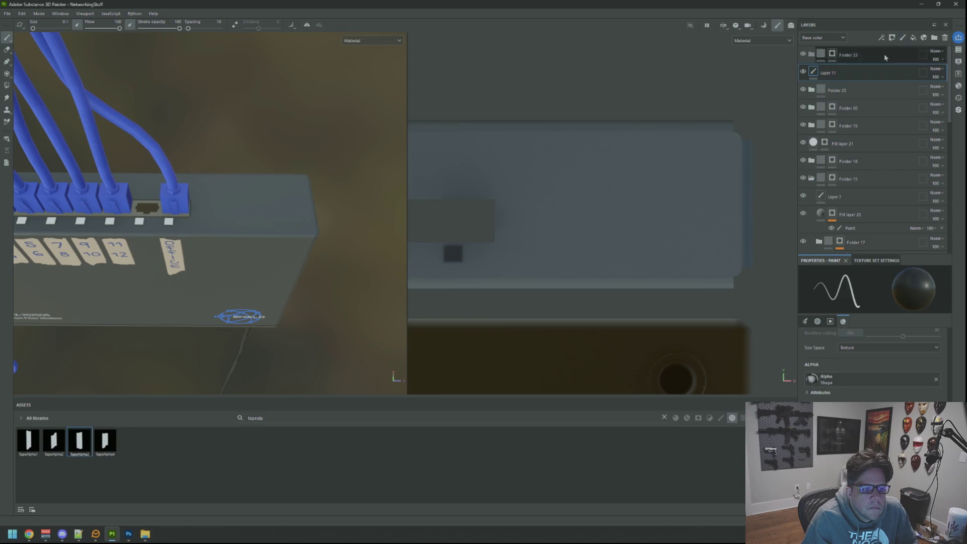
scroll(640, 149, "down", 3)
scroll(640, 149, "up", 2)
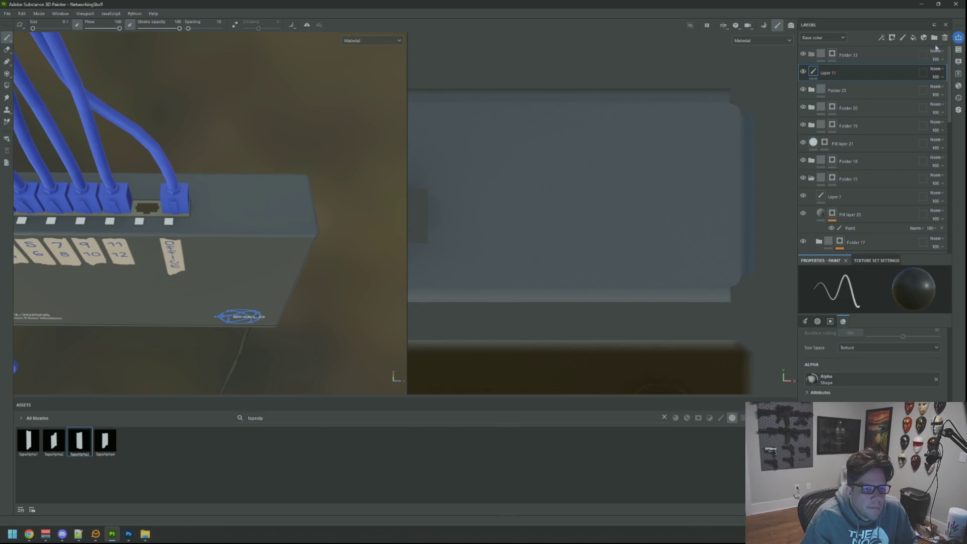
scroll(579, 174, "down", 1)
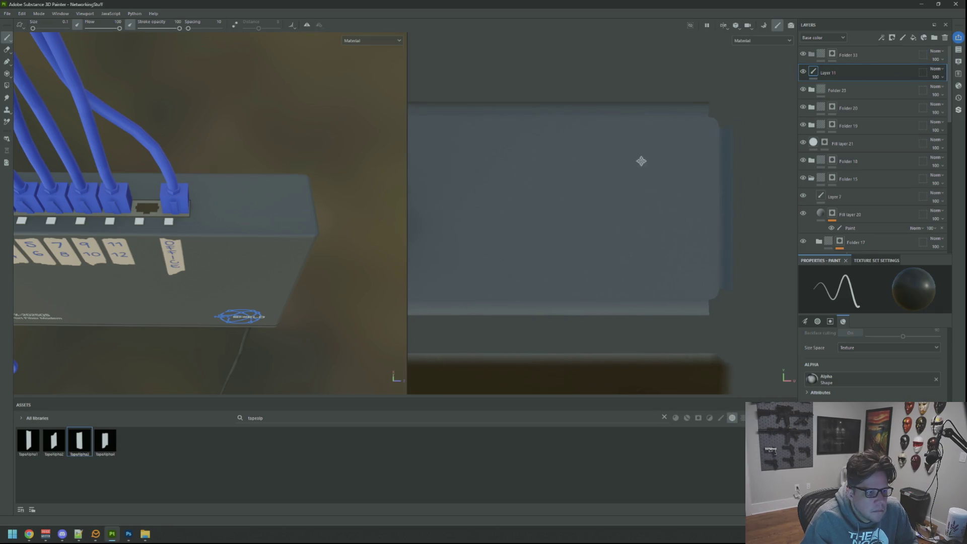
left_click(634, 138)
key("bracketright")
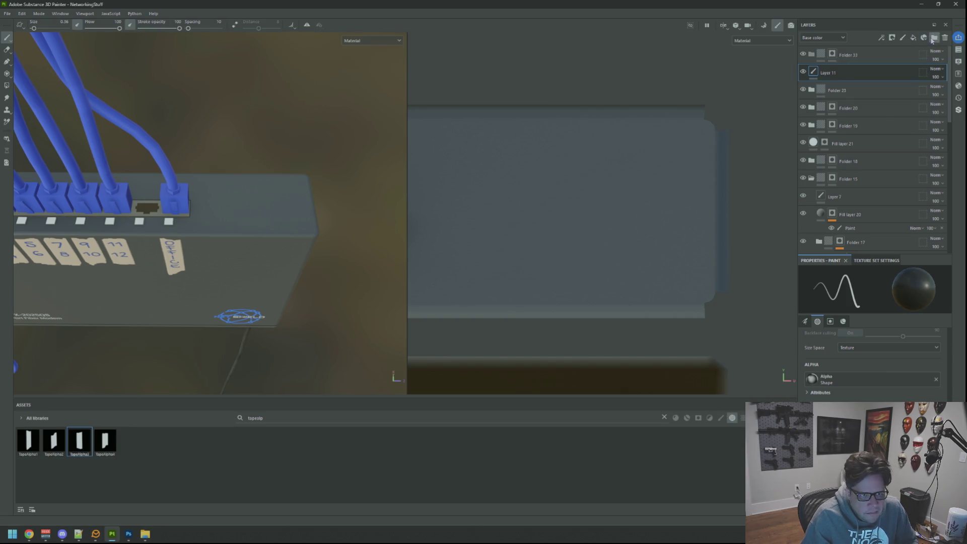
Add Fill layer 26 at the top of the stack and give it a black mask
left_click(934, 38)
key("ctrl+z")
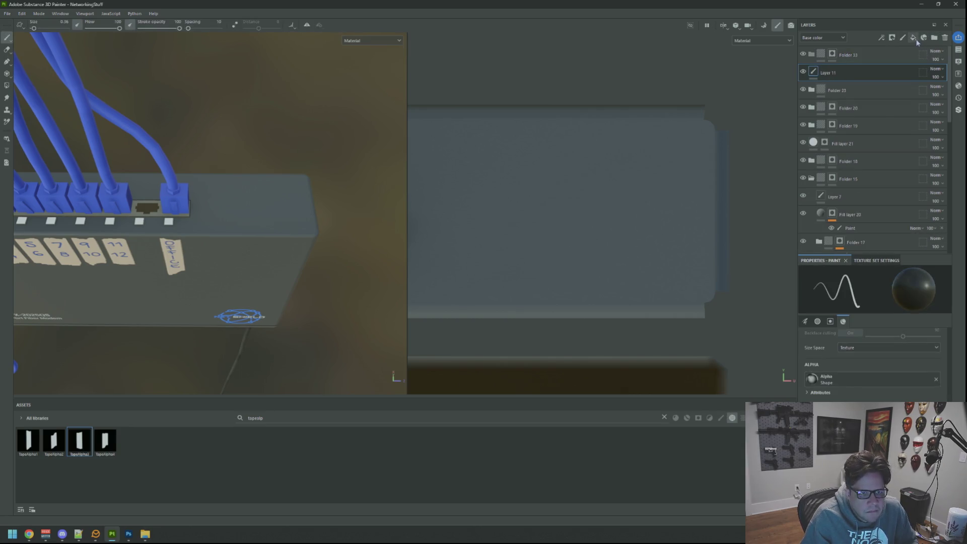
left_click(924, 37)
right_click(855, 80)
left_click(878, 88)
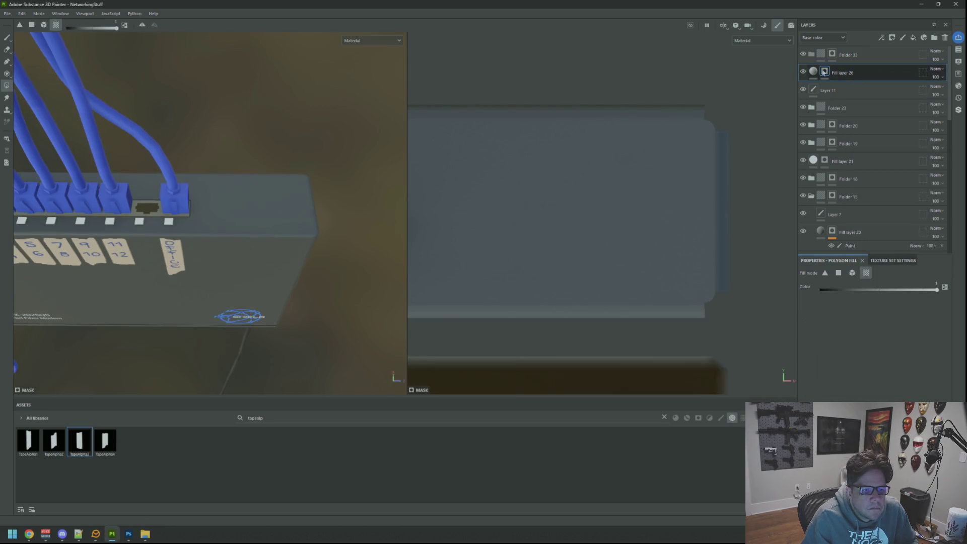
Add a Paint effect to Fill layer 26's mask, clear the handwriting alpha, and list all brushes
right_click(825, 71)
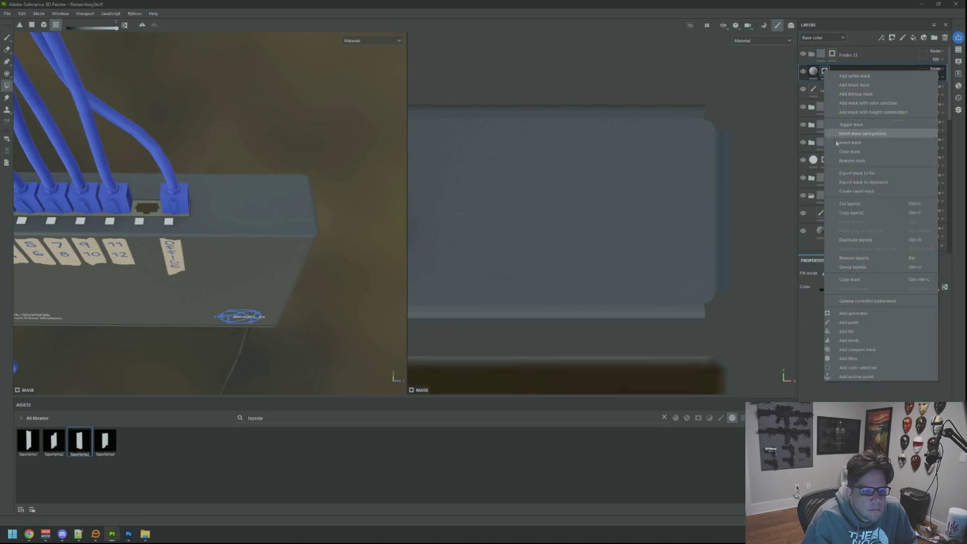
left_click(849, 322)
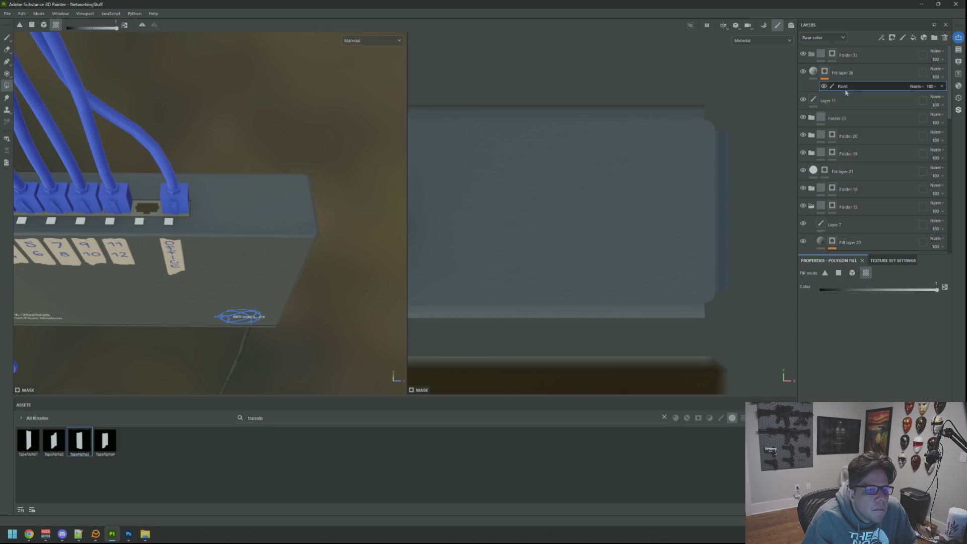
left_click(12, 41)
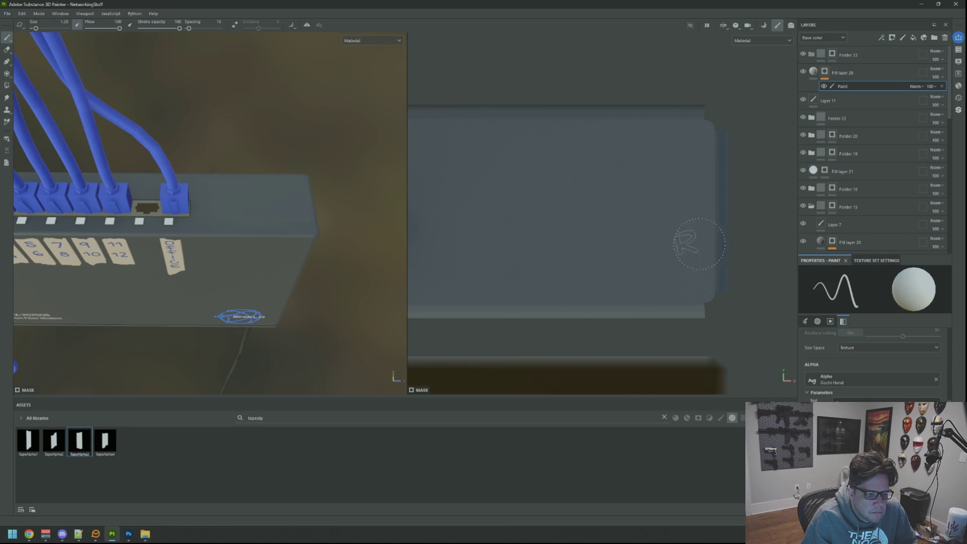
left_click(937, 381)
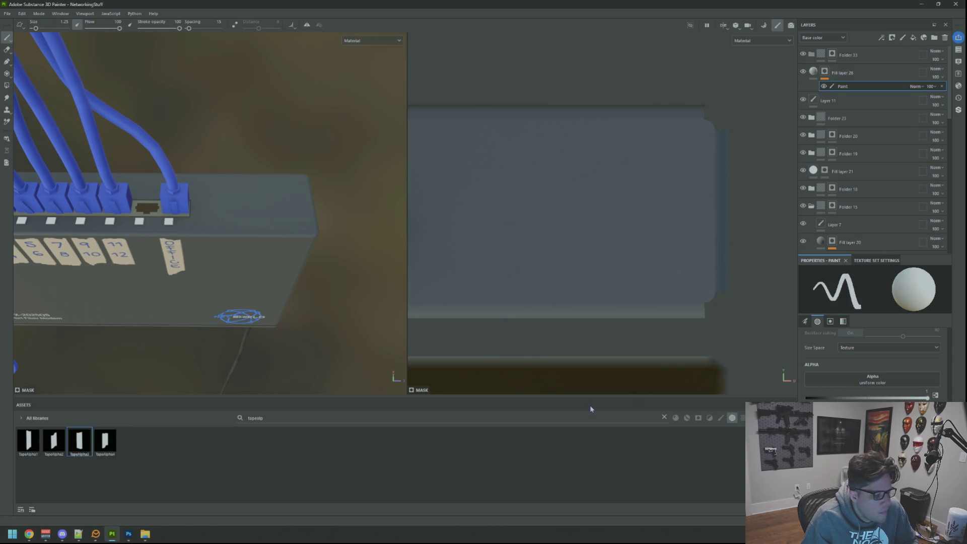
left_click(663, 419)
left_click(665, 417)
left_click(721, 418)
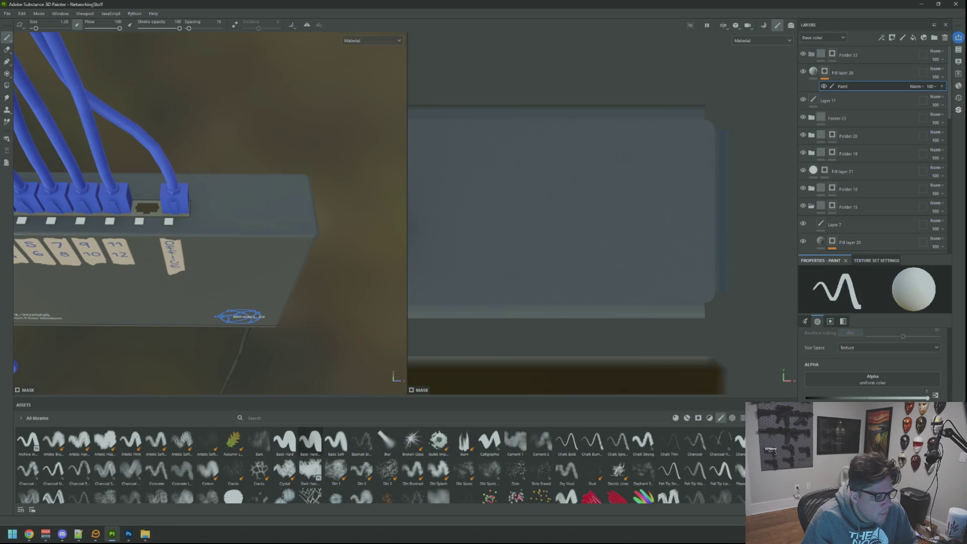
Pick the Basic Hard brush, shrink it, and paint a first white dab on the plate
left_click(284, 441)
key("bracketleft")
scroll(610, 189, "down", 1)
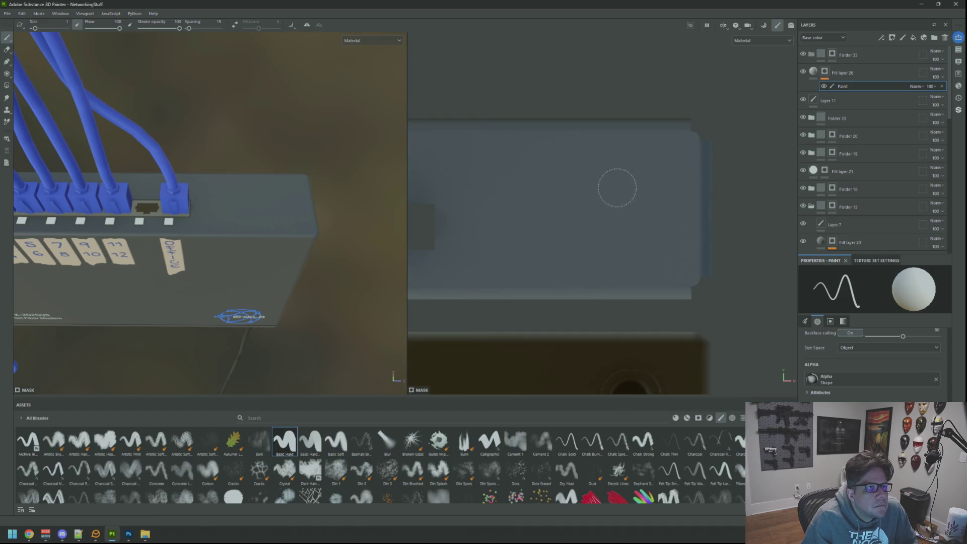
scroll(620, 187, "up", 1)
key("bracketleft")
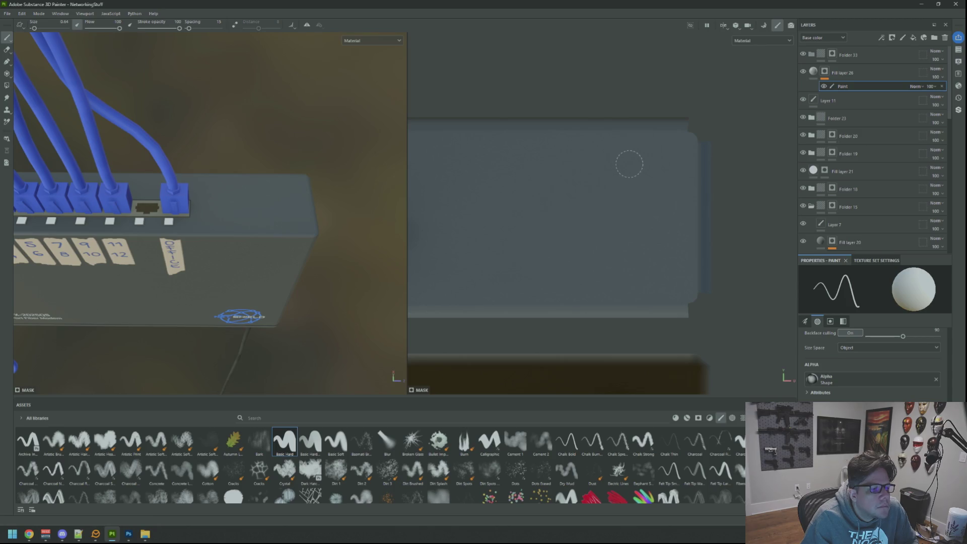
left_click(629, 164)
scroll(859, 393, "up", 3)
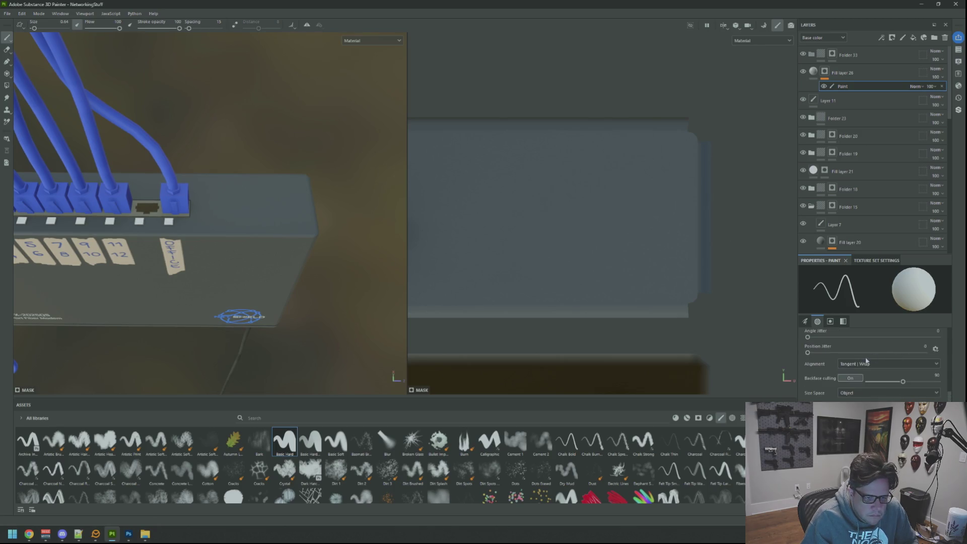
scroll(861, 397, "up", 1)
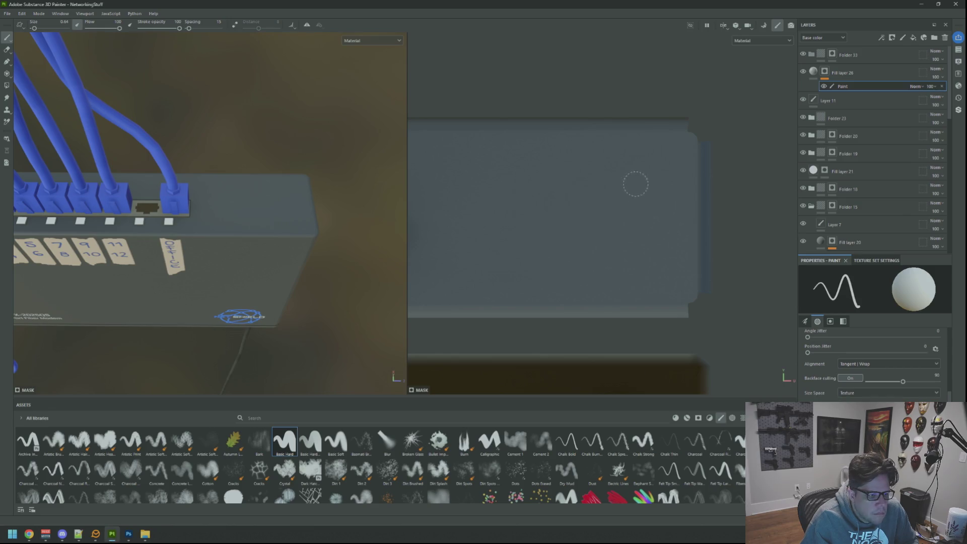
key("bracketleft")
key("bracketleft")
key("bracketleft")
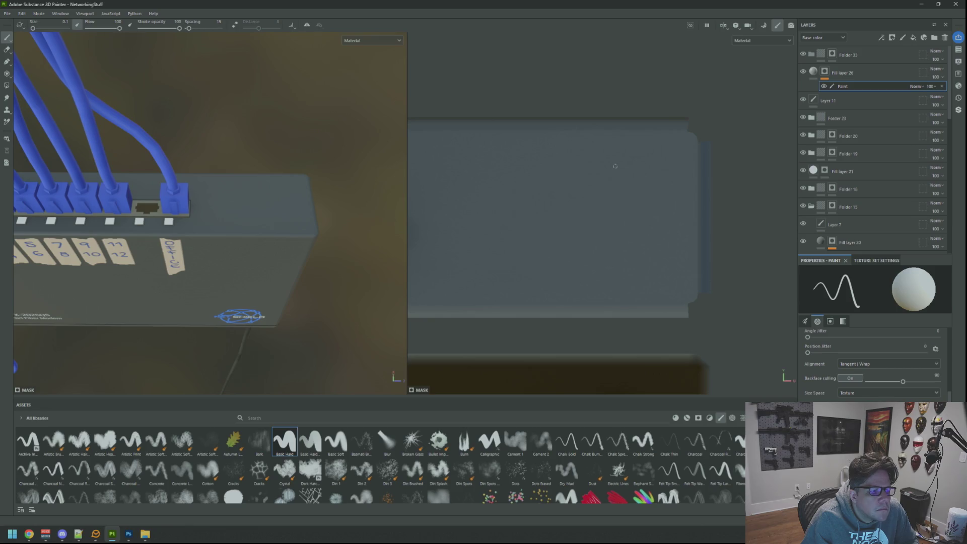
scroll(615, 166, "up", 2)
key("bracketright")
key("bracketright")
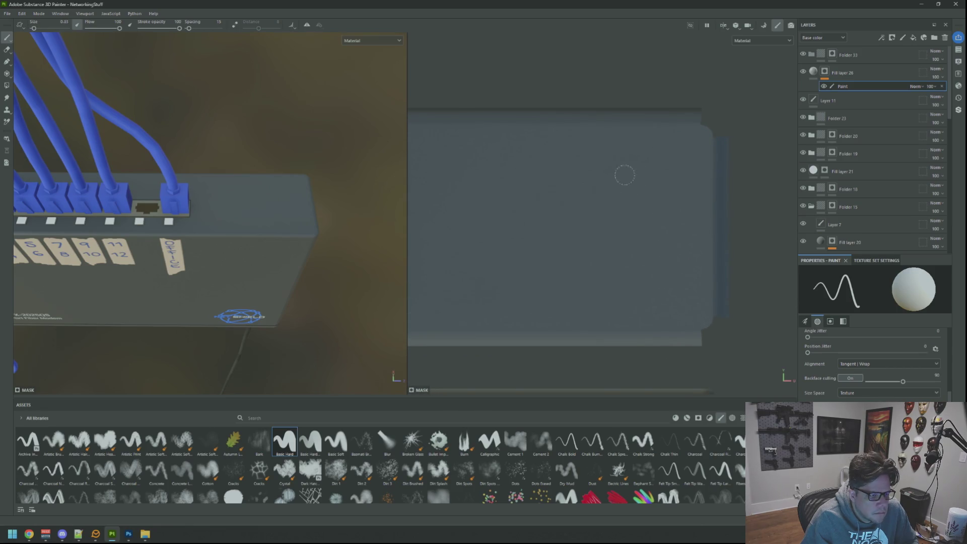
key("bracketright")
key("bracketright")
Restamp the white dot with a slightly smaller brush until it sits on the switch's top
left_click(637, 154)
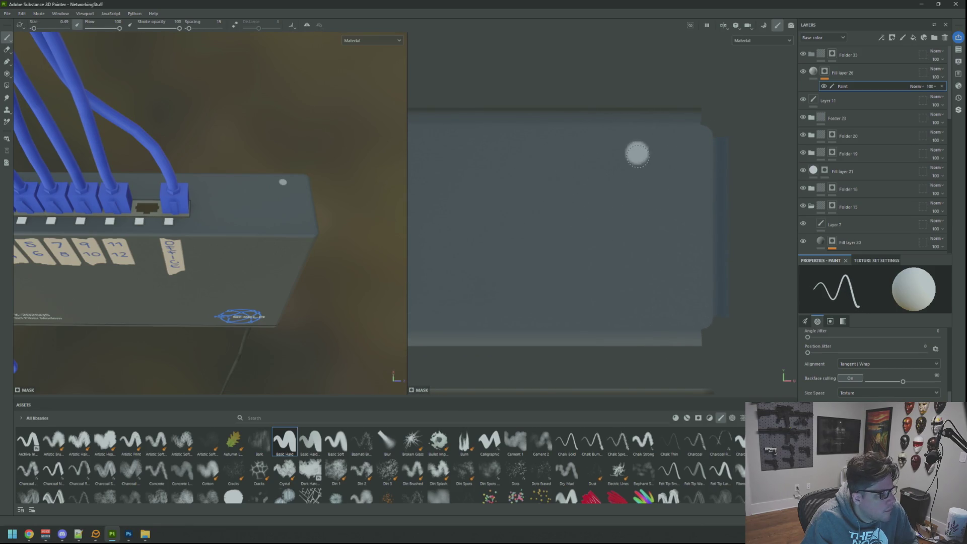
key("ctrl+z")
key("bracketleft")
left_click(604, 153)
key("ctrl+z")
key("bracketleft")
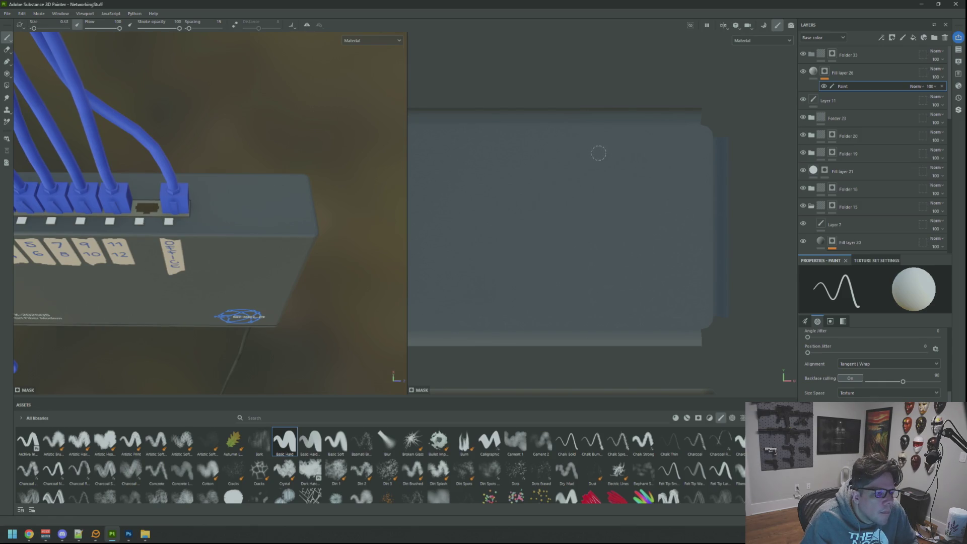
left_click(598, 153)
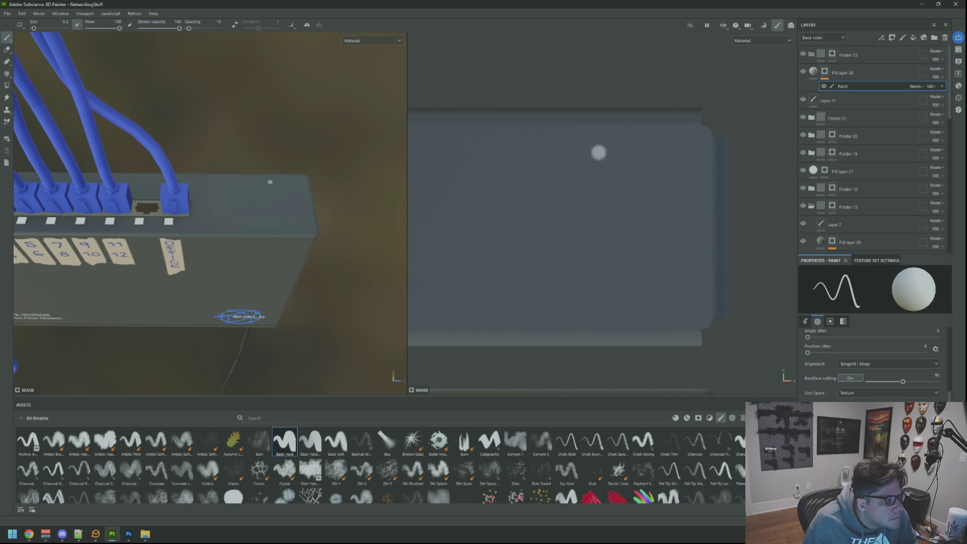
key("ctrl+z")
left_click(592, 151)
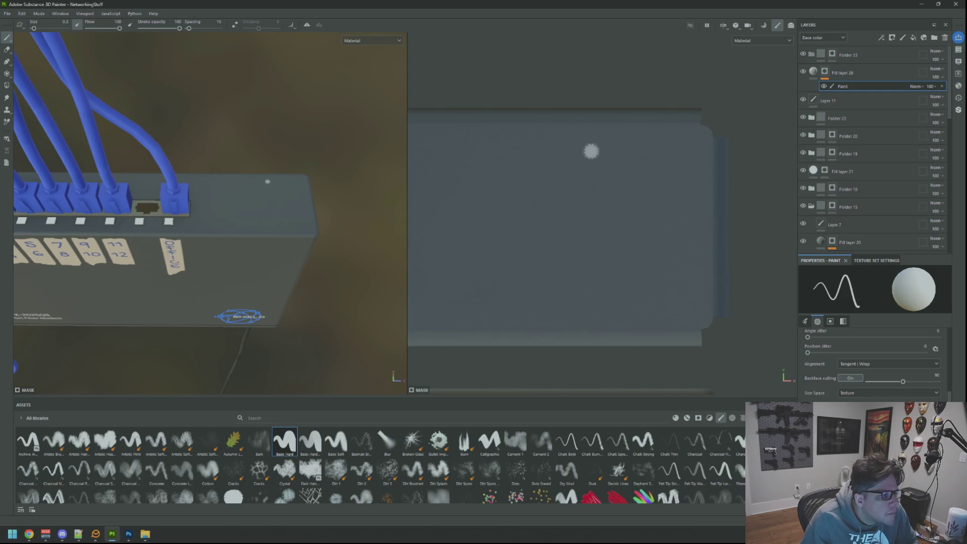
key("ctrl+z")
left_click(586, 156)
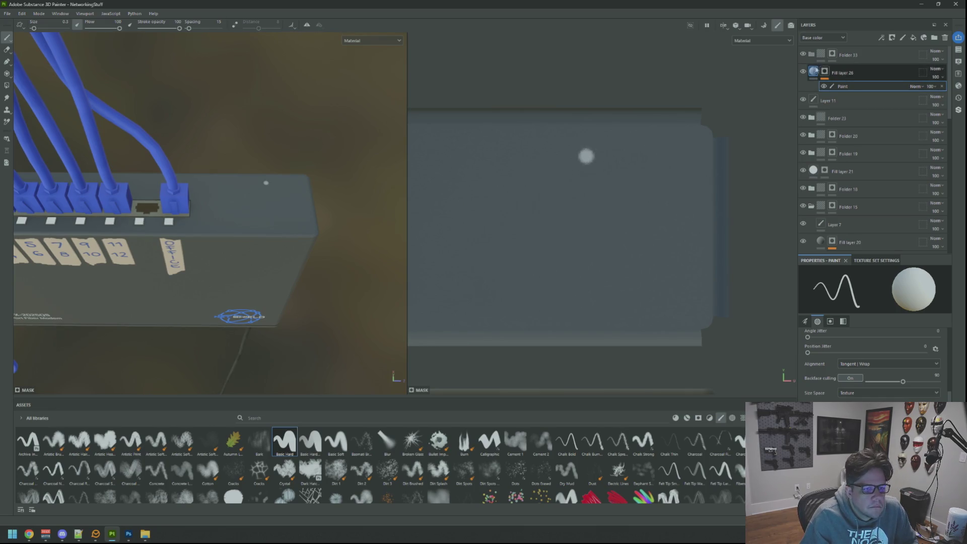
left_click(842, 73)
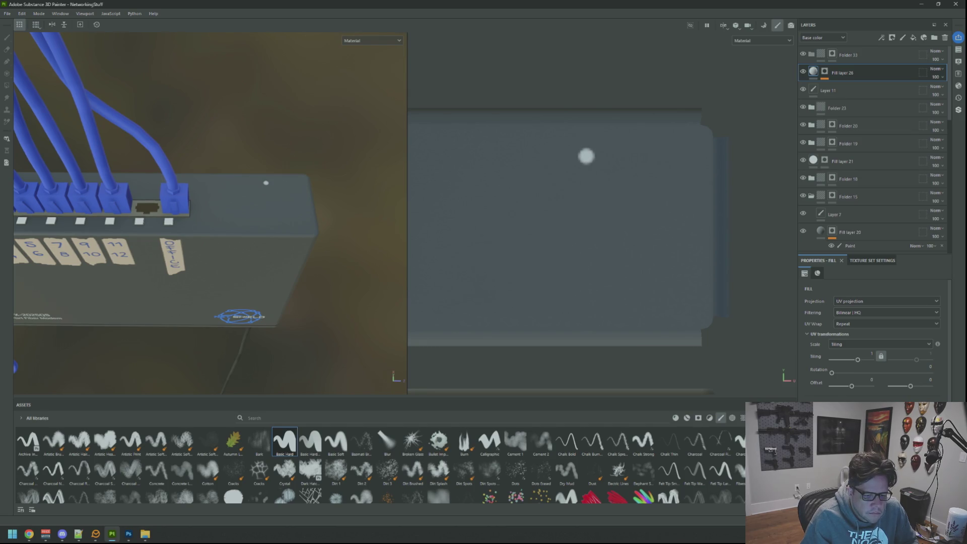
Turn on the rough channel in Fill layer 26's Material, alongside color and height
scroll(874, 332, "down", 3)
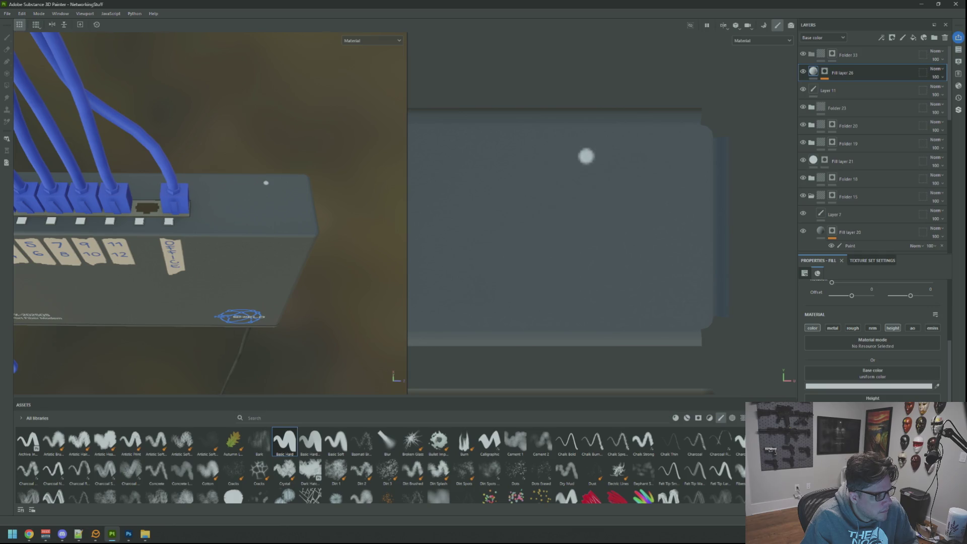
left_click(853, 328)
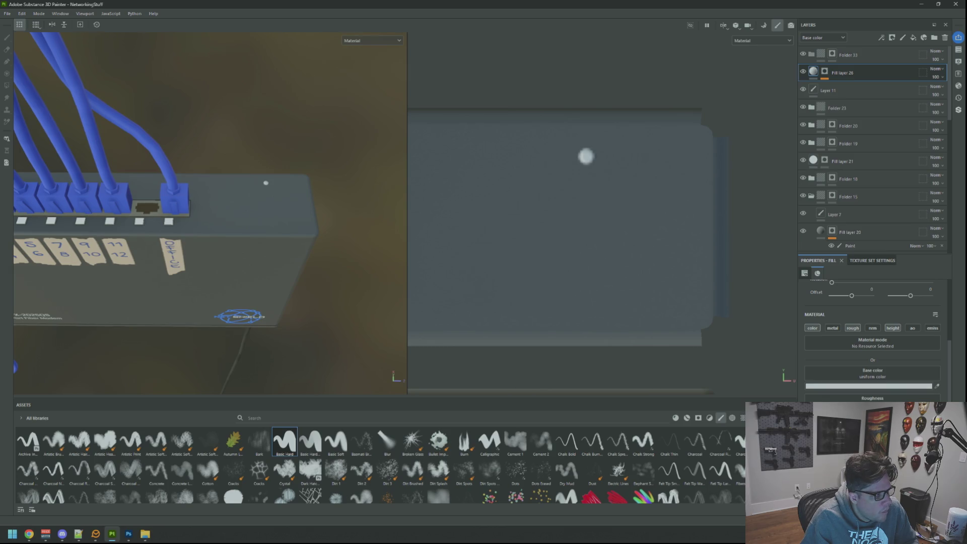
scroll(363, 273, "down", 5)
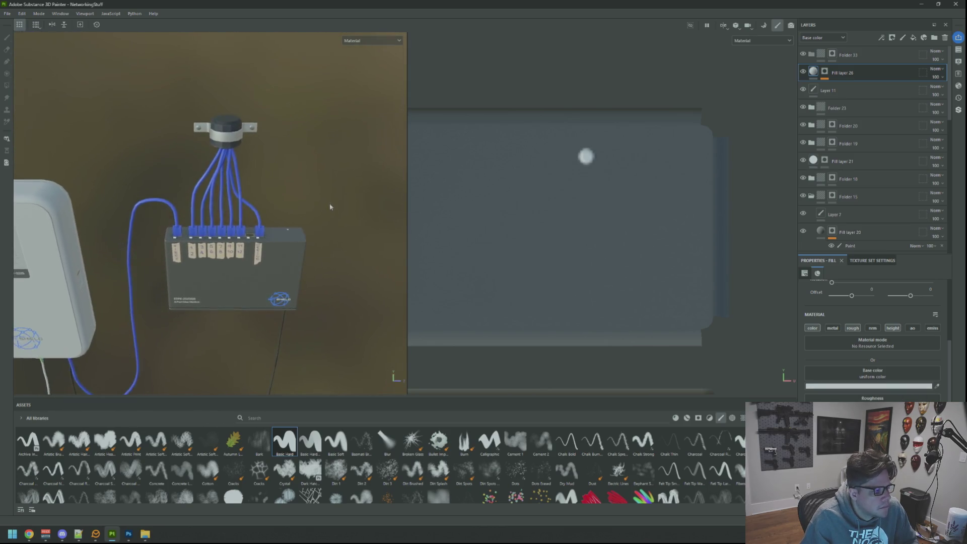
scroll(330, 206, "up", 5)
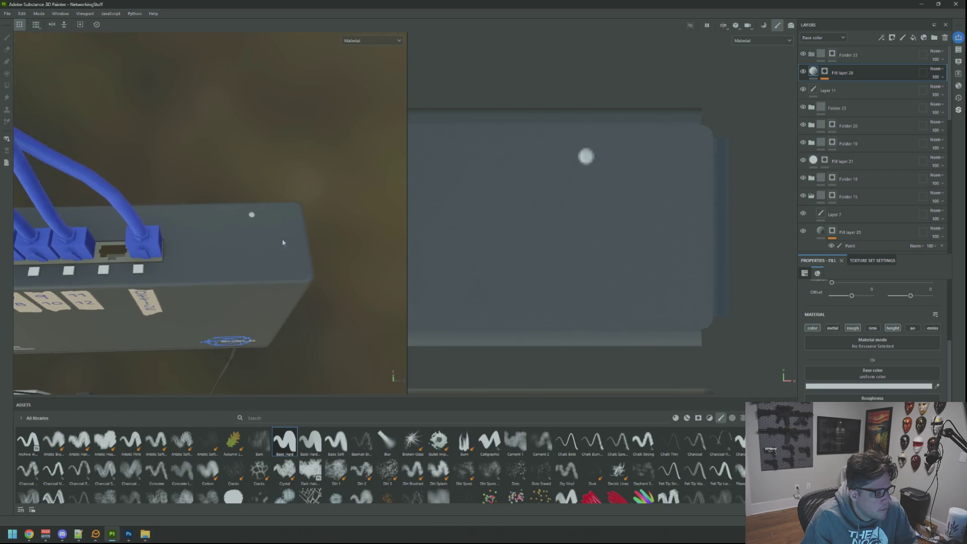
left_click(851, 90)
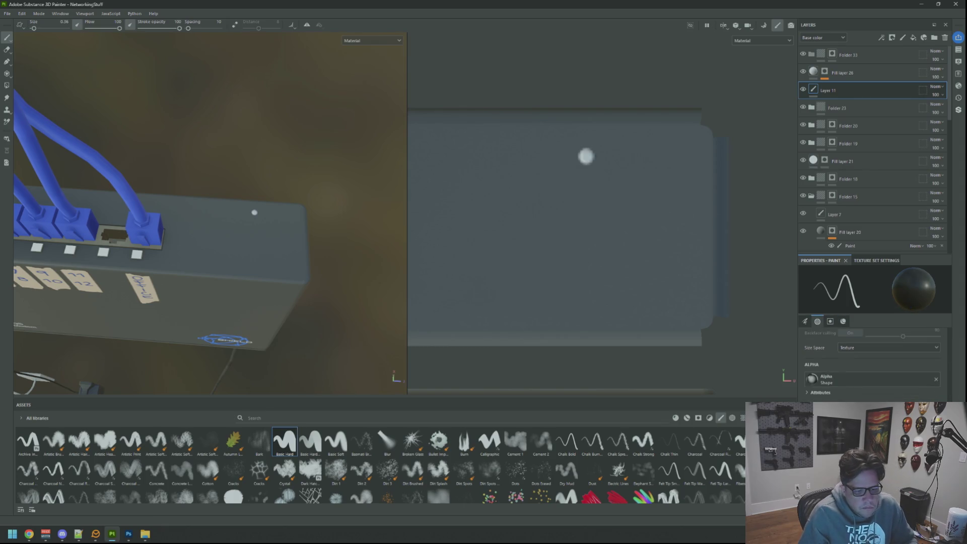
Turn off the ao channel and give the brush a dark base colour
scroll(585, 156, "up", 3)
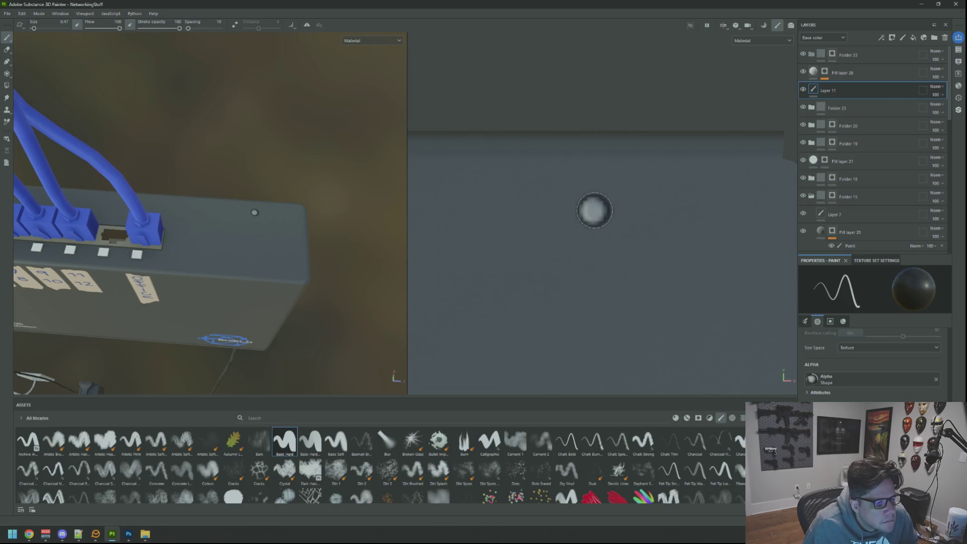
scroll(902, 388, "down", 3)
left_click(933, 373)
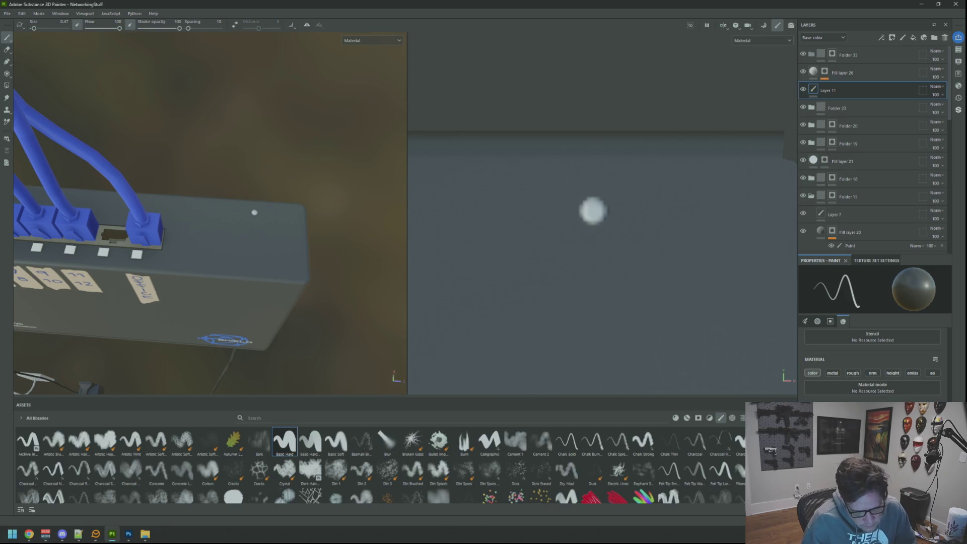
key("bracketright")
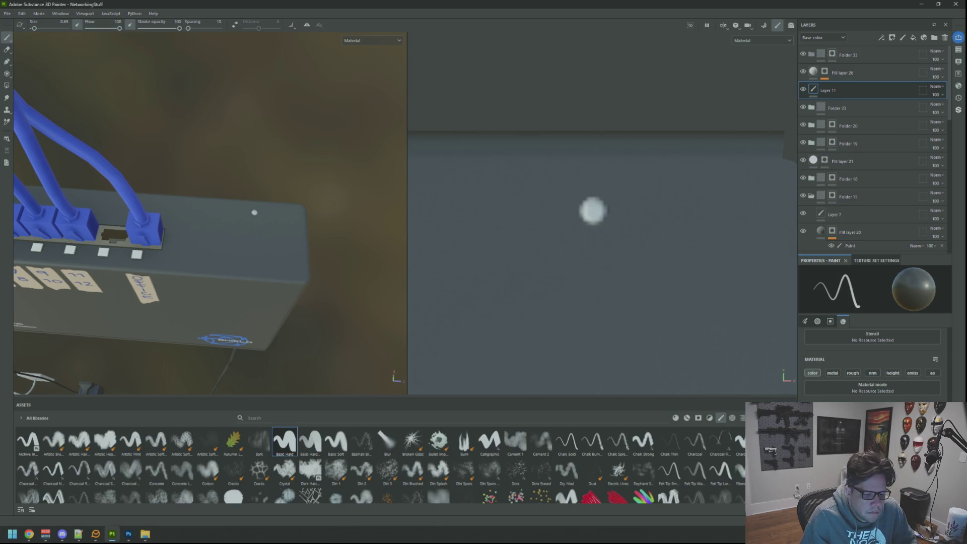
left_click(813, 373)
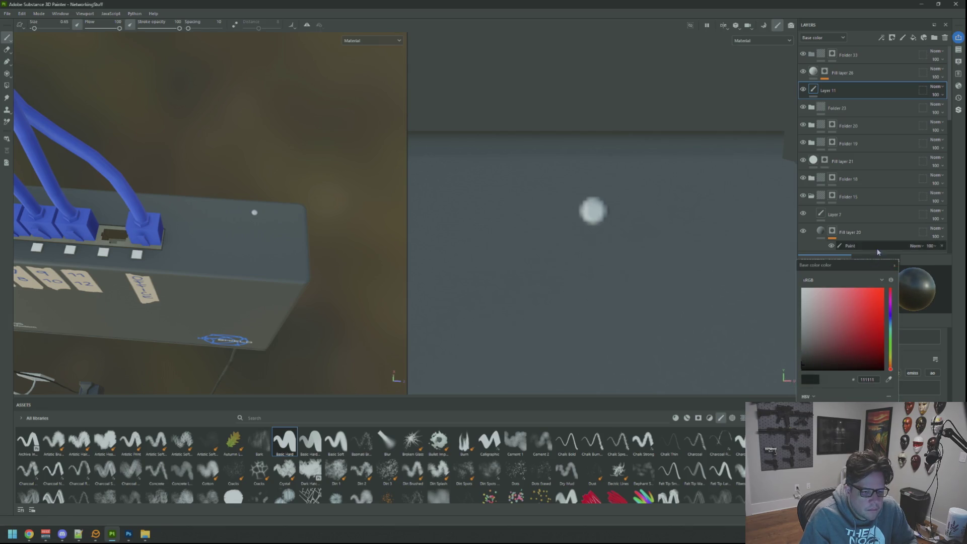
left_click(894, 265)
Shrink the brush and paint a dark ring around the white indicator dot
key("bracketleft")
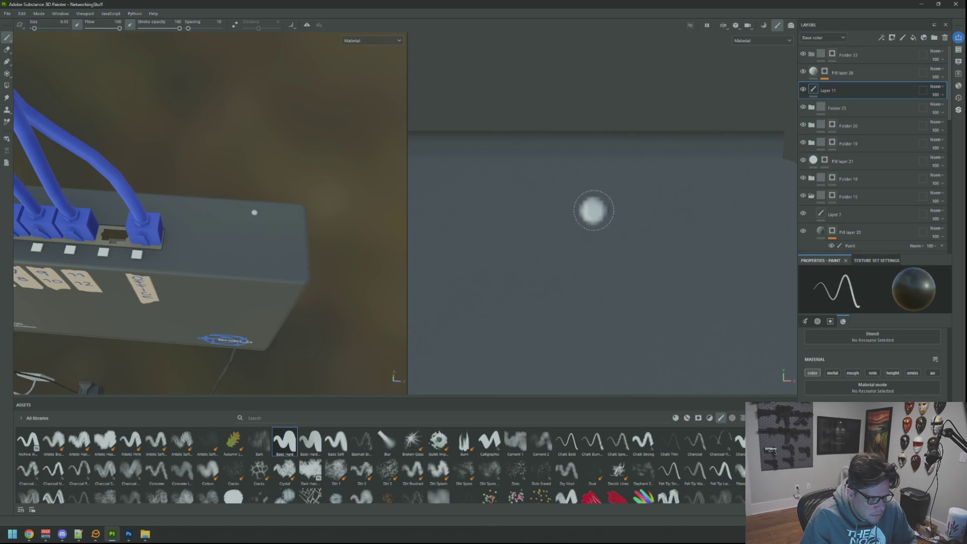
left_click(593, 210)
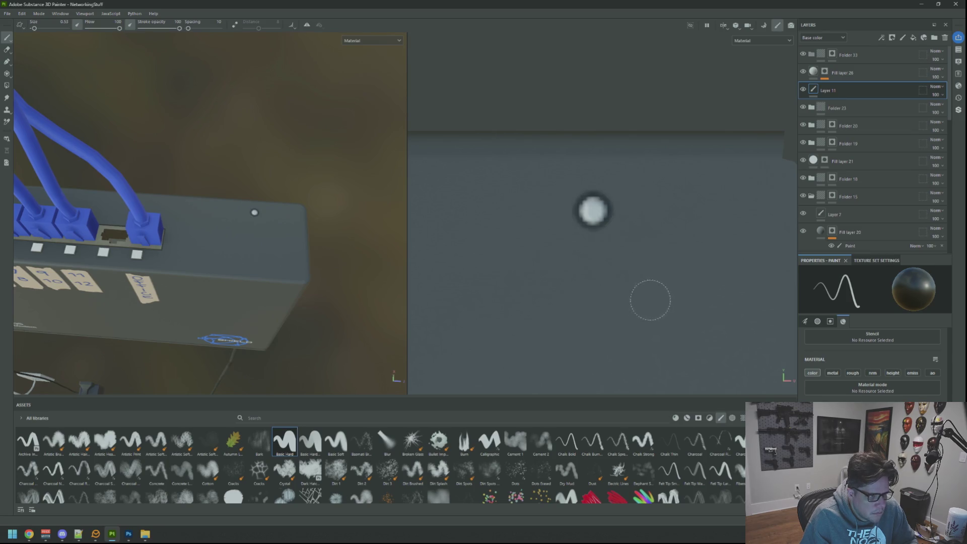
mouse_move(312, 166)
left_mouse_down()
mouse_move(280, 157)
mouse_move(289, 149)
mouse_move(268, 184)
mouse_move(16, 151)
mouse_move(268, 173)
mouse_move(282, 210)
left_mouse_up()
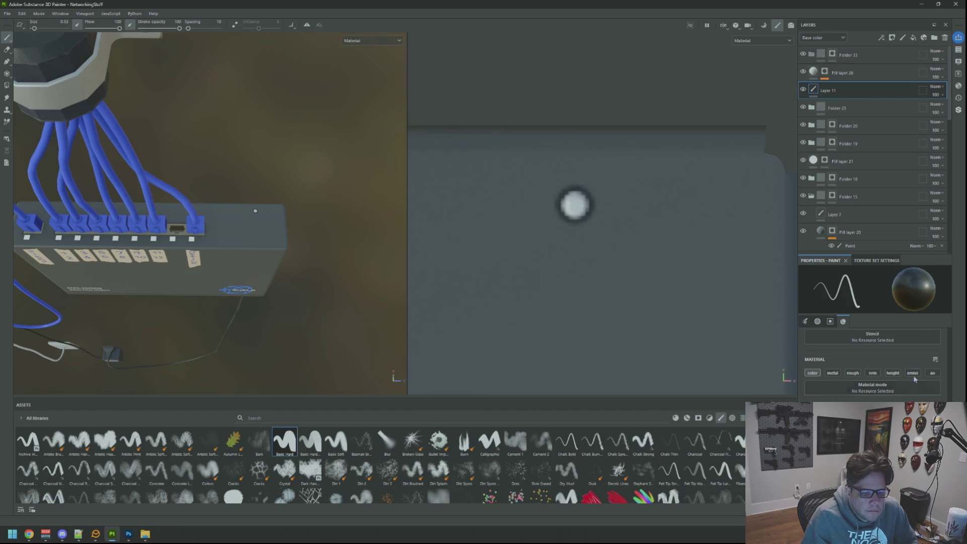
Add Layer 12 above Layer 11 and open its Material base colour picker
left_click(903, 37)
scroll(871, 363, "down", 5)
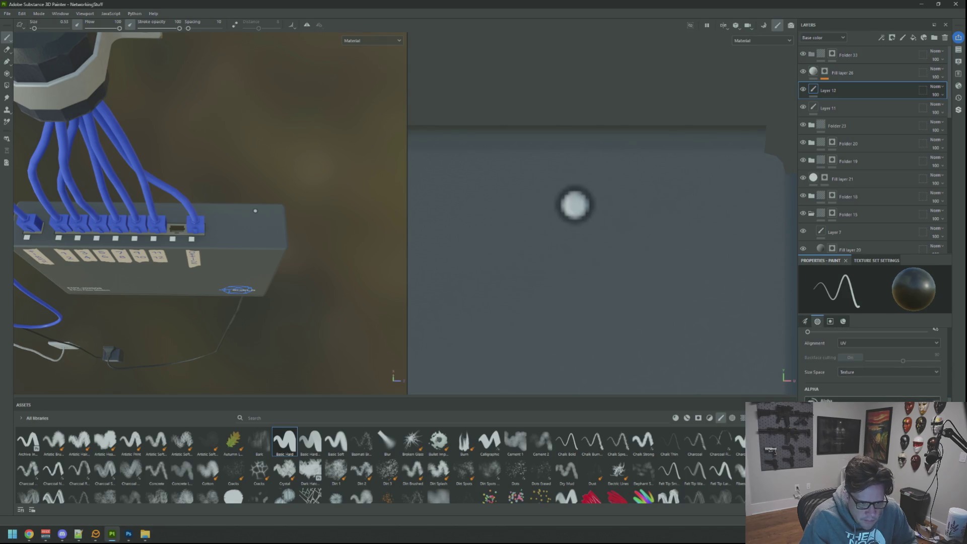
scroll(872, 363, "down", 5)
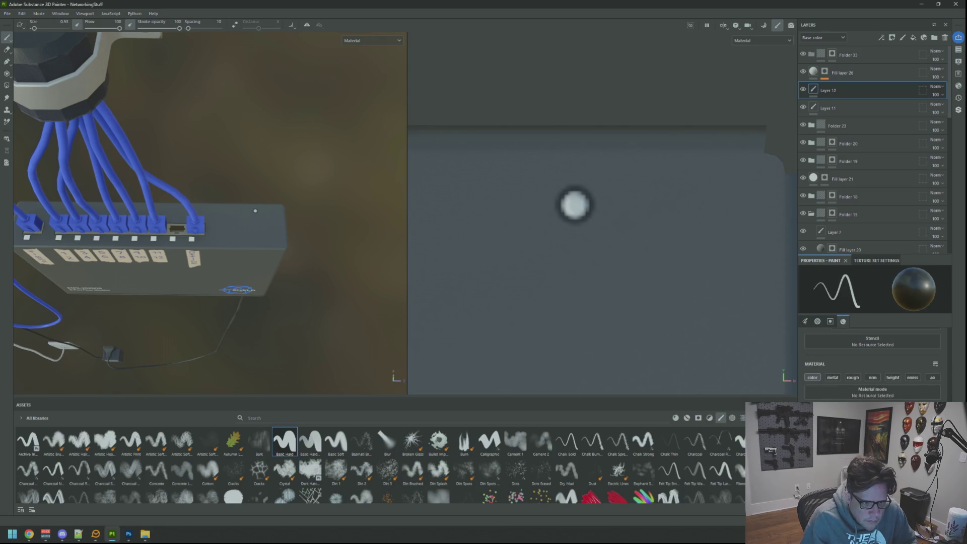
left_click(813, 378)
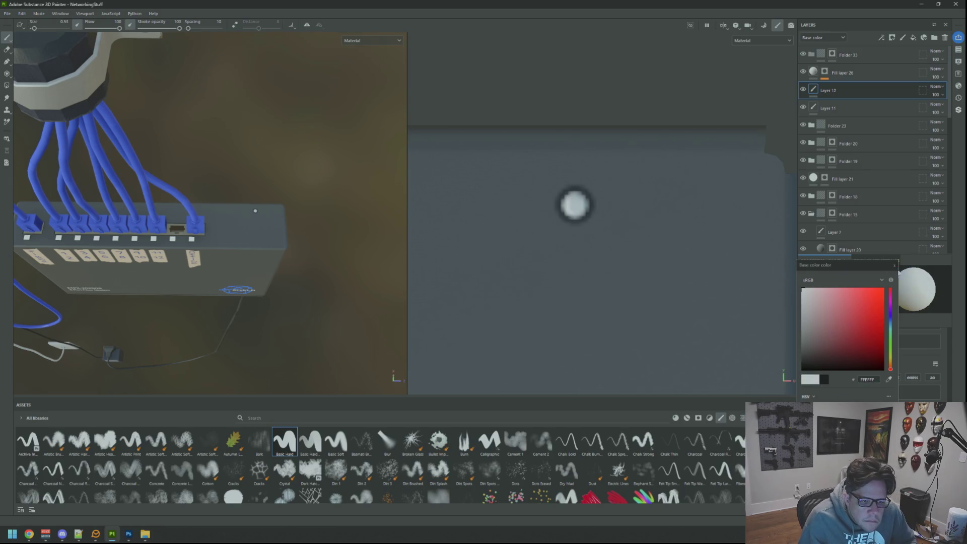
left_click(895, 266)
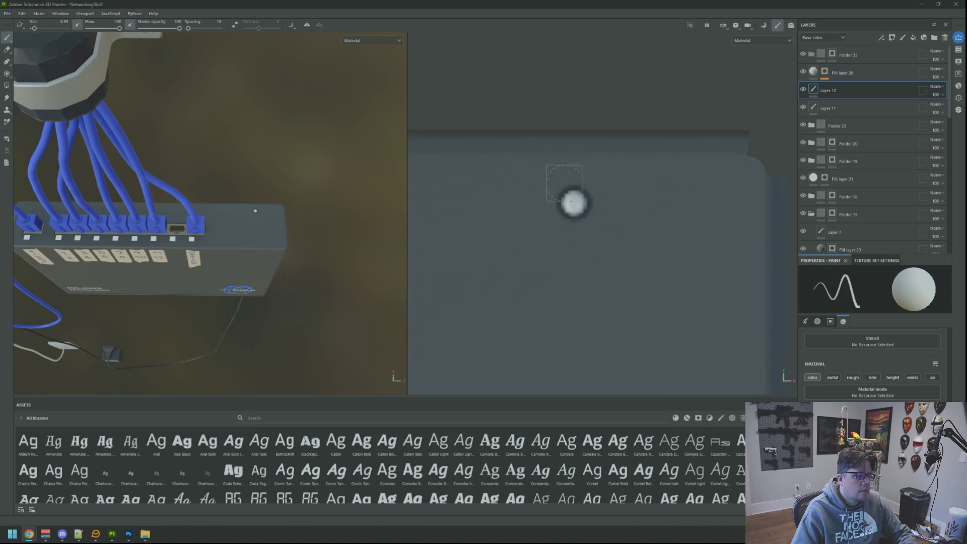
scroll(564, 194, "down", 3)
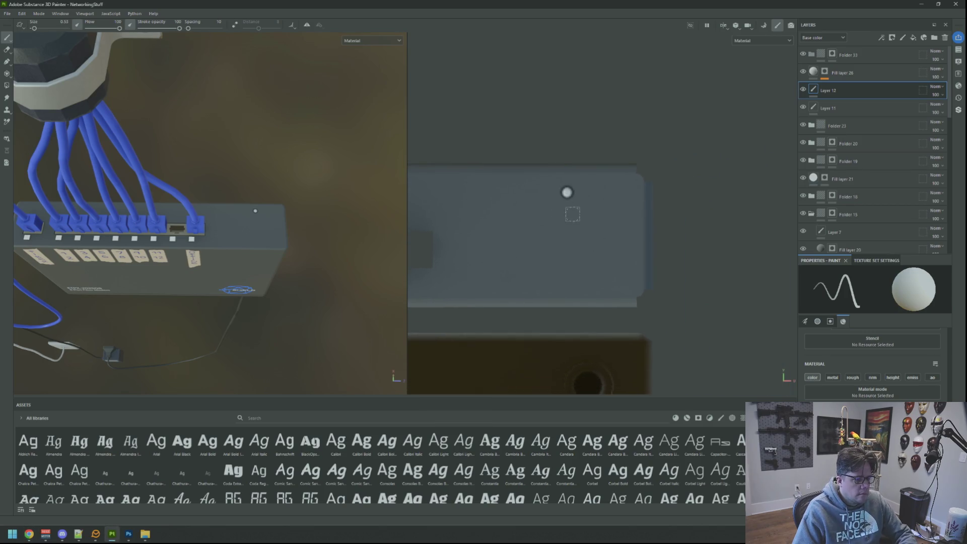
scroll(577, 209, "up", 3)
scroll(574, 202, "up", 1)
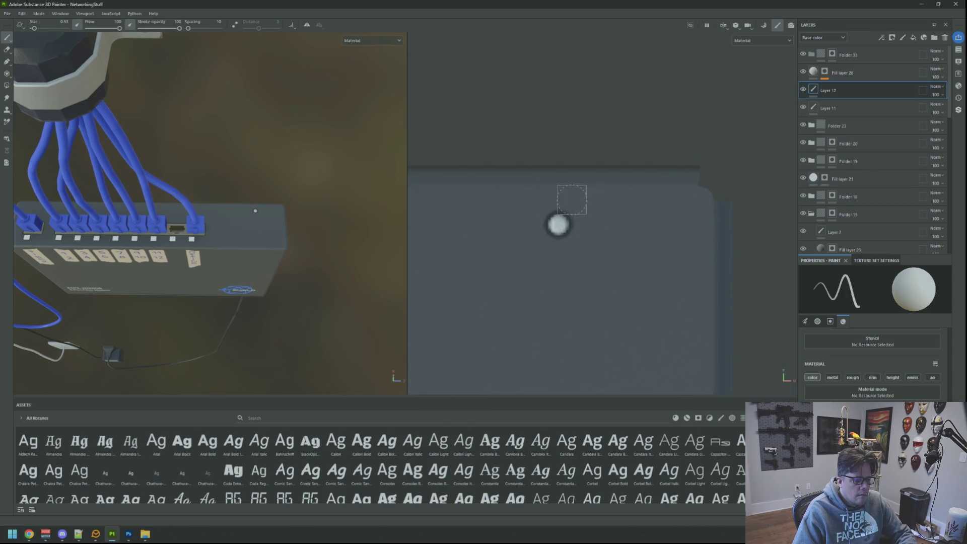
scroll(871, 353, "up", 3)
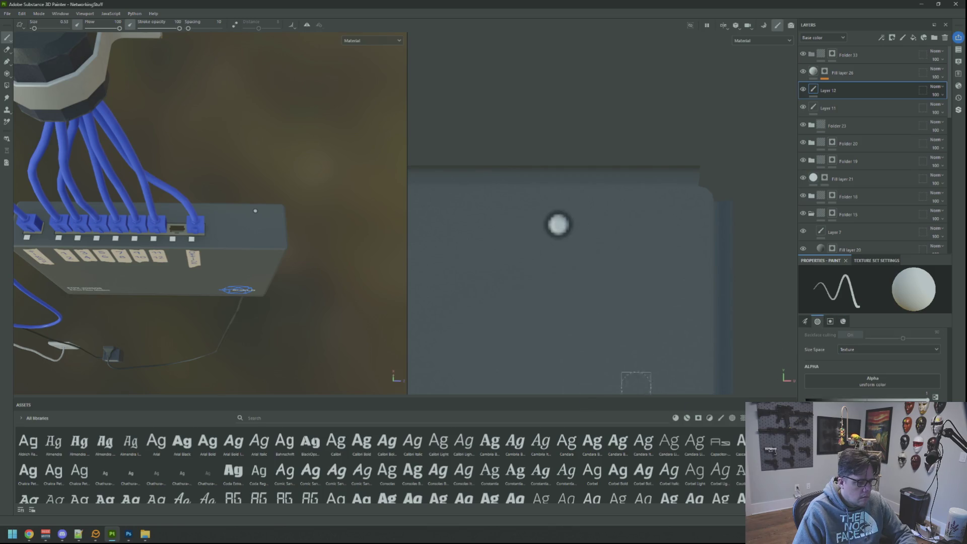
scroll(432, 457, "down", 5)
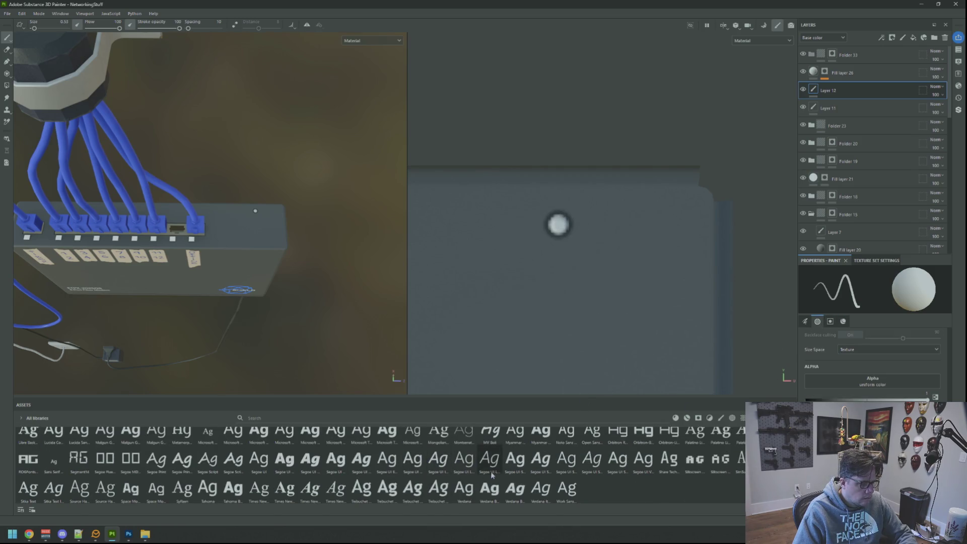
mouse_move(387, 487)
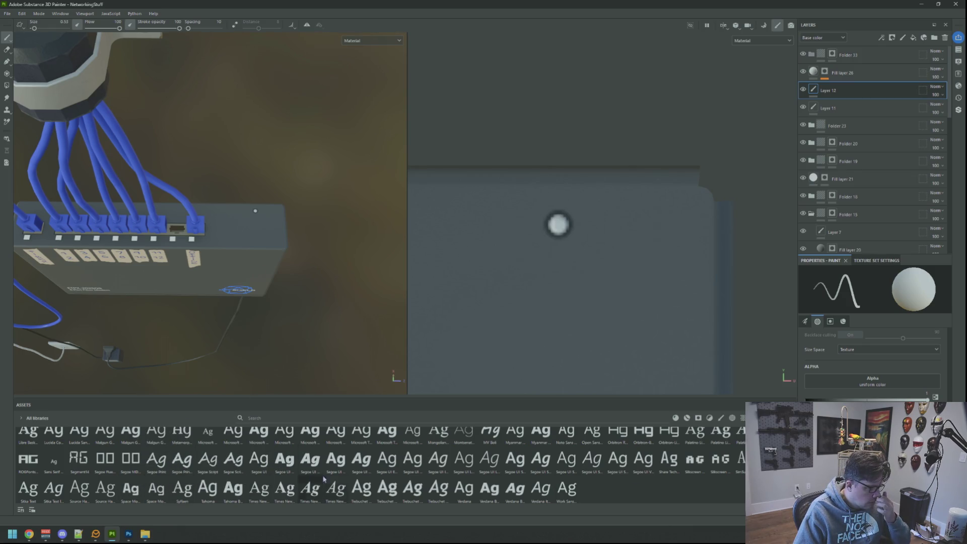
scroll(331, 474, "up", 5)
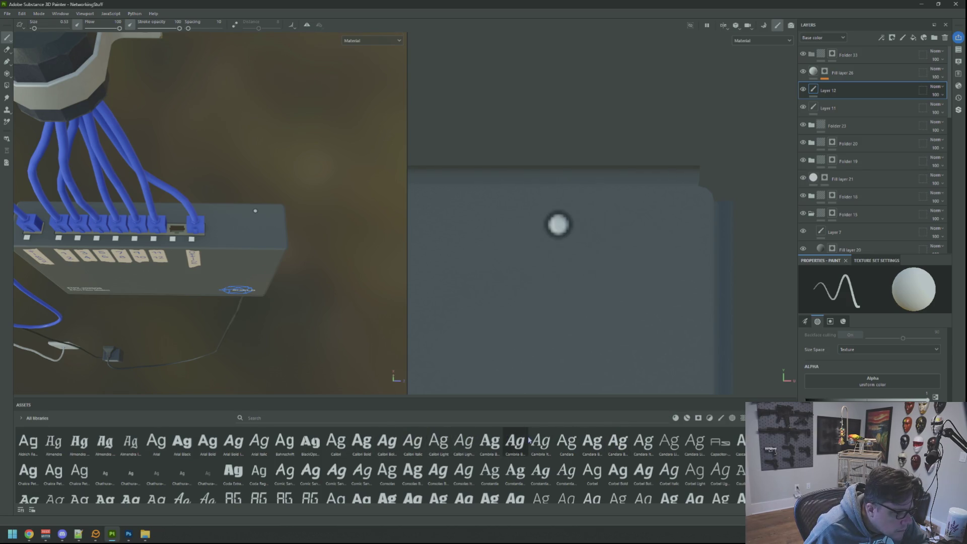
mouse_move(647, 437)
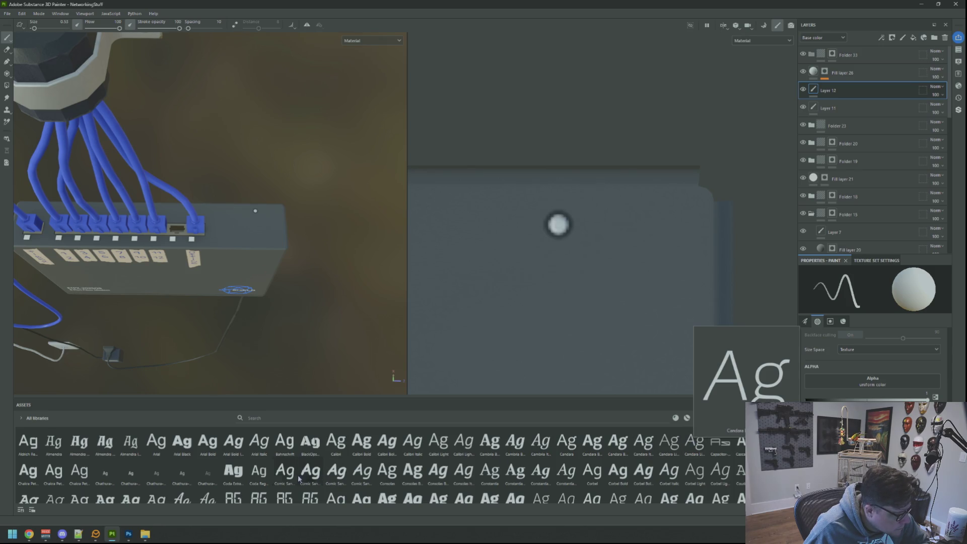
Use Coda Regular as the brush alpha and stamp RESET above the switch's button
left_click(264, 477)
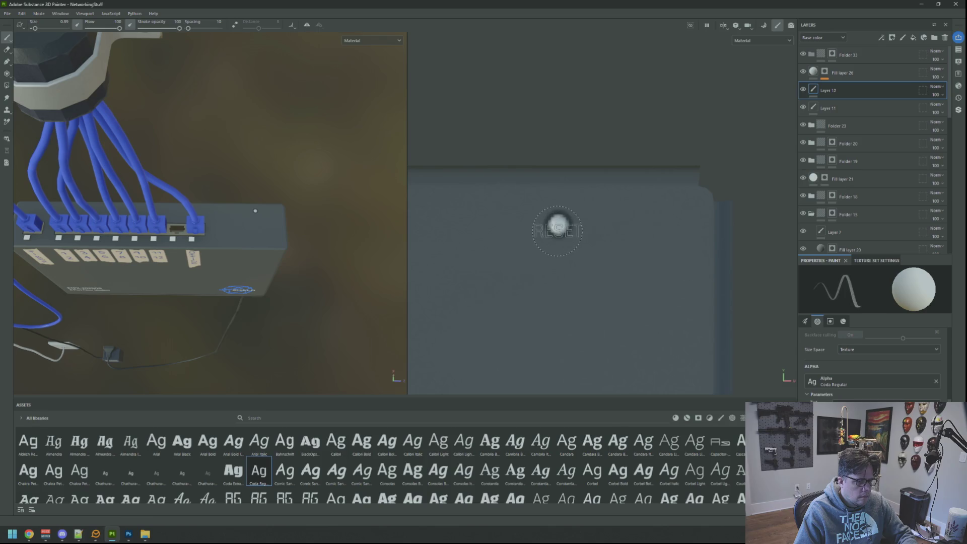
scroll(867, 365, "up", 3)
scroll(867, 365, "up", 1)
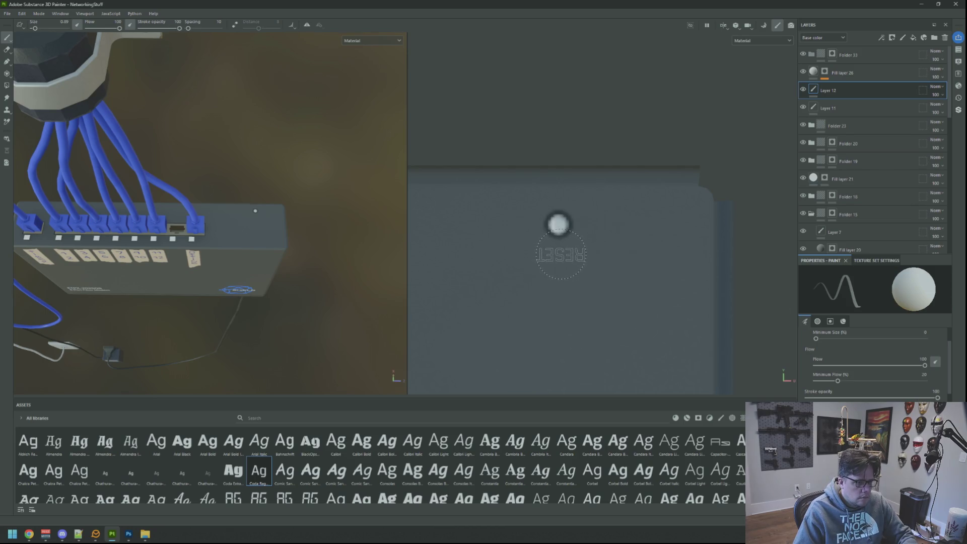
left_click(561, 254)
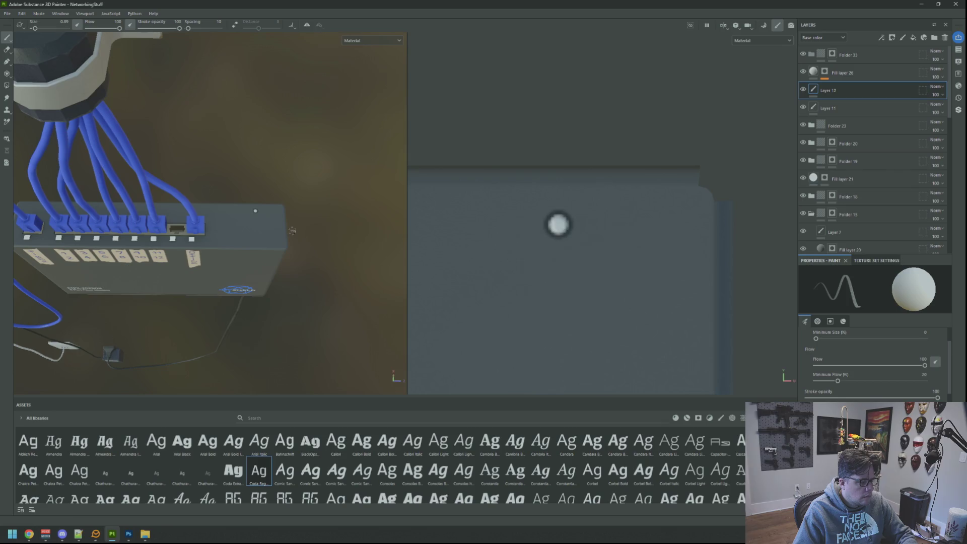
mouse_move(301, 212)
left_mouse_down()
mouse_move(79, 170)
mouse_move(318, 195)
mouse_move(216, 222)
mouse_move(232, 225)
left_mouse_up()
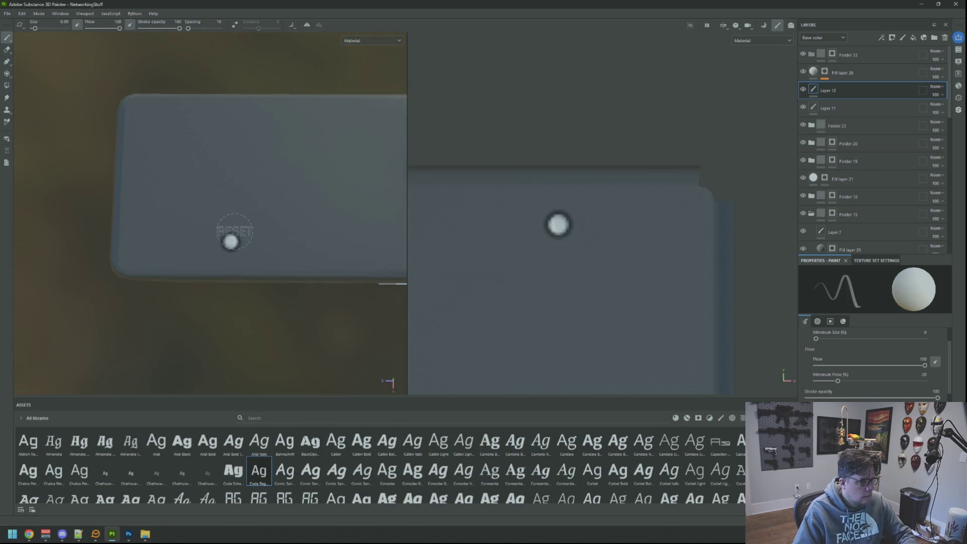
left_click(233, 220)
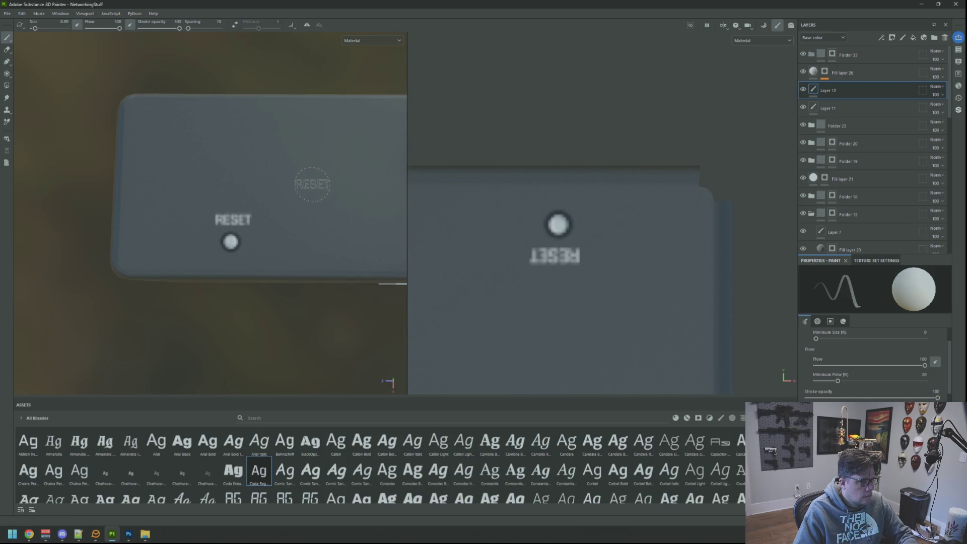
Undo, re-stamp and toggle the RESET stamp with undo/redo to compare its placement
key("ctrl+z")
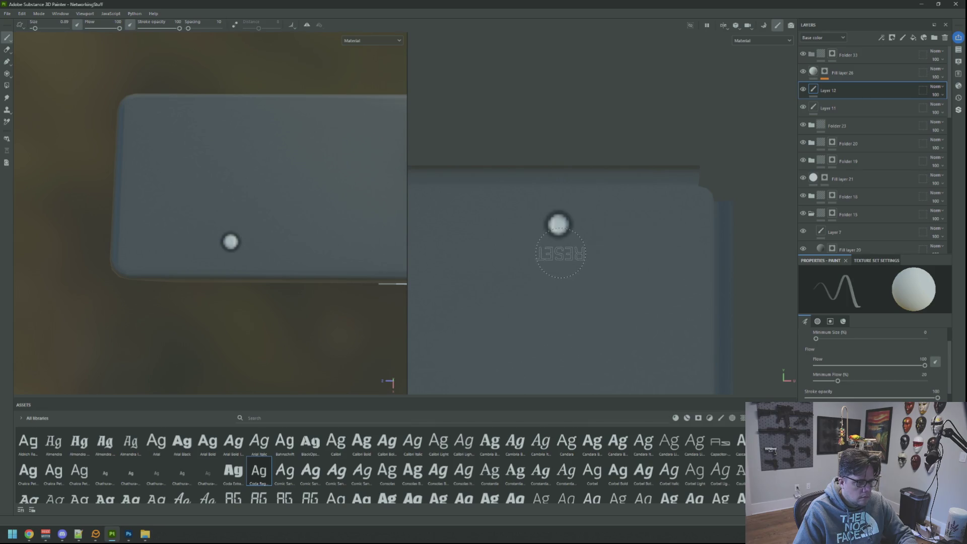
left_click(560, 253)
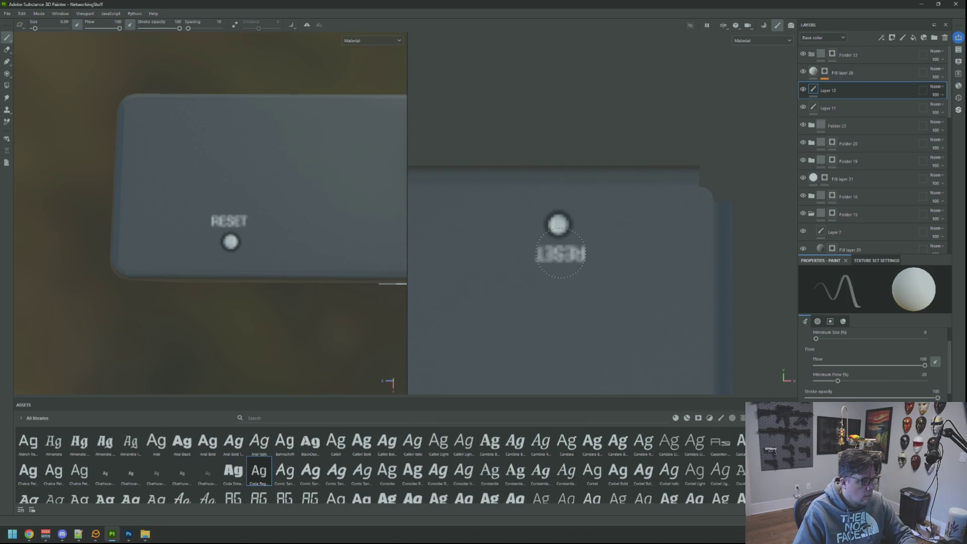
key("ctrl+z")
key("ctrl+y")
key("ctrl+z")
key("ctrl+y")
key("ctrl+z")
key("ctrl+y")
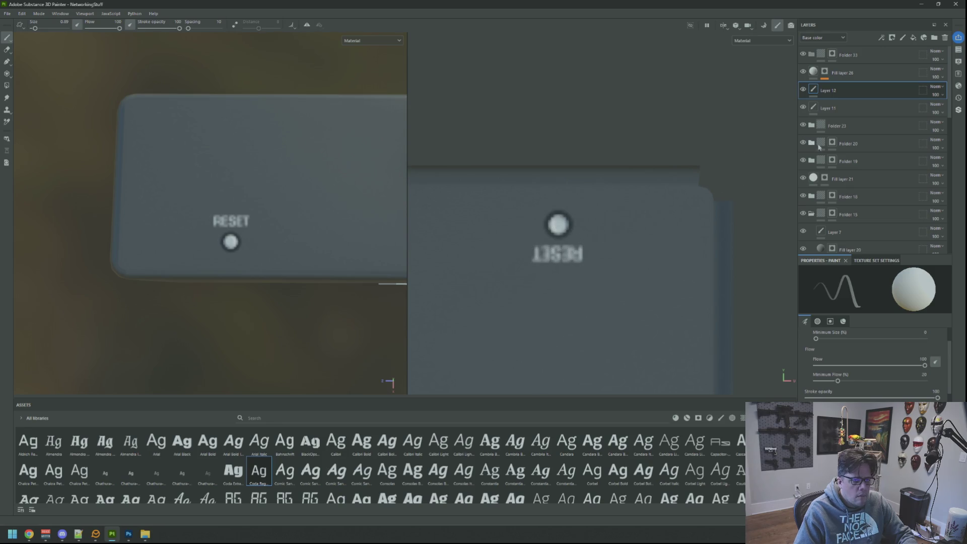
Try a Sharpen filter on Layer 12, remove it, then delete Layer 12
right_click(824, 88)
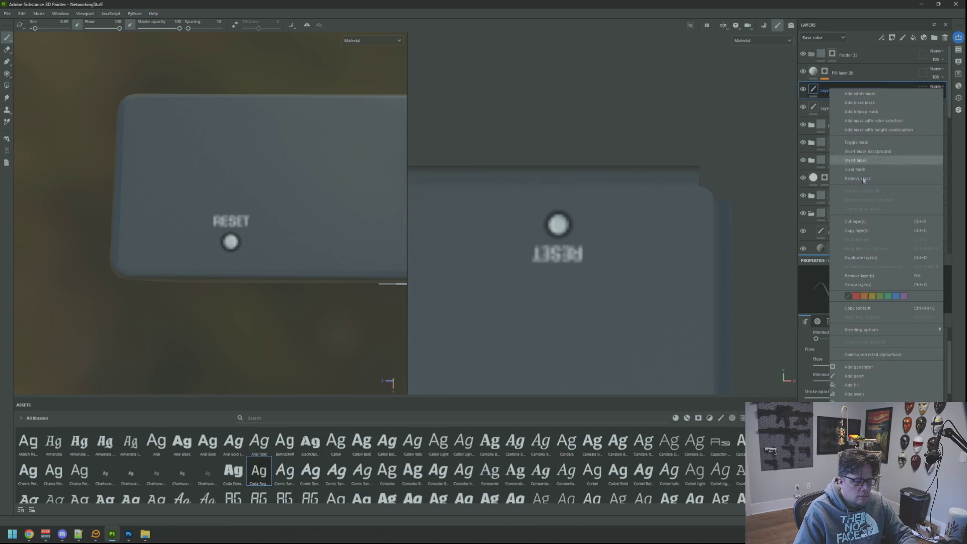
left_click(878, 395)
left_click(876, 302)
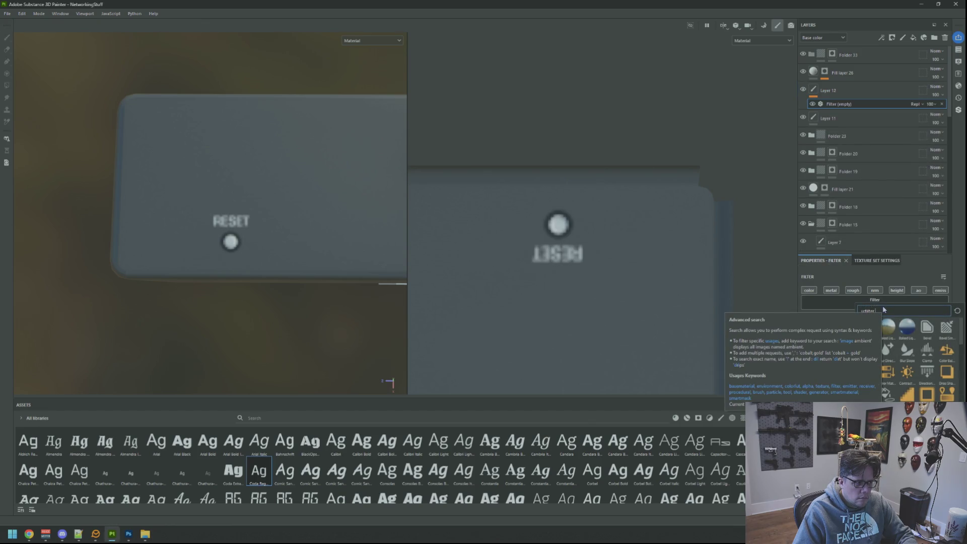
type("sh")
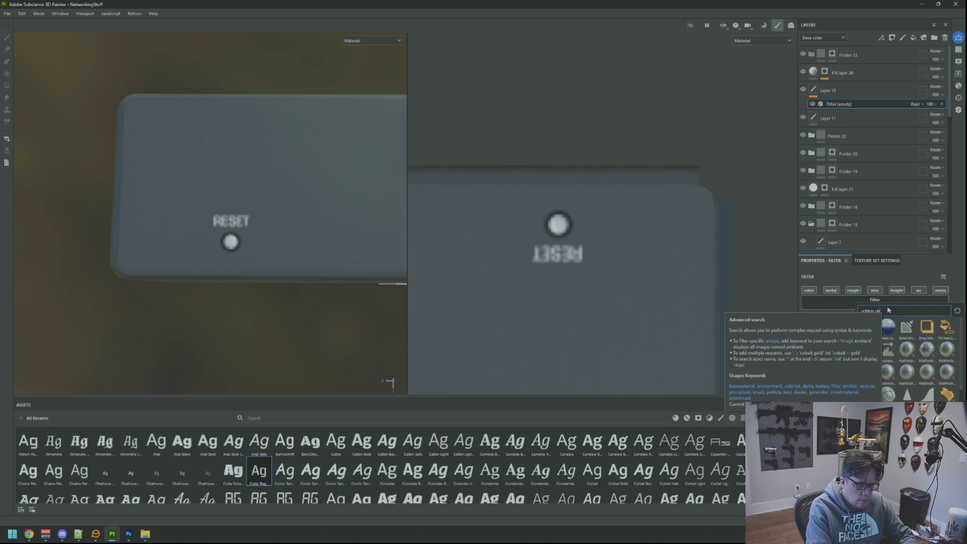
type("ar")
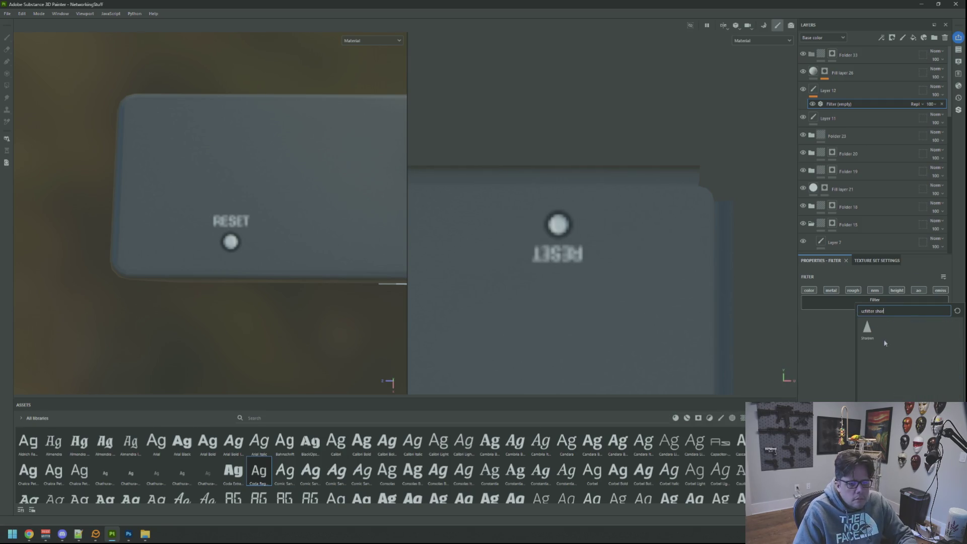
left_click(868, 332)
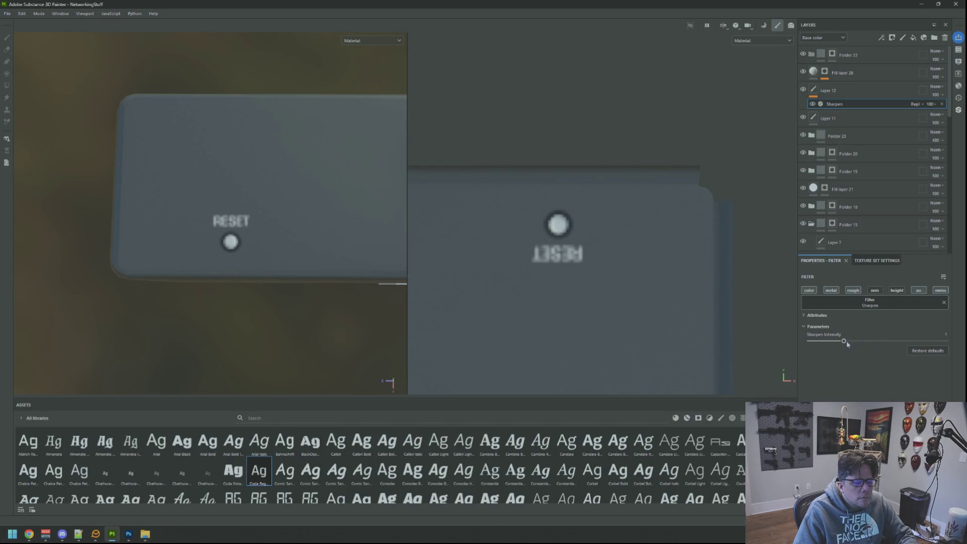
mouse_move(843, 342)
left_mouse_down()
mouse_move(912, 342)
mouse_move(808, 341)
left_mouse_up()
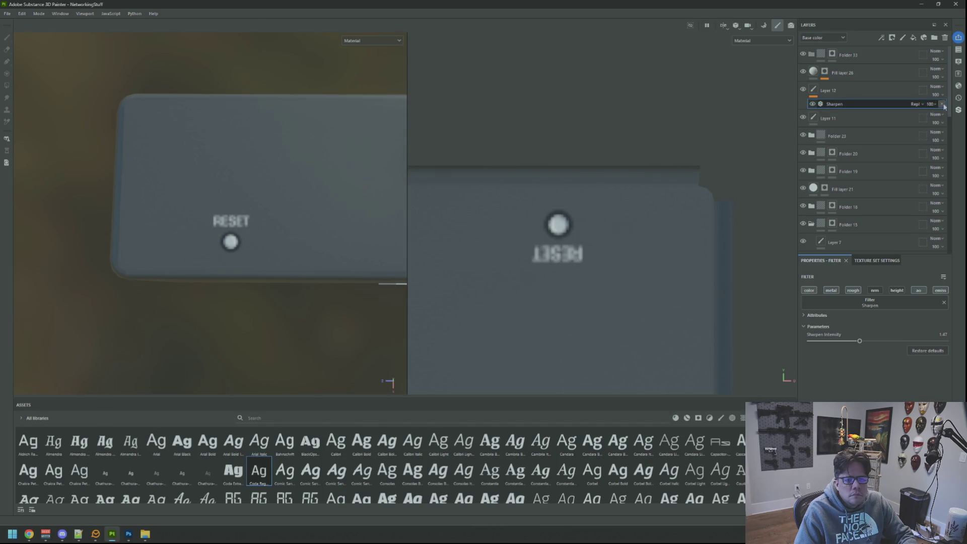
left_click(942, 104)
left_click(945, 38)
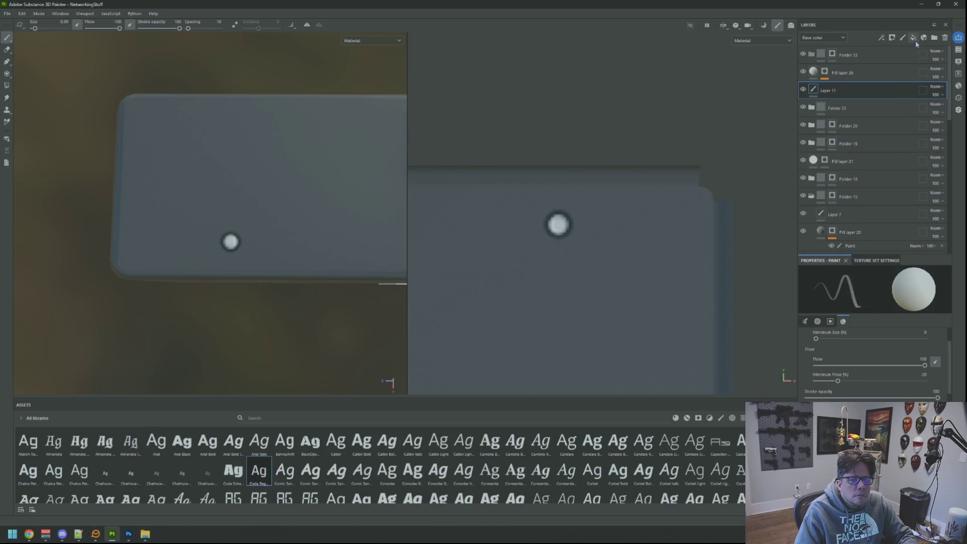
Create Folder 34 above Layer 11 and give it a black mask
left_click(934, 38)
right_click(850, 97)
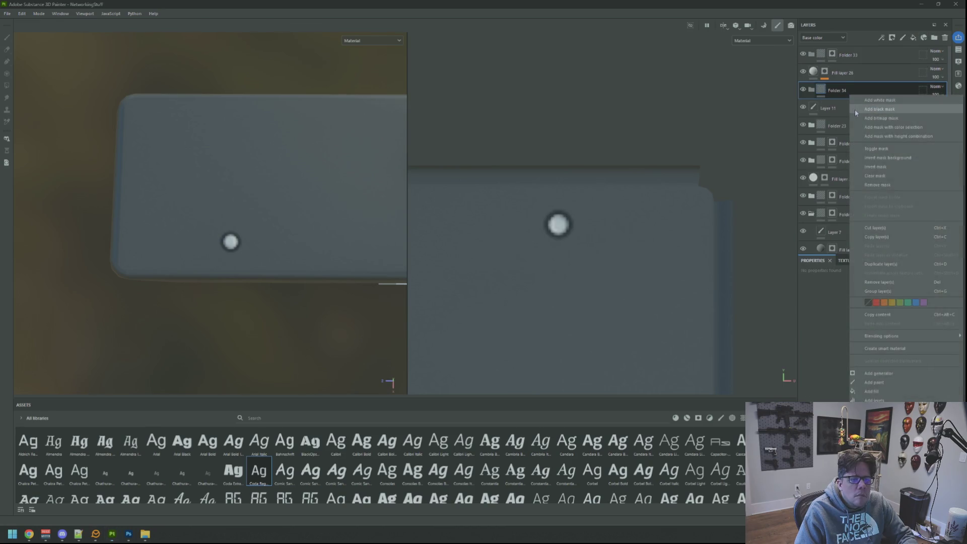
left_click(856, 111)
Add a Paint effect to Folder 34's mask
left_click(832, 89)
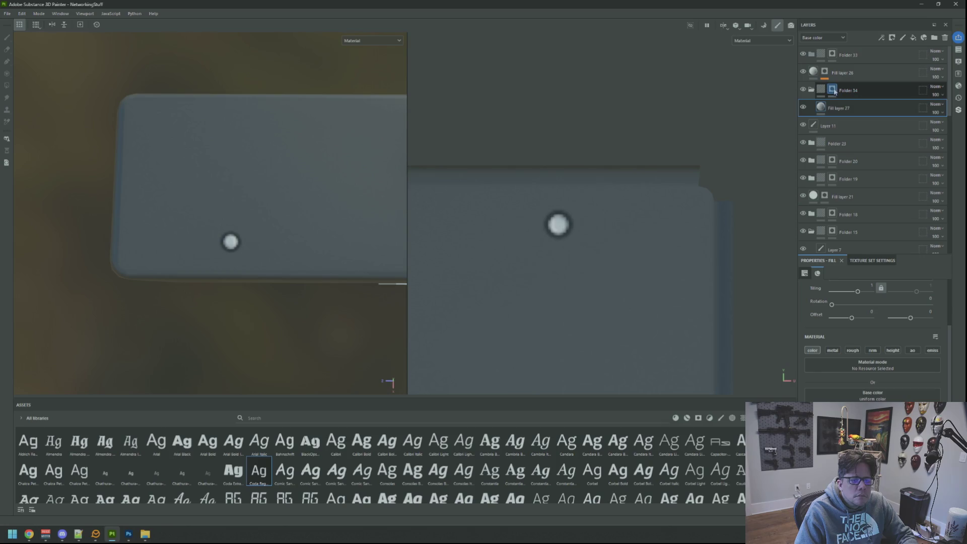
right_click(832, 89)
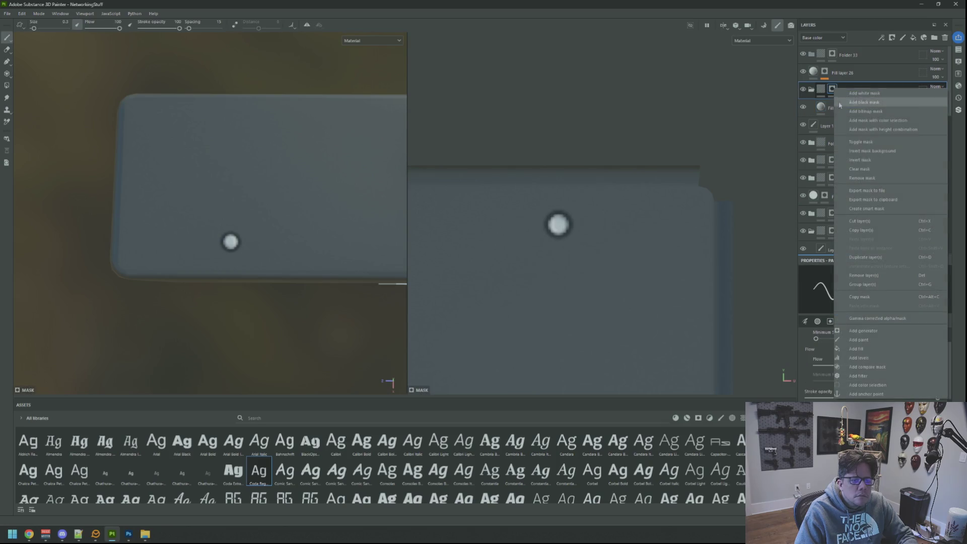
left_click(884, 340)
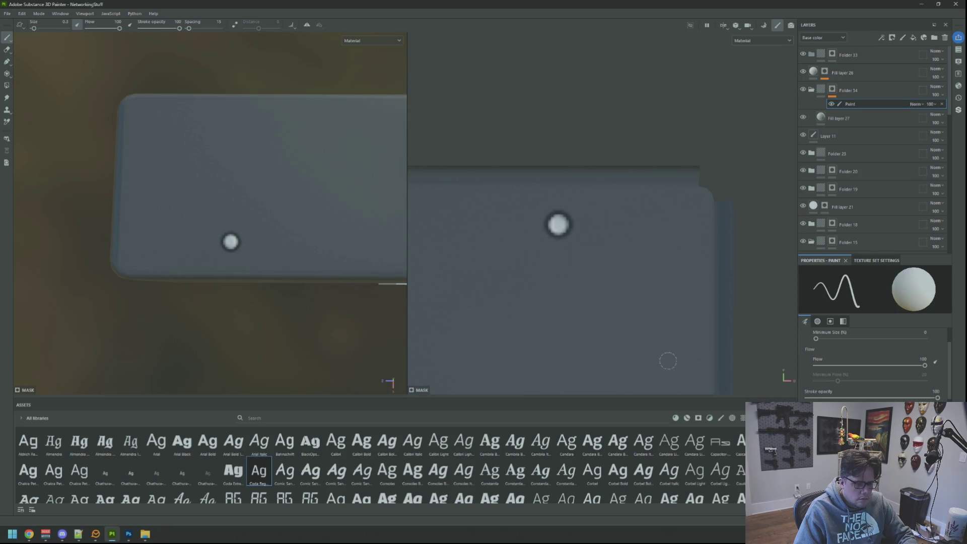
scroll(866, 373, "down", 5)
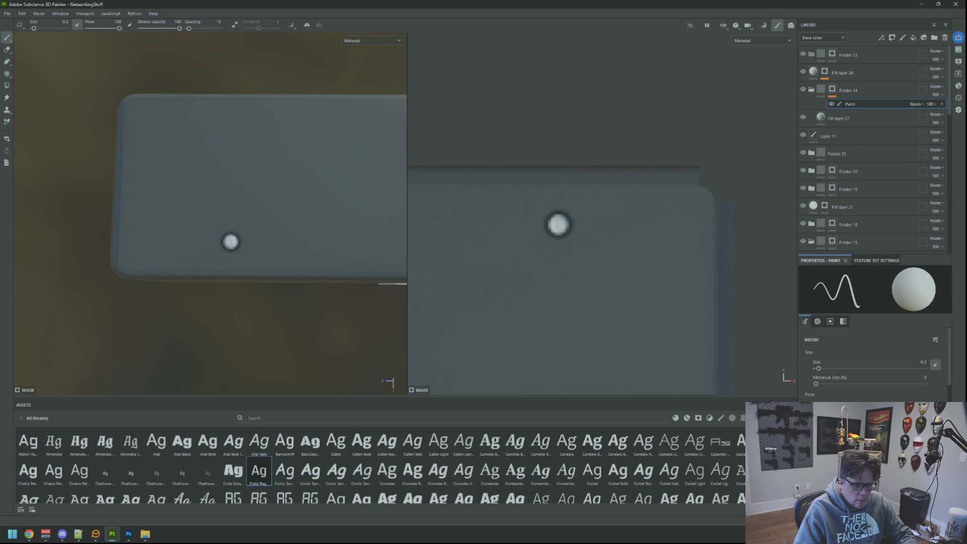
scroll(866, 372, "down", 3)
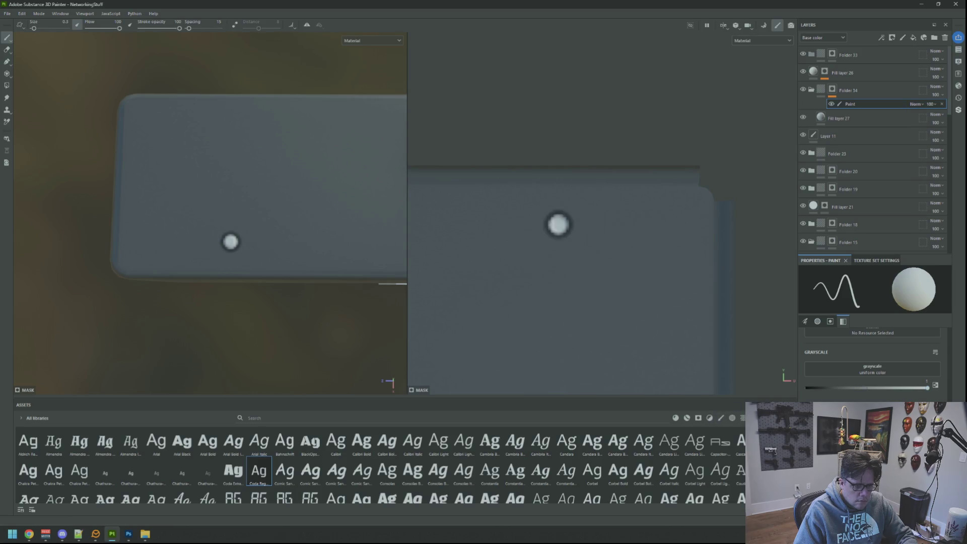
scroll(871, 363, "up", 3)
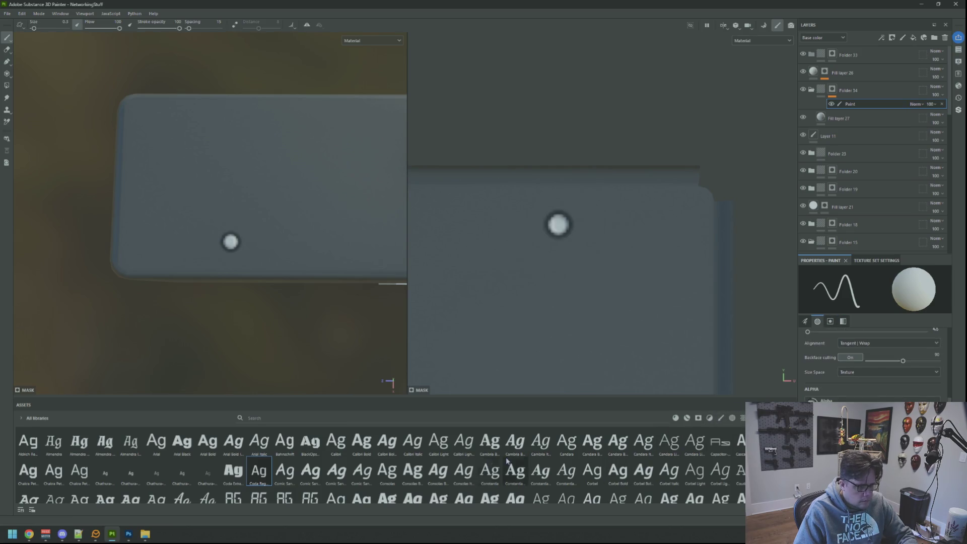
Set the brush Alignment to UV and its size to 0.75
left_click(878, 343)
left_click(860, 353)
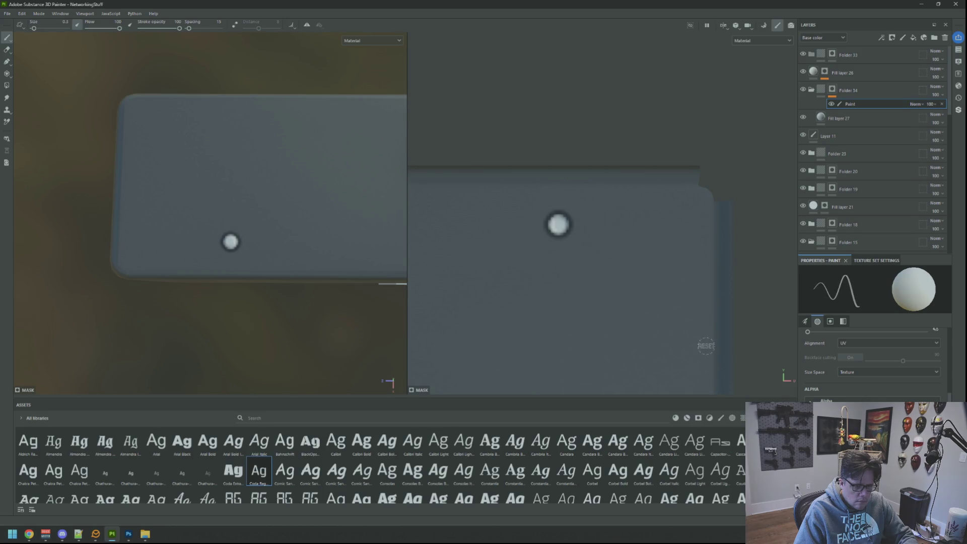
scroll(905, 396, "down", 5)
scroll(905, 394, "down", 4)
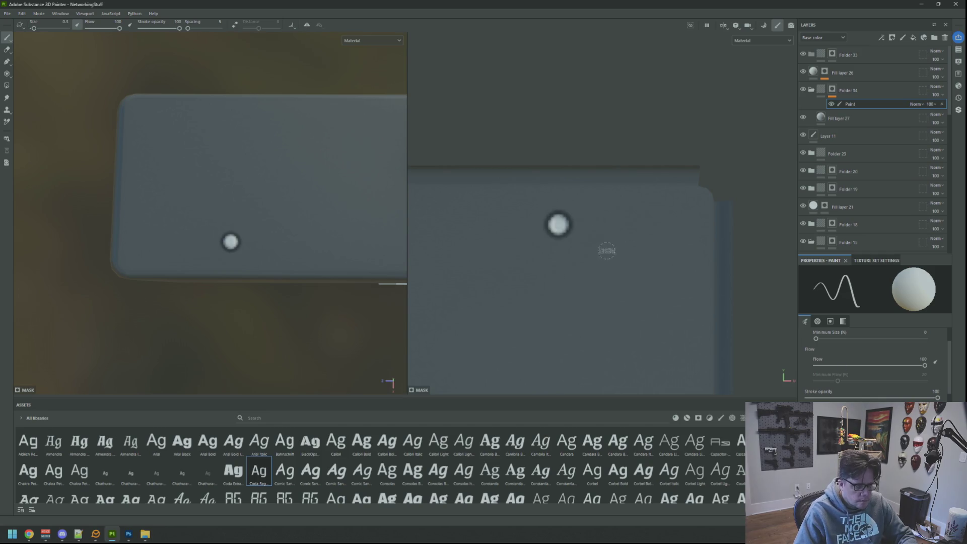
key("bracketright")
key("bracketright")
key("bracketright")
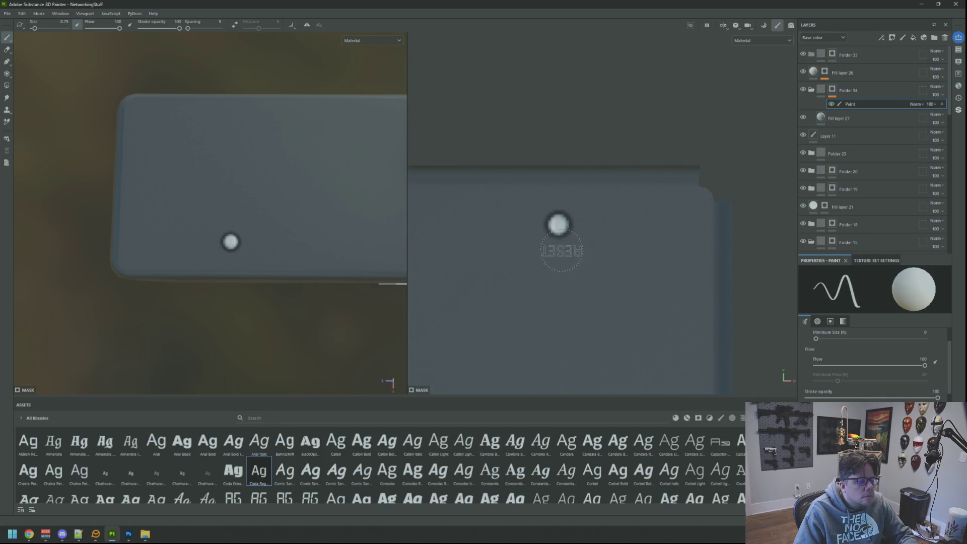
Stamp RESET above the button, undoing misplaced stamps until it sits centred
left_click(562, 251)
key("ctrl+z")
left_click(563, 252)
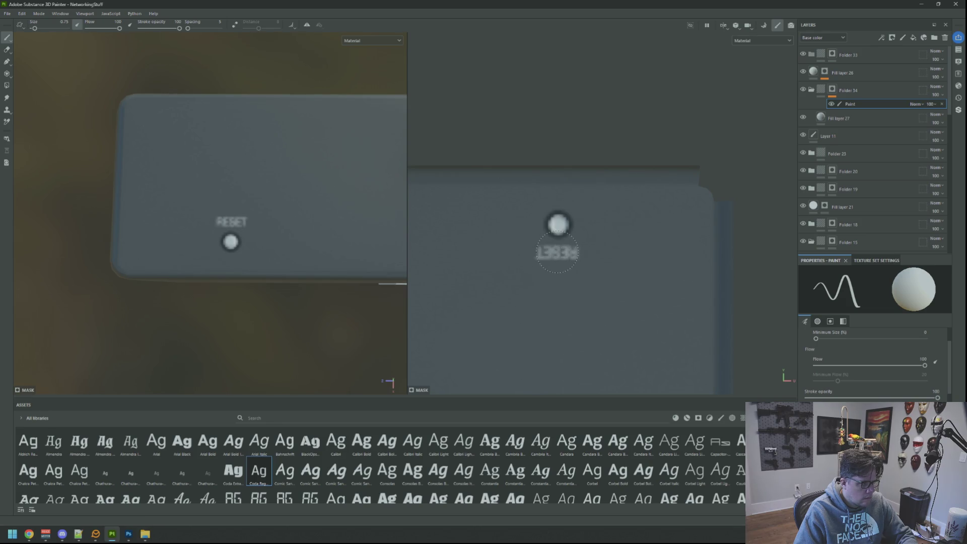
key("ctrl+z")
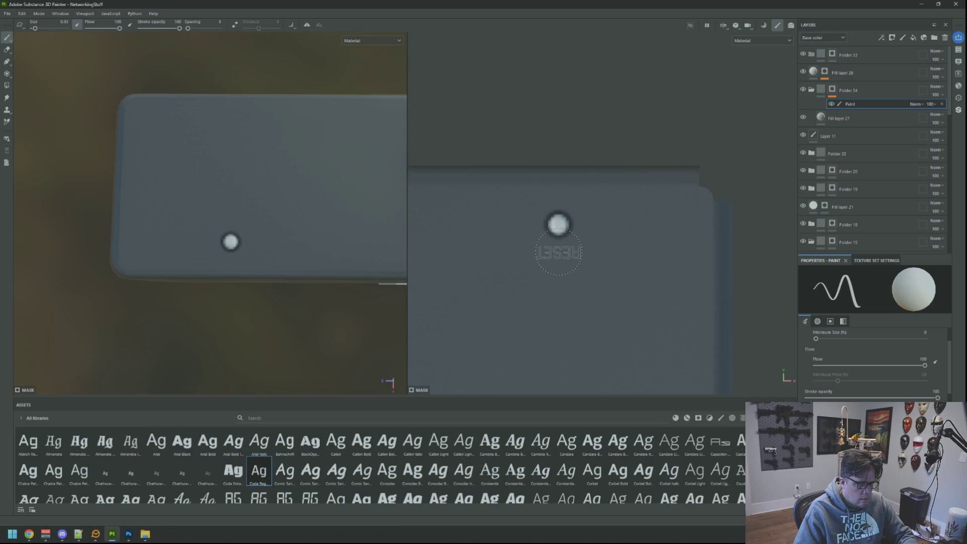
left_click(557, 252)
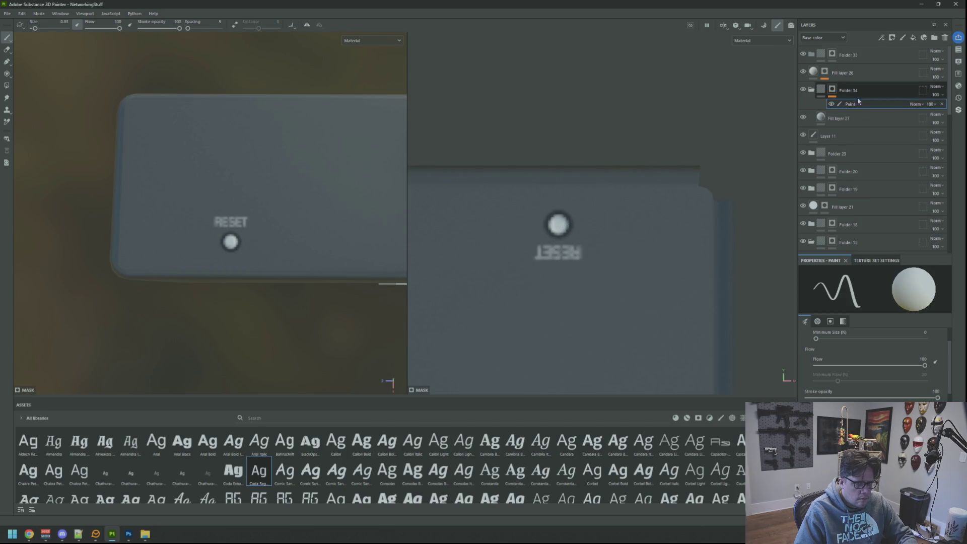
Set Fill layer 27's base colour to near-white E3E3E3
right_click(840, 90)
left_click(839, 118)
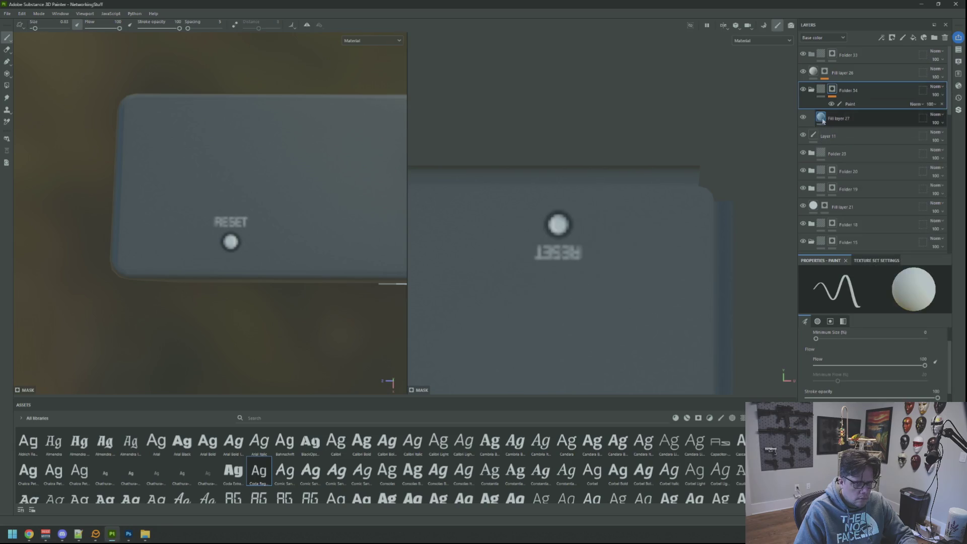
left_click(831, 365)
mouse_move(796, 306)
left_mouse_down()
mouse_move(785, 284)
mouse_move(785, 299)
left_mouse_up()
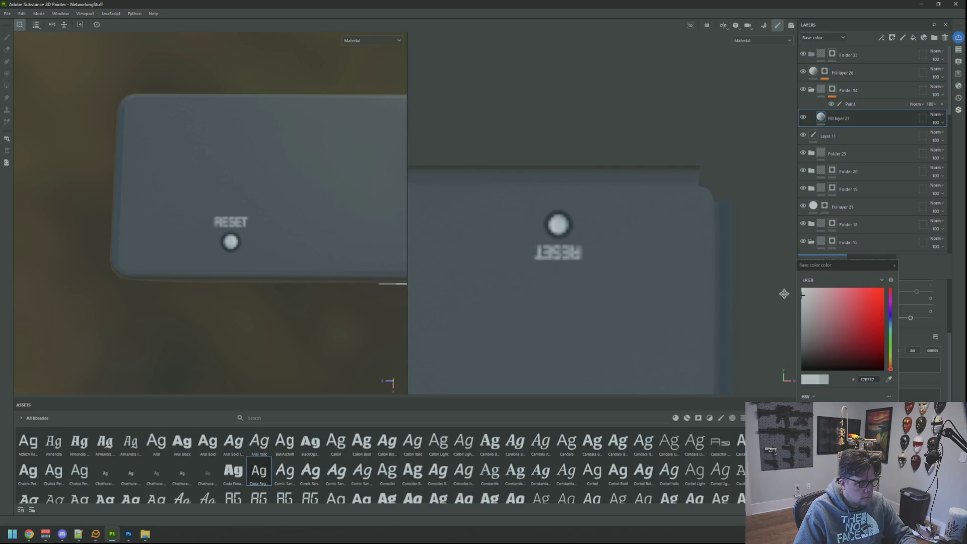
left_click(894, 265)
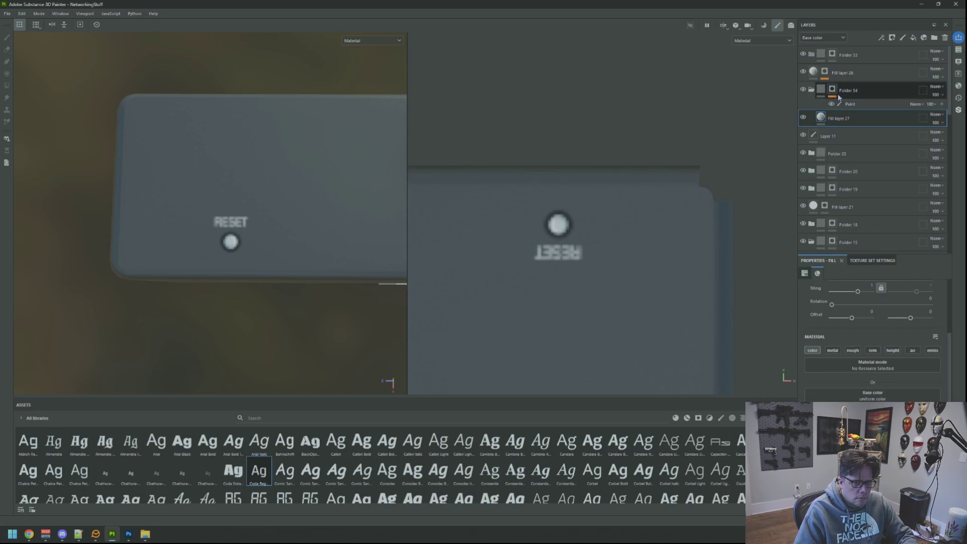
Add a Sharpen filter to Folder 34's mask with intensity lowered to 0.31
left_click(833, 92)
right_click(832, 93)
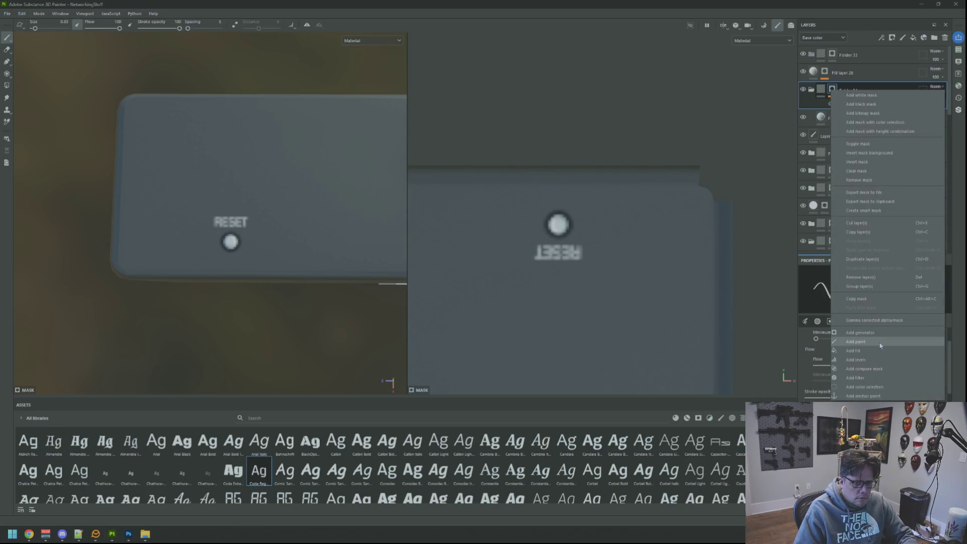
left_click(878, 376)
left_click(875, 295)
left_click(867, 322)
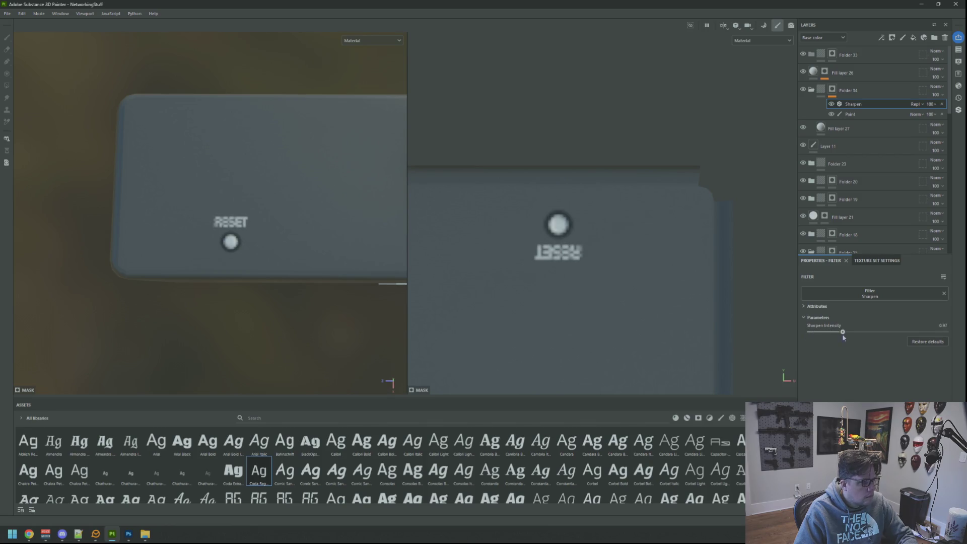
left_click_drag(822, 336, 812, 336)
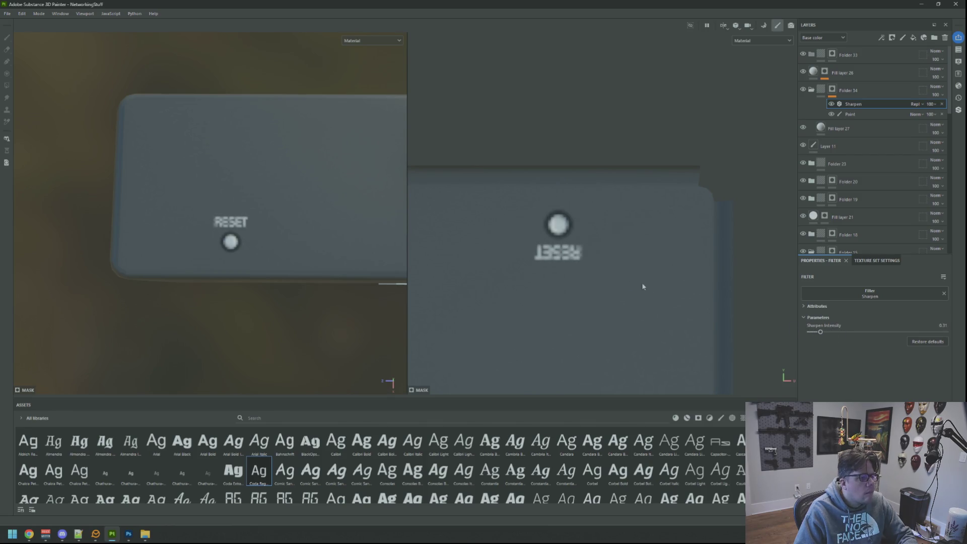
scroll(325, 157, "down", 3)
mouse_move(333, 162)
left_mouse_down()
mouse_move(492, 141)
mouse_move(329, 174)
mouse_move(323, 187)
mouse_move(289, 186)
mouse_move(280, 198)
mouse_move(305, 163)
mouse_move(276, 180)
left_mouse_up()
Switch to the 3D-only view, collapse Folder 34, and add Layer 12 above Fill layer 26
key("F2")
mouse_move(452, 207)
left_mouse_down()
mouse_move(485, 188)
mouse_move(445, 204)
mouse_move(444, 177)
left_mouse_up()
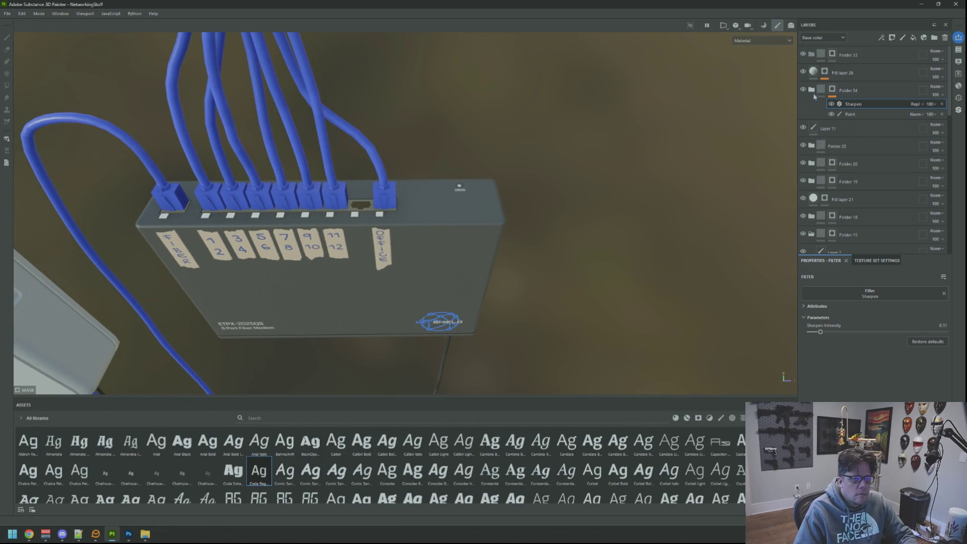
left_click(811, 89)
left_click(870, 74)
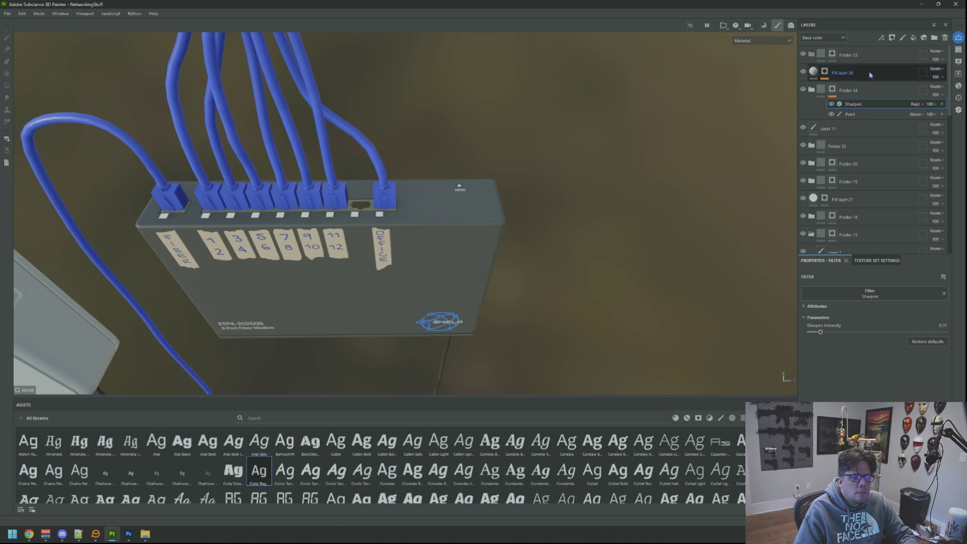
left_click(903, 38)
Orbit, pan and zoom around the switch and modem to review the FIBER, port and RESET labels
mouse_move(472, 159)
left_mouse_down()
mouse_move(455, 149)
mouse_move(461, 159)
left_mouse_up()
scroll(462, 159, "down", 5)
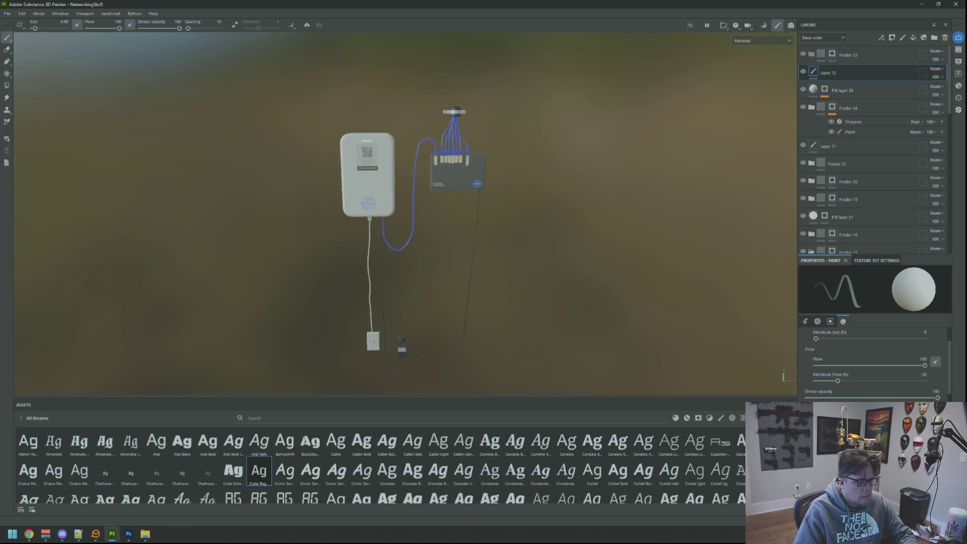
scroll(467, 146, "up", 5)
left_click_drag(467, 146, 509, 143)
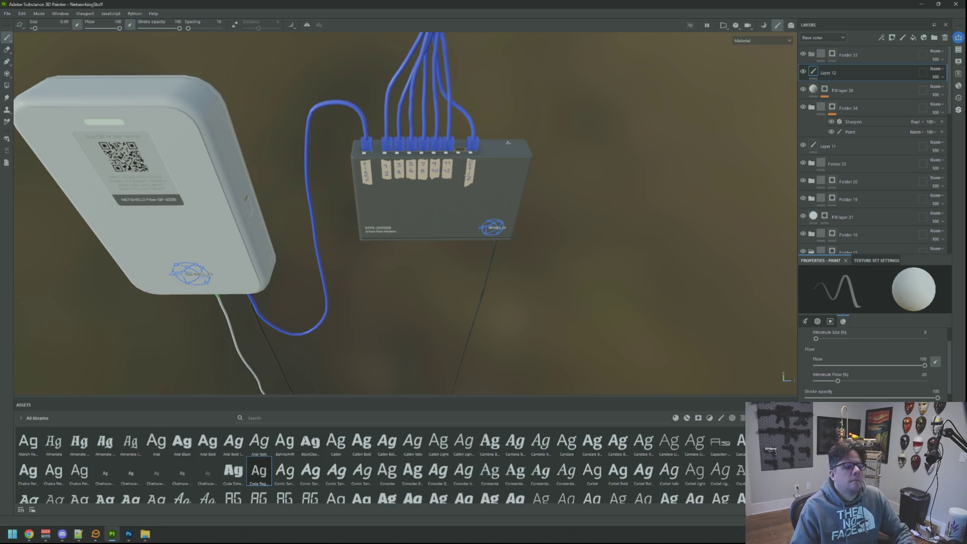
scroll(508, 143, "down", 3)
mouse_move(508, 142)
left_mouse_down()
mouse_move(442, 165)
mouse_move(512, 151)
mouse_move(438, 182)
mouse_move(460, 155)
mouse_move(582, 190)
mouse_move(504, 171)
mouse_move(443, 241)
mouse_move(465, 151)
left_mouse_up()
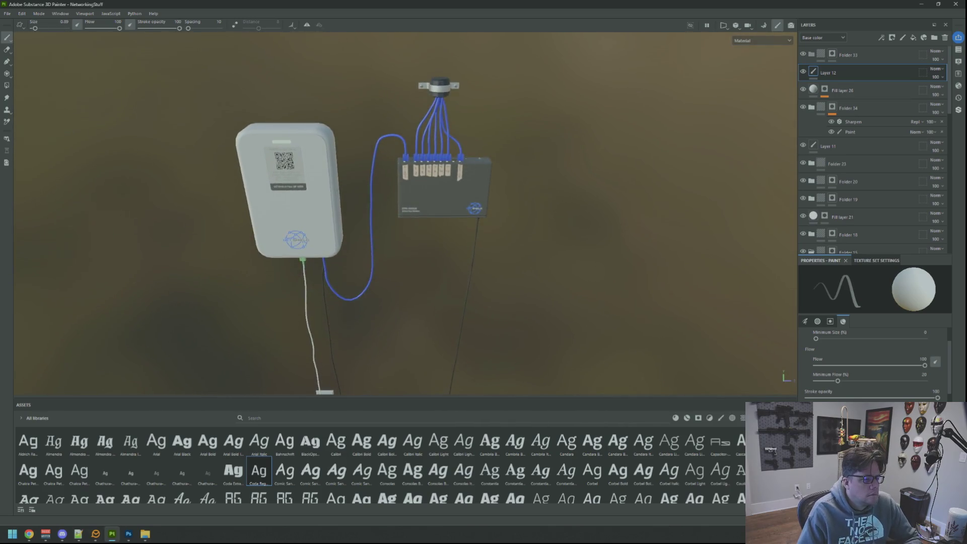
scroll(478, 159, "up", 5)
scroll(477, 159, "down", 4)
scroll(438, 183, "up", 2)
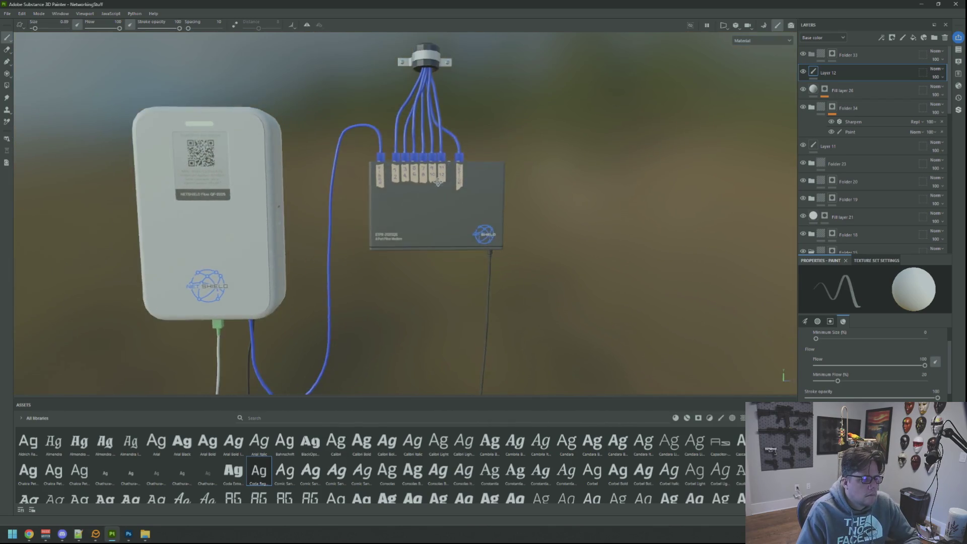
scroll(465, 148, "up", 2)
scroll(466, 149, "down", 2)
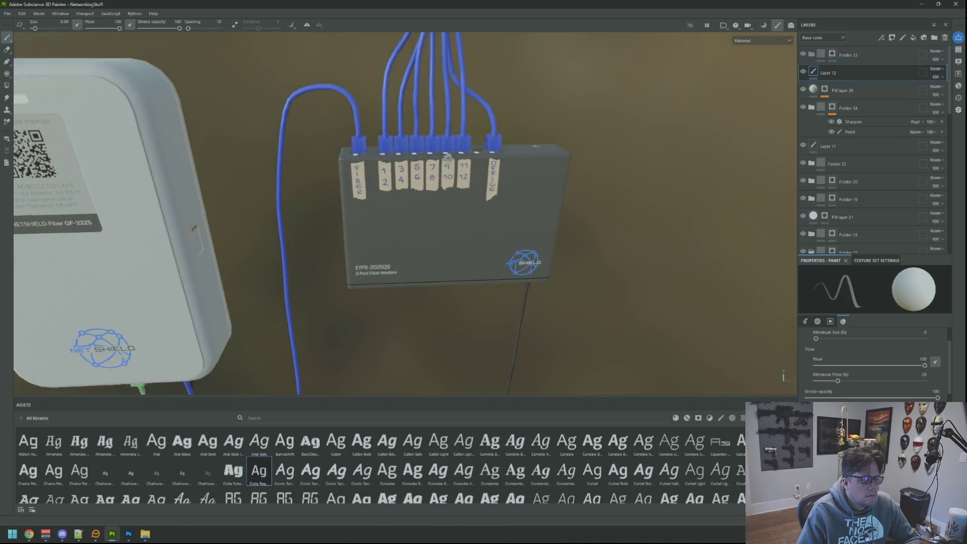
scroll(474, 167, "down", 2)
scroll(474, 167, "up", 3)
scroll(465, 150, "down", 4)
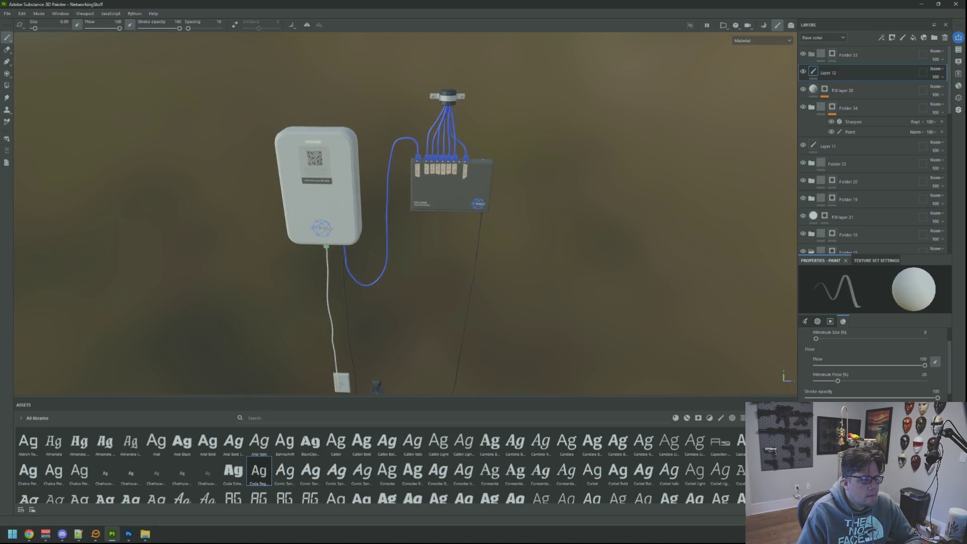
scroll(465, 149, "up", 5)
scroll(437, 179, "down", 3)
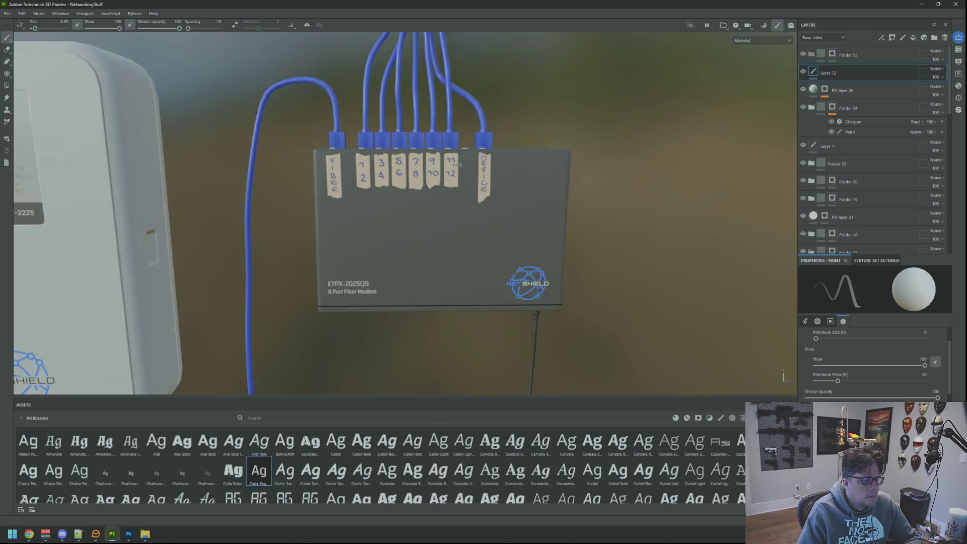
mouse_move(437, 180)
left_mouse_down()
mouse_move(488, 162)
mouse_move(494, 204)
mouse_move(533, 259)
mouse_move(524, 188)
left_mouse_up()
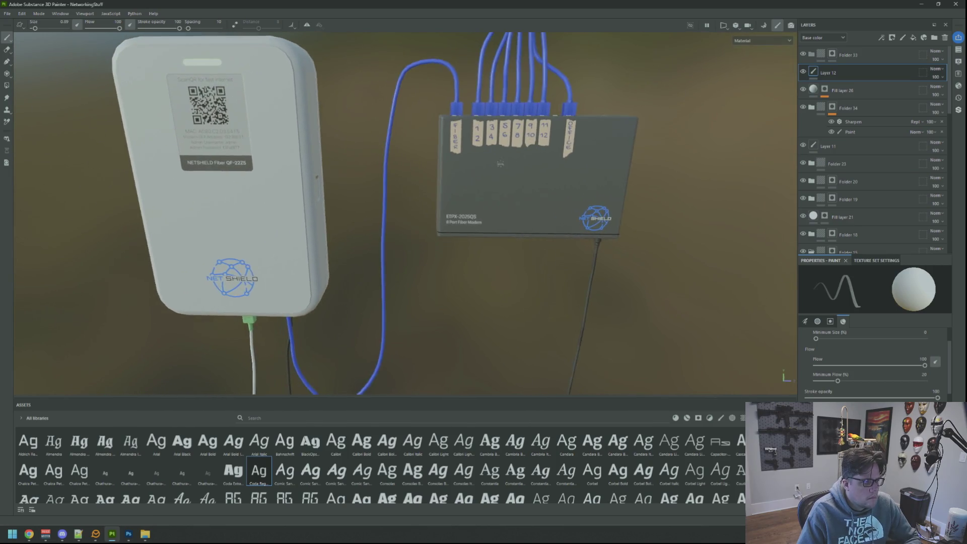
scroll(461, 188, "down", 4)
scroll(461, 189, "up", 4)
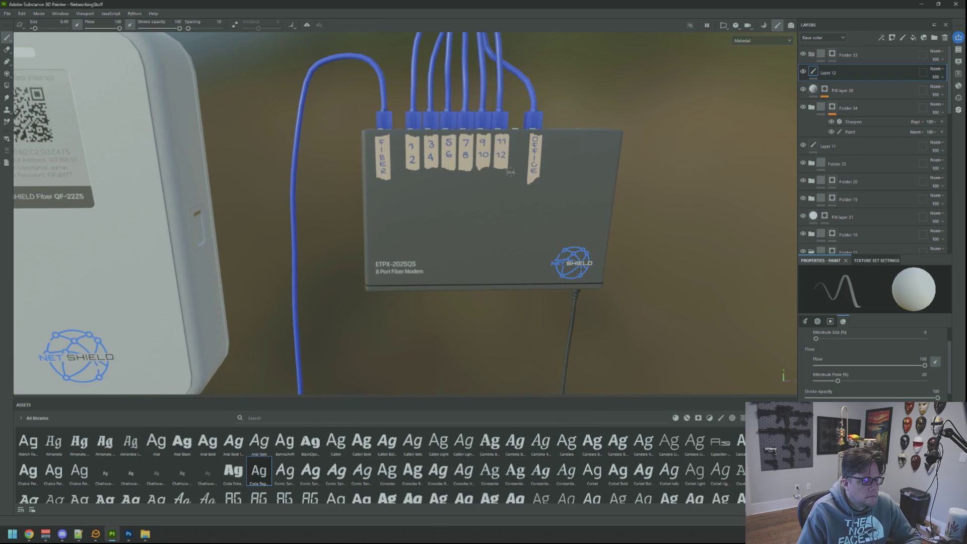
scroll(510, 172, "down", 3)
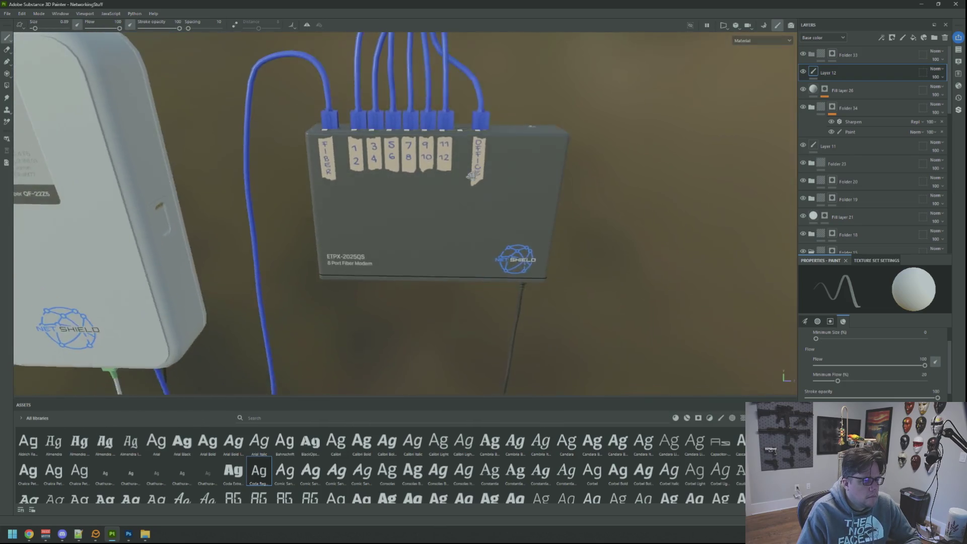
mouse_move(511, 172)
left_mouse_down()
mouse_move(270, 201)
mouse_move(324, 334)
mouse_move(282, 322)
left_mouse_up()
scroll(302, 327, "up", 2)
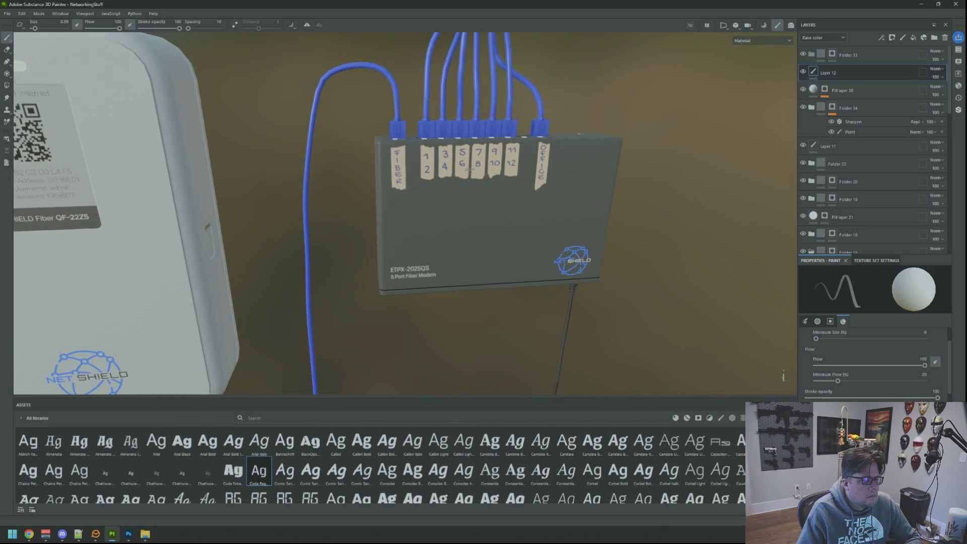
scroll(282, 322, "down", 3)
scroll(282, 323, "up", 1)
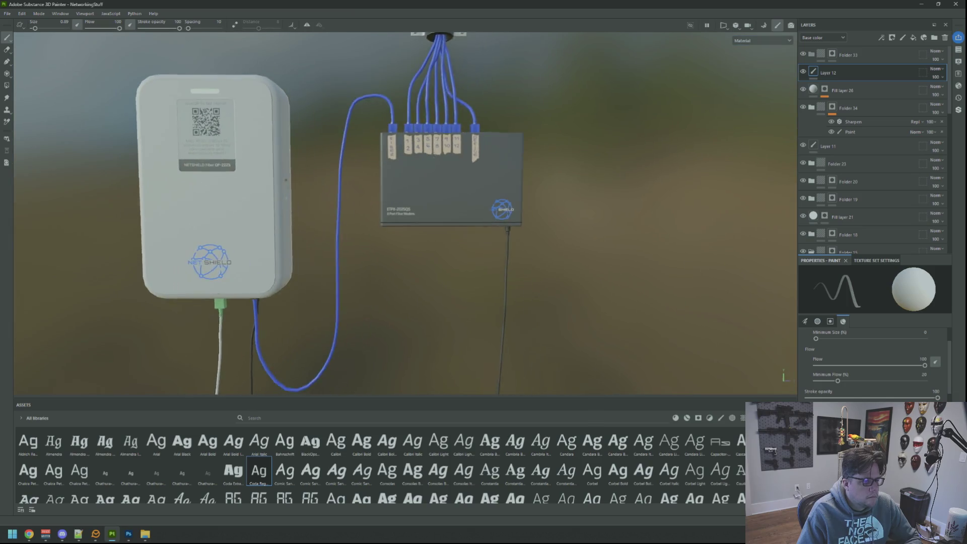
mouse_move(454, 211)
left_mouse_down()
mouse_move(470, 209)
mouse_move(454, 231)
mouse_move(469, 176)
mouse_move(428, 188)
left_mouse_up()
scroll(469, 209, "up", 4)
scroll(454, 231, "down", 4)
scroll(453, 231, "up", 2)
scroll(463, 194, "up", 3)
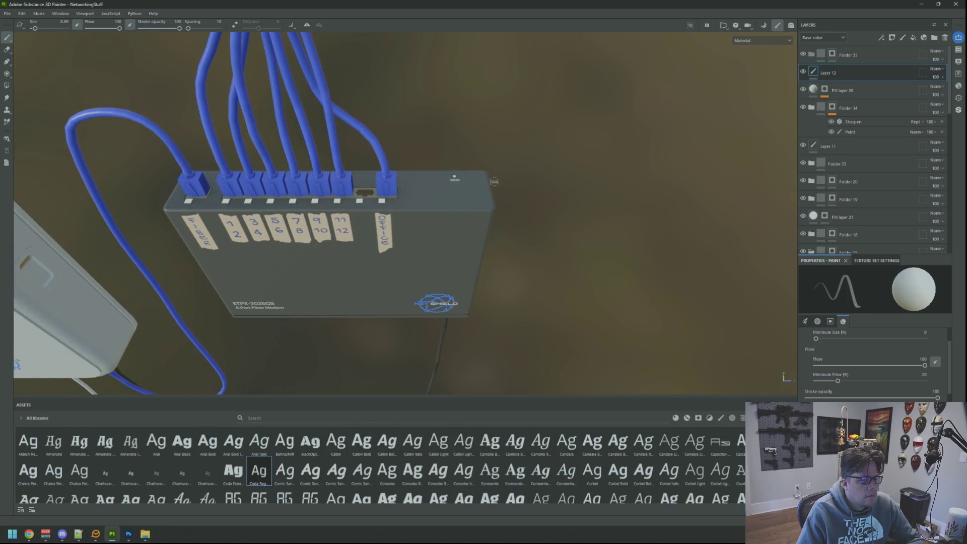
In split 3D/2D view, search all assets for 'normal' and show the brush's alpha and stencil settings
key("F1")
scroll(612, 368, "down", 2)
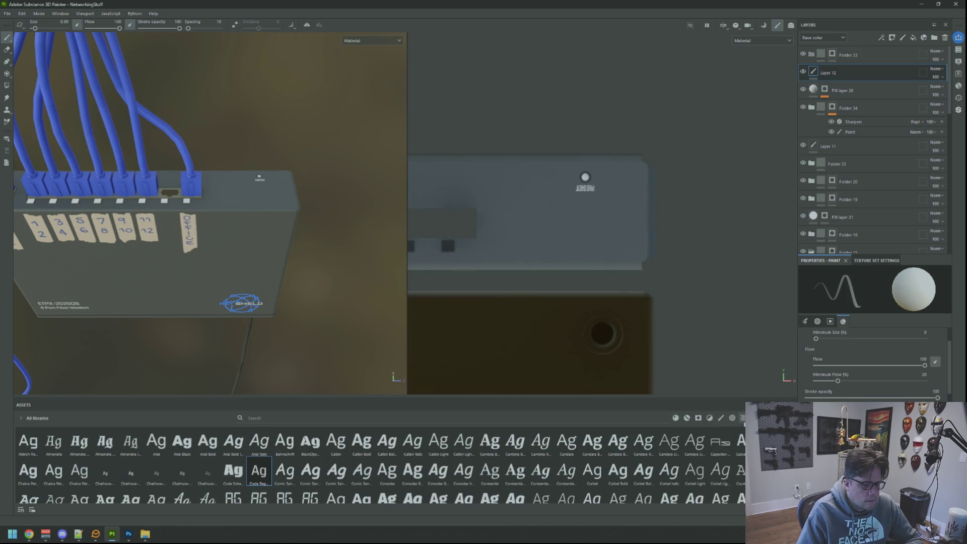
left_click(743, 418)
type("normal")
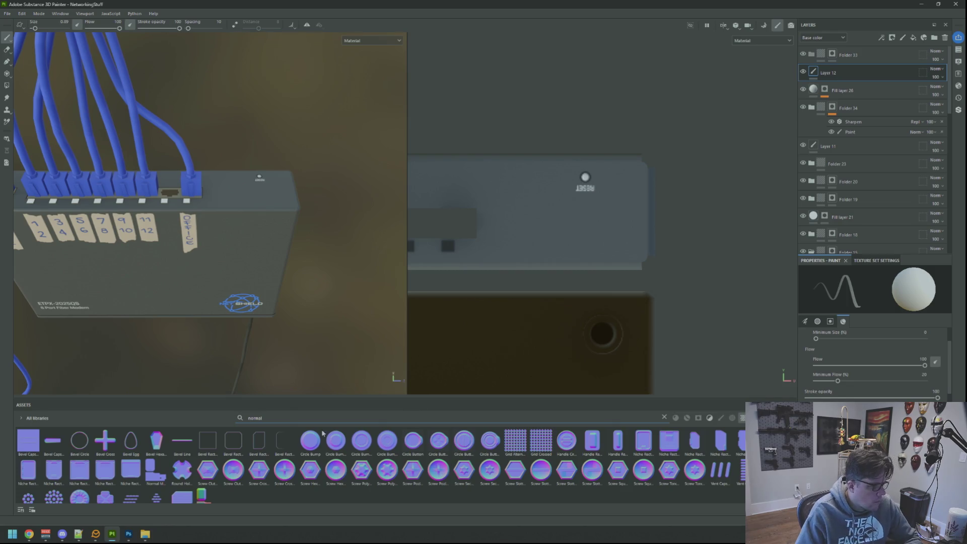
scroll(348, 483, "down", 1)
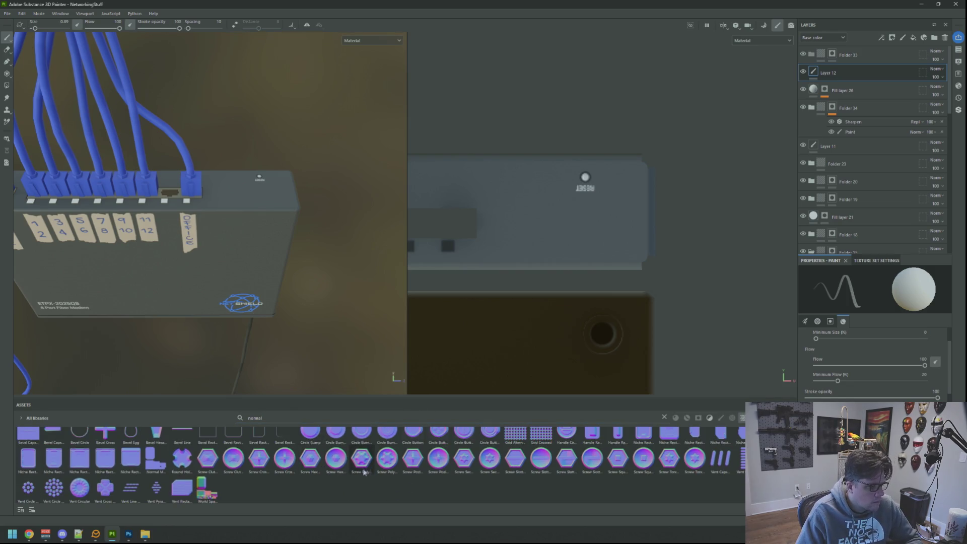
left_click(818, 321)
scroll(872, 363, "up", 3)
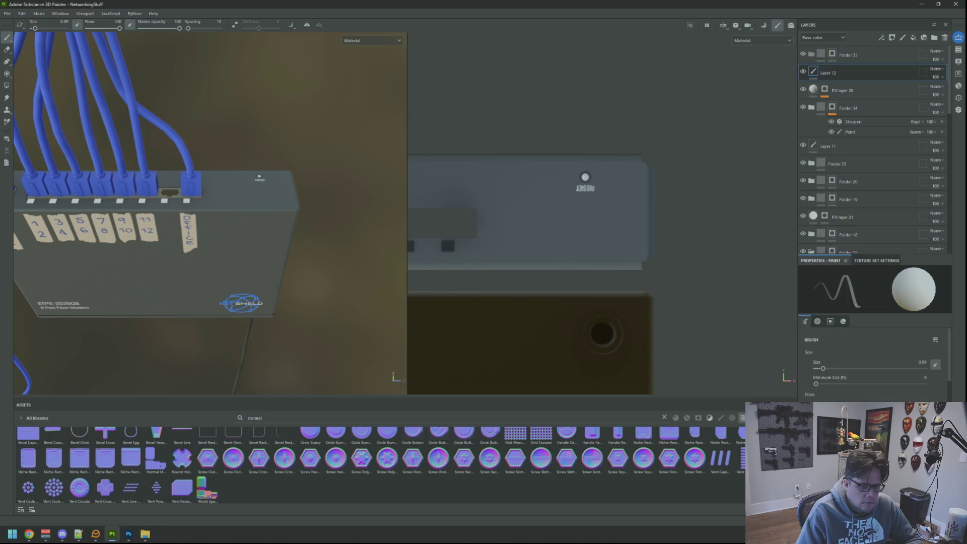
left_click(830, 322)
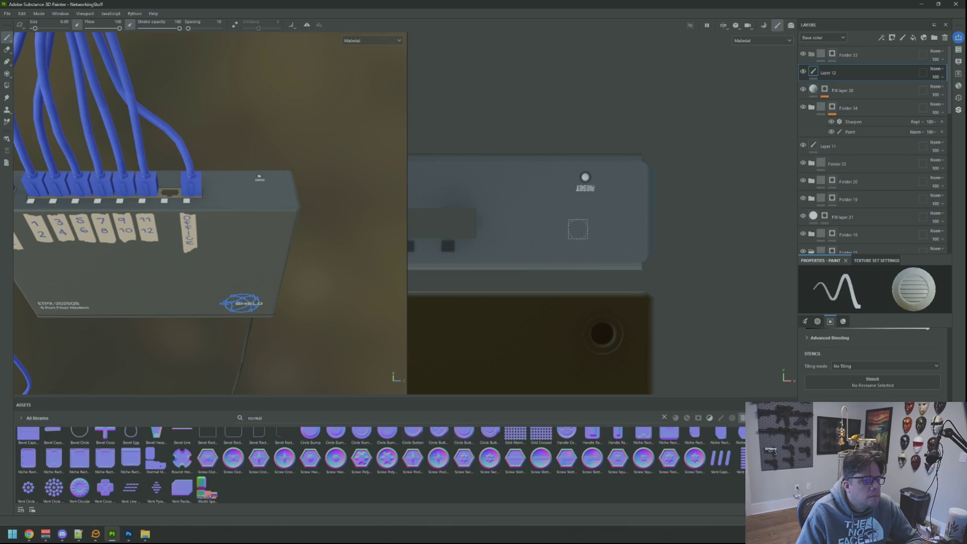
Enlarge the brush, load the Vent Circle stamp into it, and return to the single 3D view
key("bracketright")
key("bracketright")
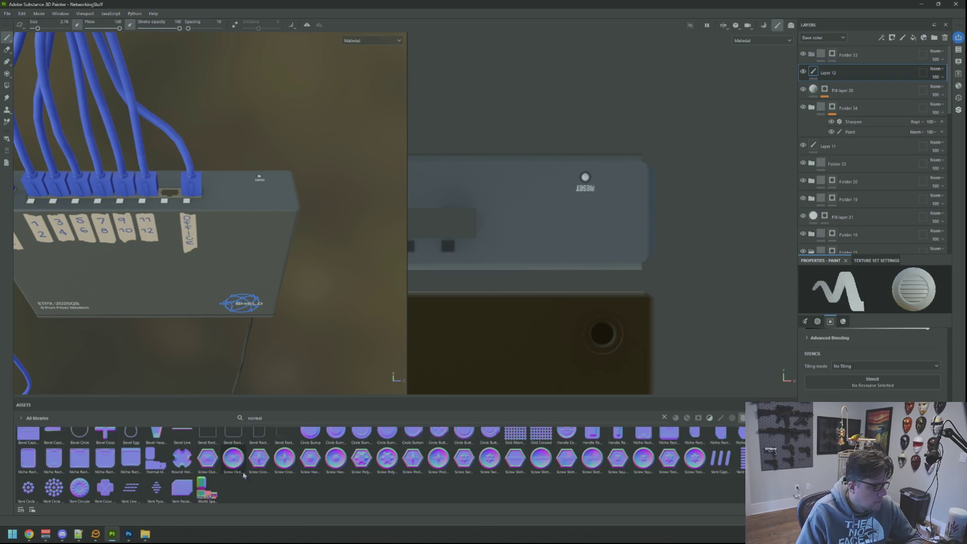
mouse_move(90, 488)
left_mouse_down()
mouse_move(522, 471)
mouse_move(810, 520)
mouse_move(913, 290)
left_mouse_up()
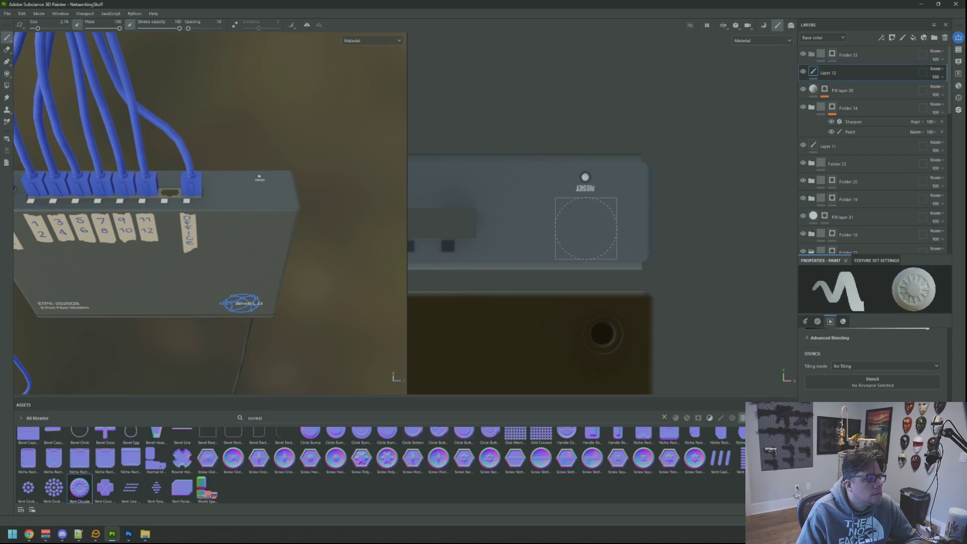
left_click(27, 488)
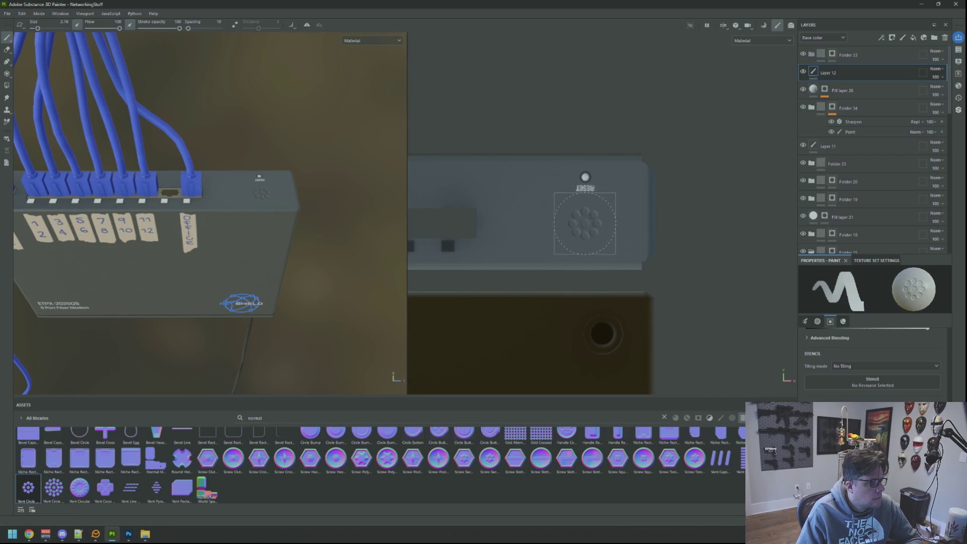
mouse_move(293, 190)
left_mouse_down()
mouse_move(313, 145)
mouse_move(212, 187)
mouse_move(134, 179)
mouse_move(130, 287)
mouse_move(322, 153)
mouse_move(308, 153)
left_mouse_up()
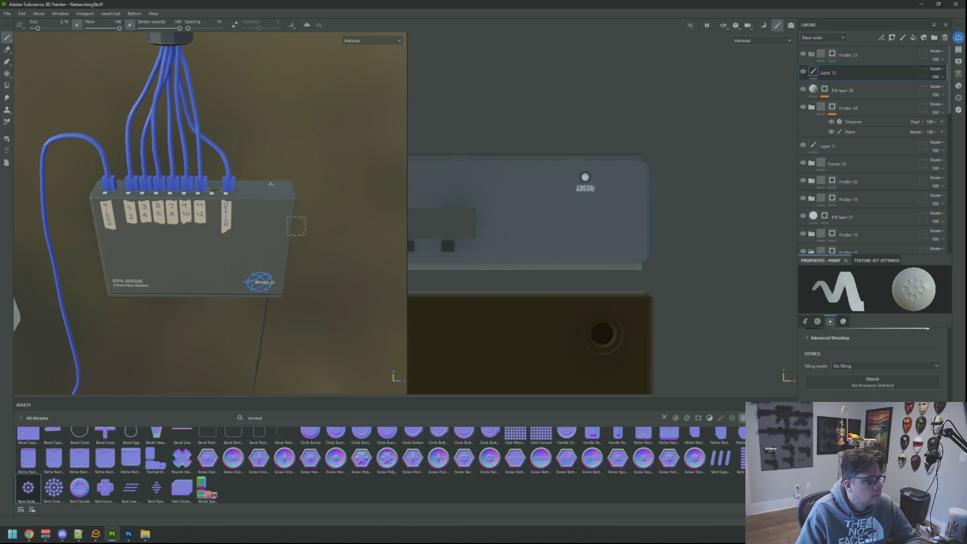
scroll(296, 226, "up", 3)
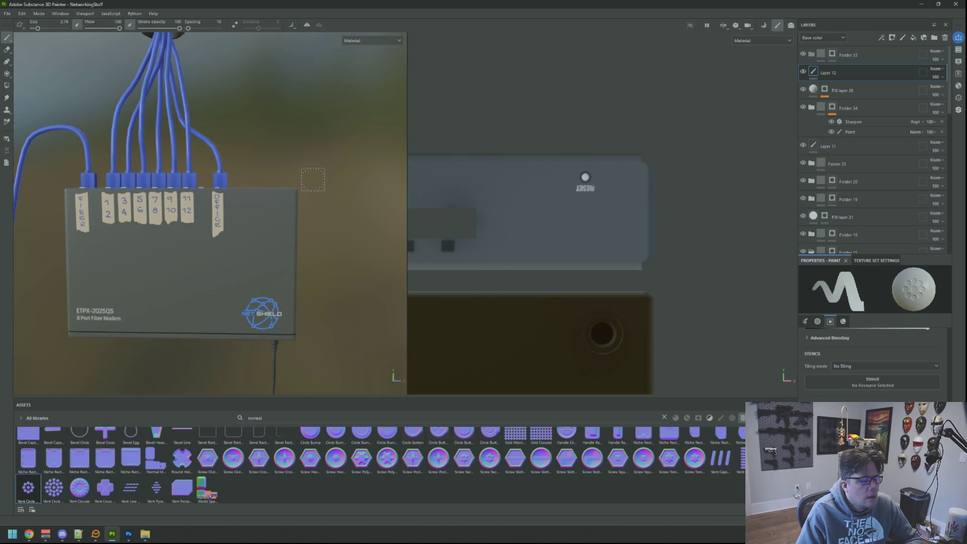
key("F2")
scroll(444, 247, "down", 5)
scroll(460, 248, "up", 3)
mouse_move(463, 205)
left_mouse_down()
mouse_move(462, 241)
mouse_move(540, 248)
mouse_move(512, 227)
mouse_move(456, 225)
left_mouse_up()
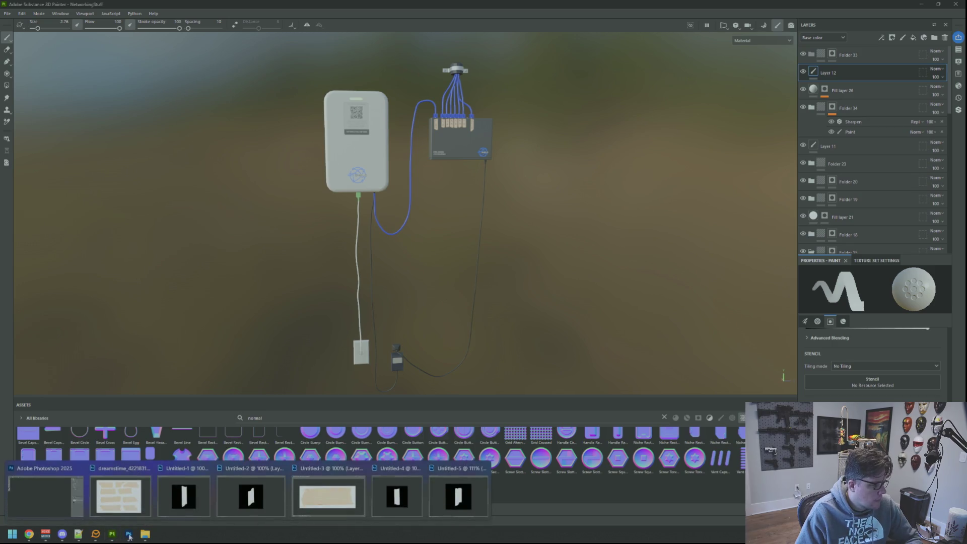
Quit Photoshop with Ctrl+Q, discarding changes to all four open documents
left_click(128, 534)
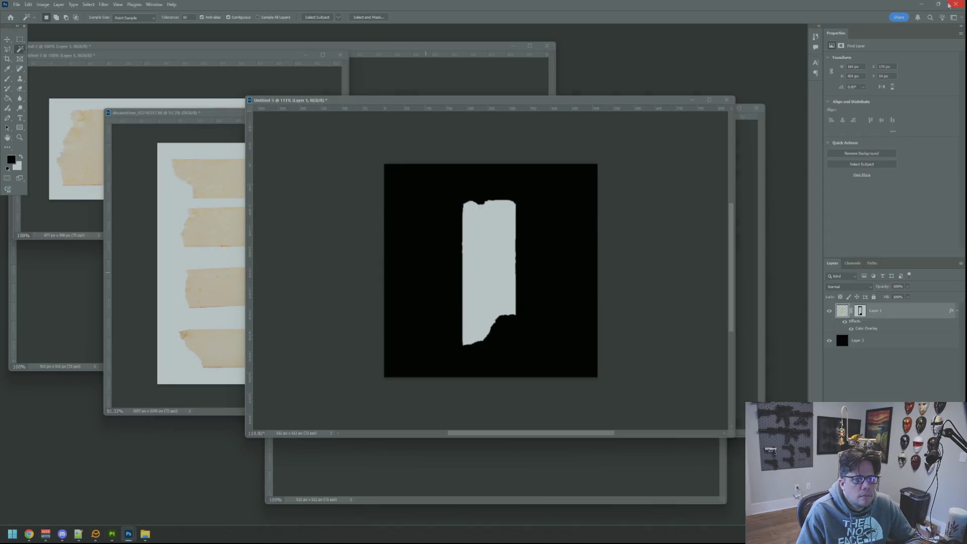
key("ctrl+q")
left_click(478, 193)
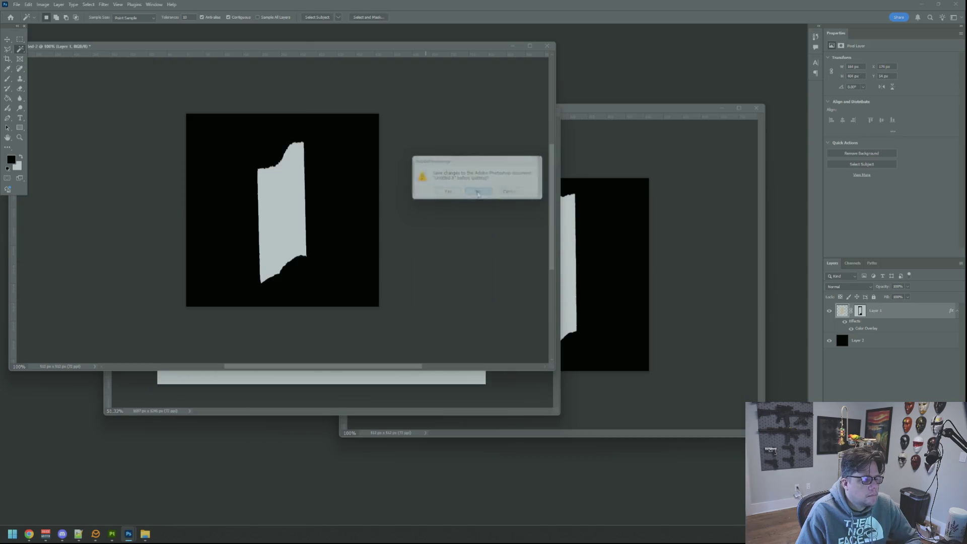
left_click(478, 194)
left_click(478, 194)
left_click(479, 194)
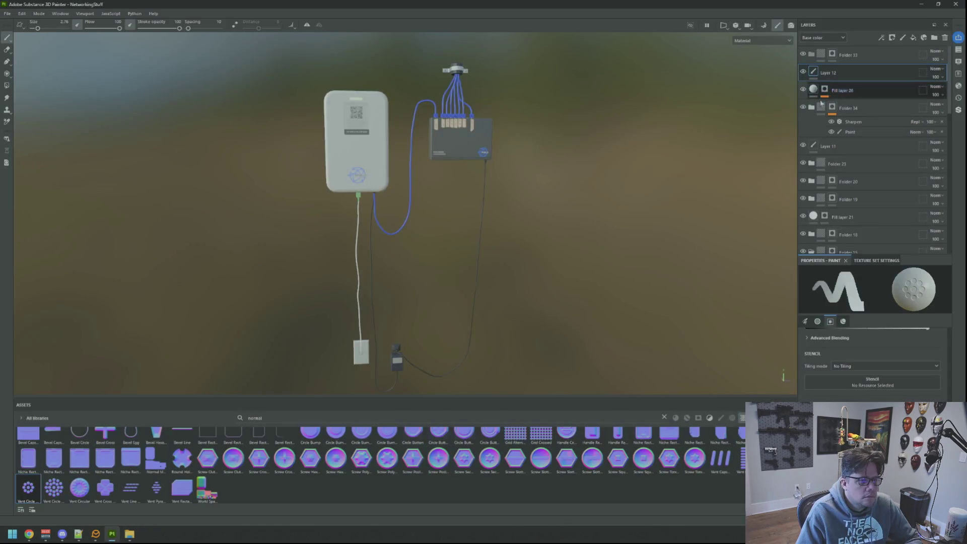
Close the file browser window and bring up Windows search
left_click(129, 534)
left_click(129, 534)
left_click(130, 534)
right_click(132, 533)
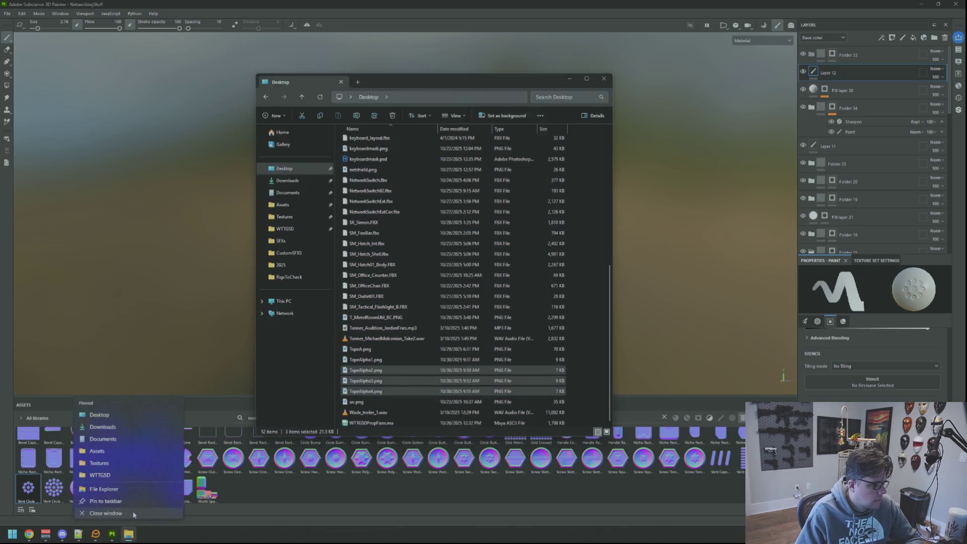
left_click(129, 518)
key("super")
Launch Maya 2022 from a 'maya' Start-menu search and orbit around the networking prop
type("maya")
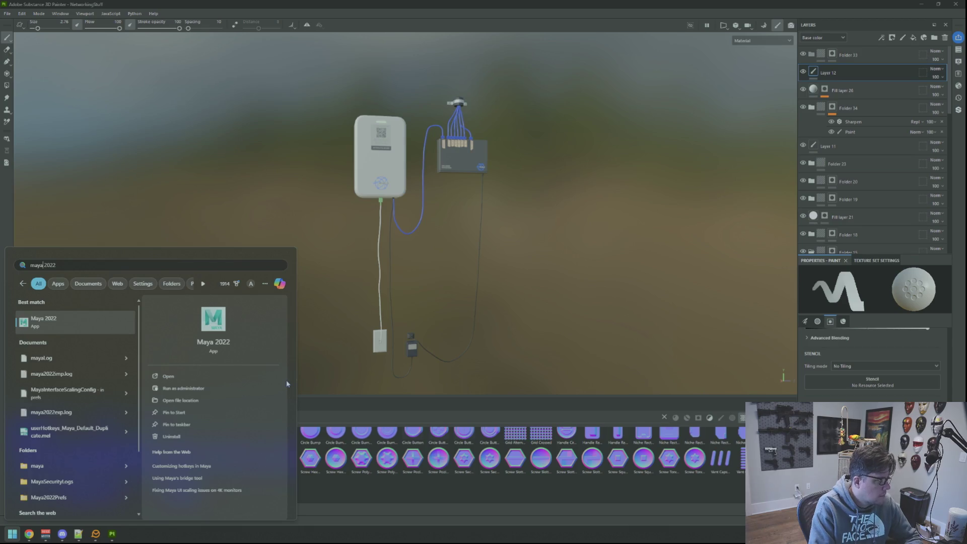
key("Escape")
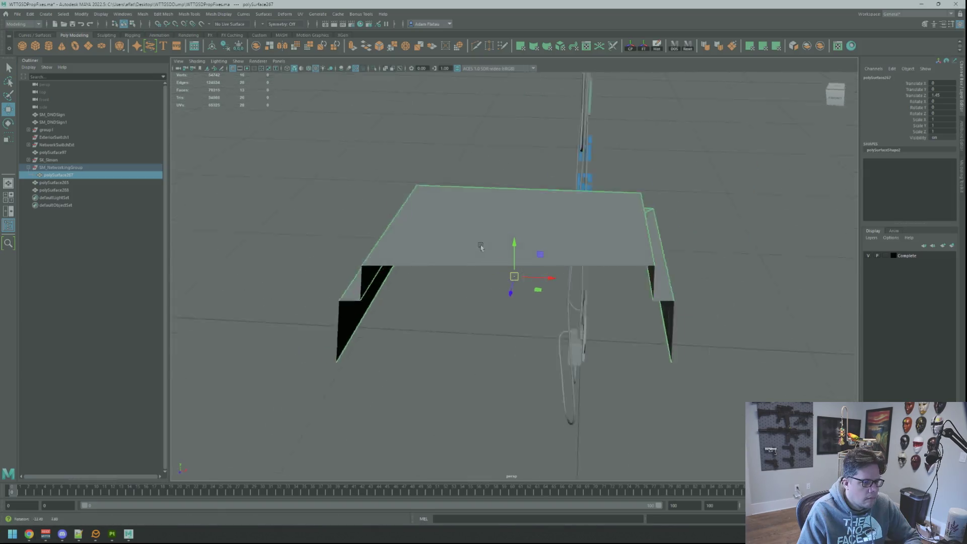
left_click_drag(495, 245, 615, 220, "alt")
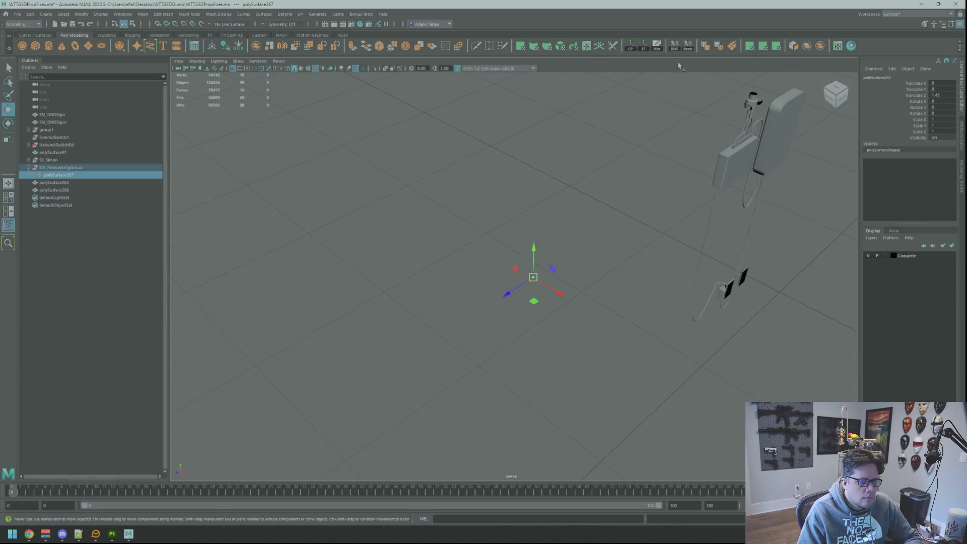
Zoom out and pull polySurface267 out of SM_NetworkingGroup in the Outliner
left_click(29, 534)
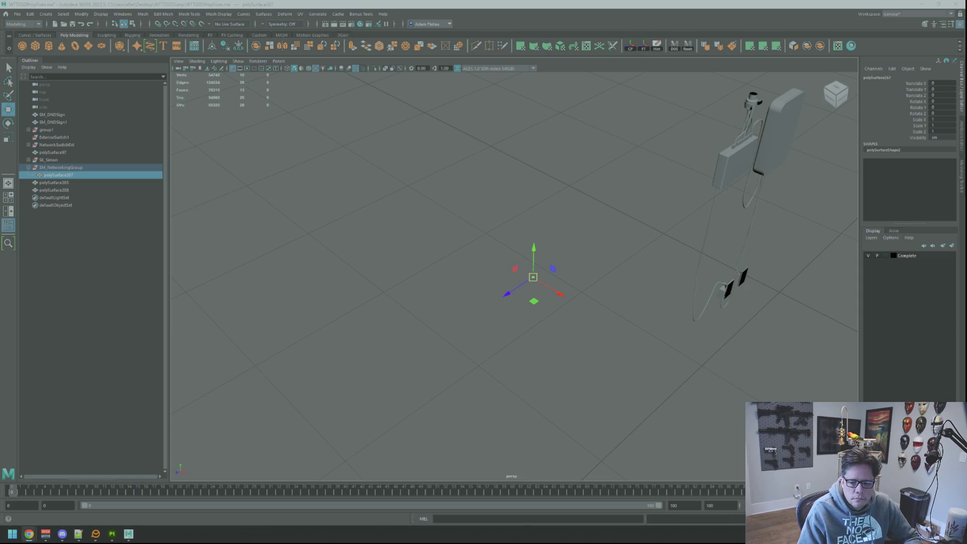
mouse_move(858, 291)
left_mouse_down("alt")
mouse_move(427, 212)
mouse_move(532, 220)
mouse_move(489, 211)
mouse_move(573, 209)
mouse_move(468, 226)
left_mouse_up("alt")
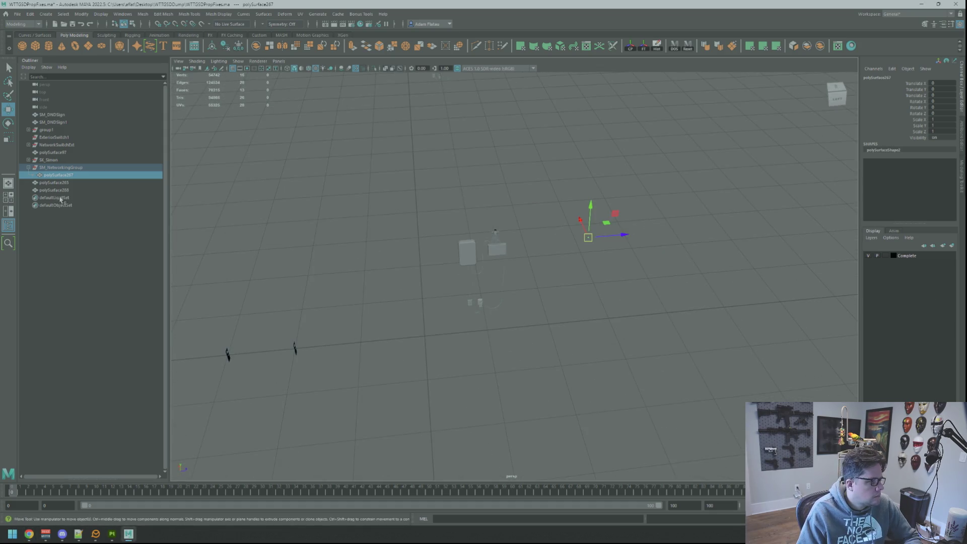
left_click_drag(73, 177, 82, 166)
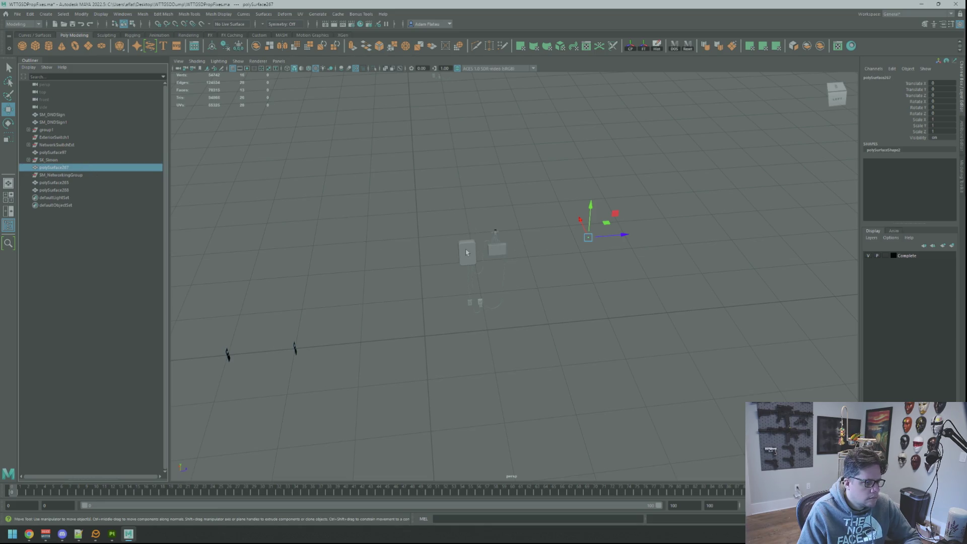
Dissolve SM_NetworkingGroup and select the remaining polySurface288 mesh
left_click(94, 175)
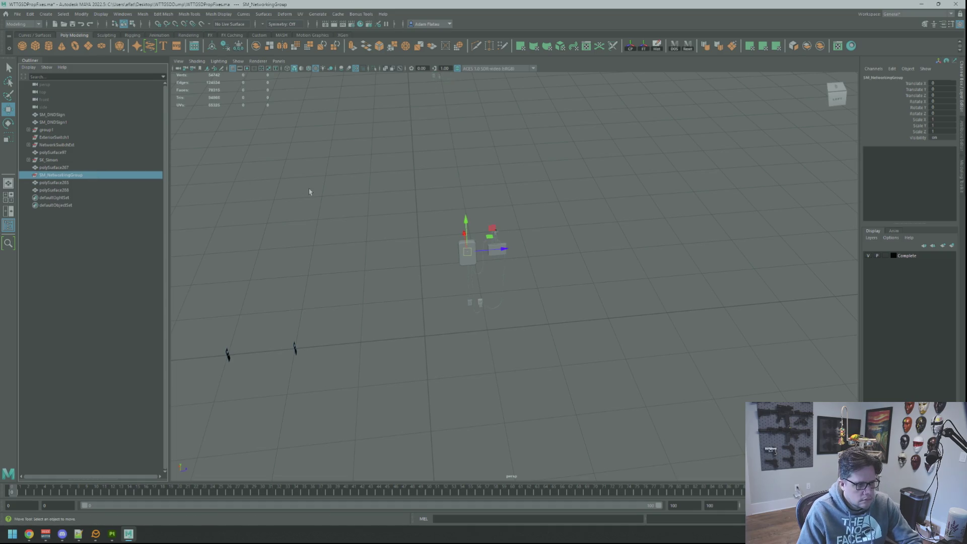
key("ctrl+z")
key("ctrl+z")
key("ctrl+z")
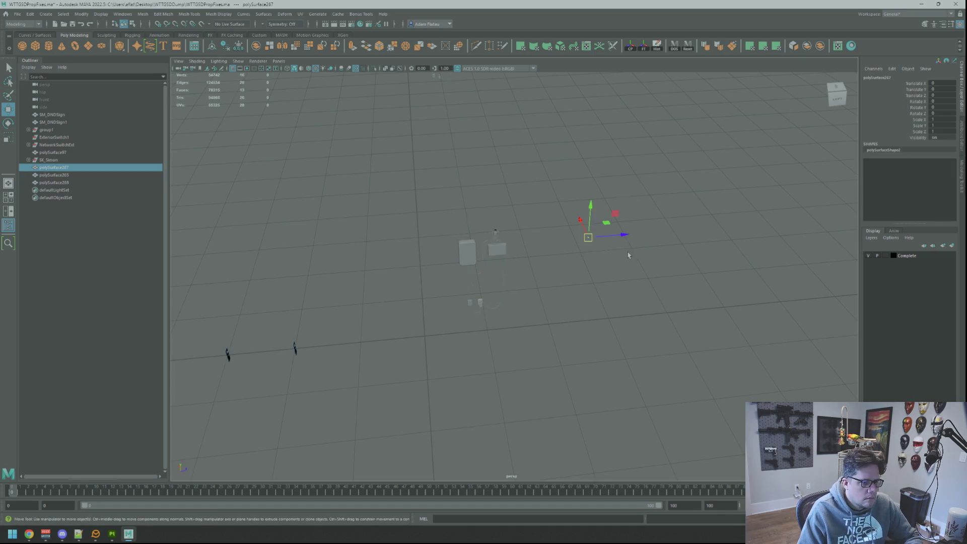
key("ctrl+z")
key("ctrl+z")
key("ctrl+z")
key("ctrl+z")
key("ctrl+z")
key("ctrl+z")
mouse_move(529, 278)
left_mouse_down()
mouse_move(555, 272)
mouse_move(402, 264)
mouse_move(560, 272)
left_mouse_up()
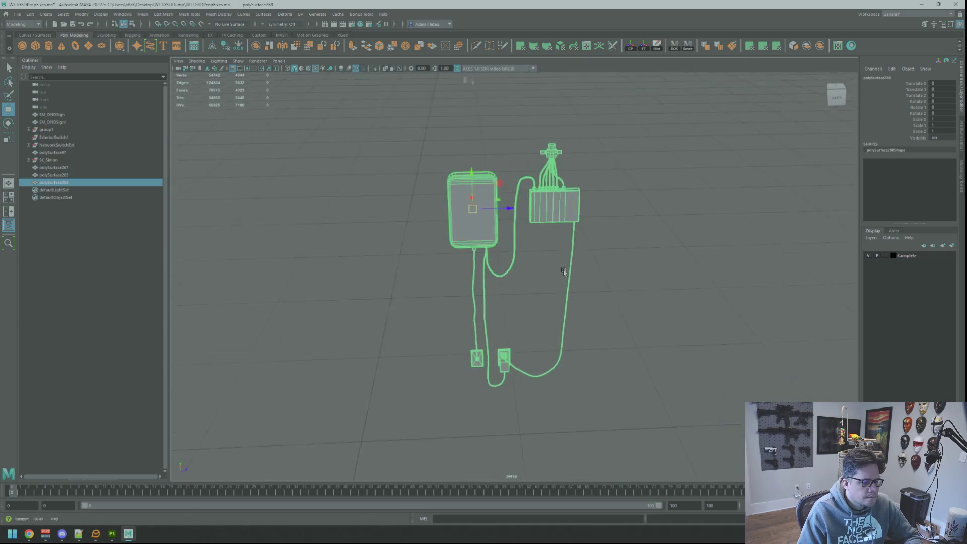
key("ctrl+z")
key("ctrl+z")
key("ctrl+z")
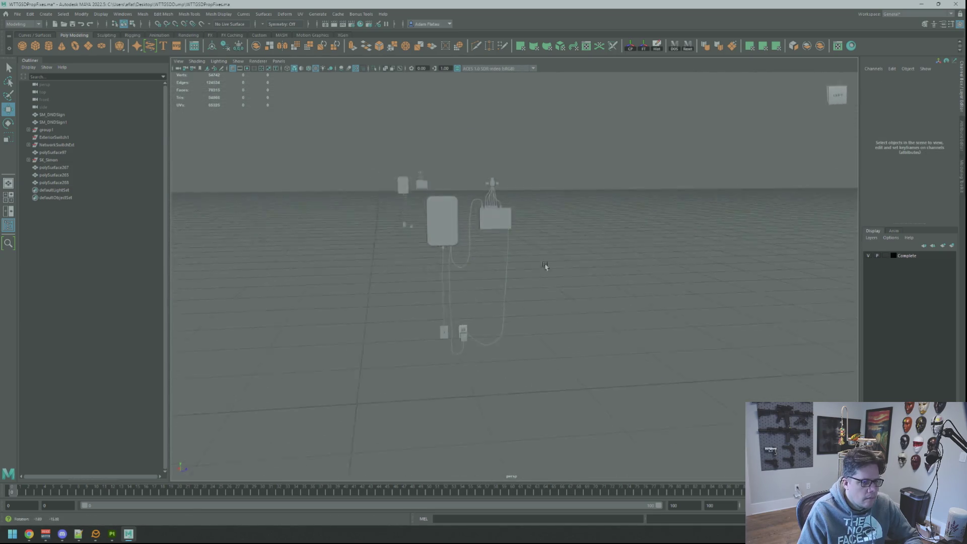
key("ctrl+z")
key("ctrl+z")
key("ctrl+z")
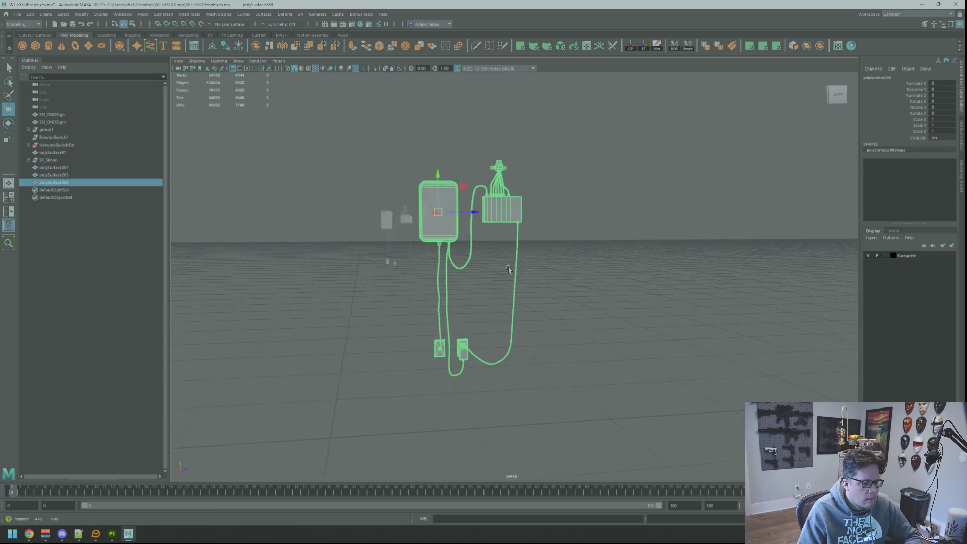
key("ctrl+z")
key("ctrl+z")
key("ctrl+z")
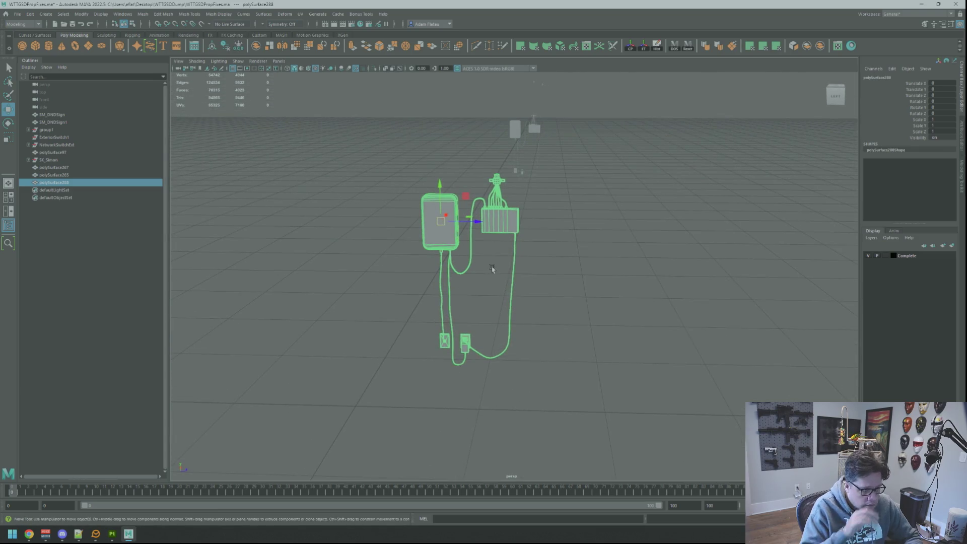
left_click(75, 174)
Rename polySurface288 to SM_NetworkingGroup
double_click(112, 183)
type("SM_Networ")
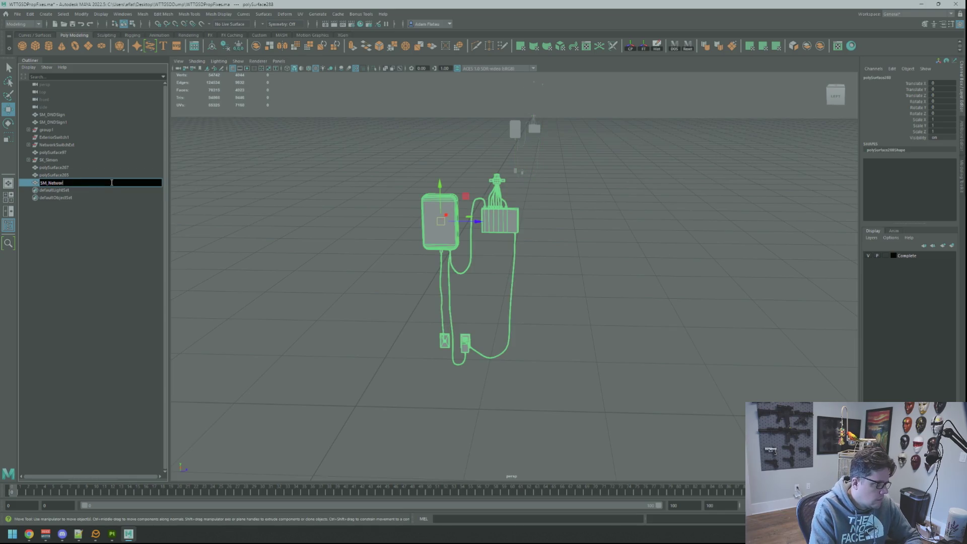
type("kingGroup")
key("Return")
Frame the networking model, adjust its pivot and move it down toward the ground
mouse_move(594, 194)
left_mouse_down()
mouse_move(445, 214)
mouse_move(471, 251)
mouse_move(355, 216)
left_mouse_up()
left_click(261, 235)
key("f")
left_click_drag(454, 202, 503, 206)
key("d")
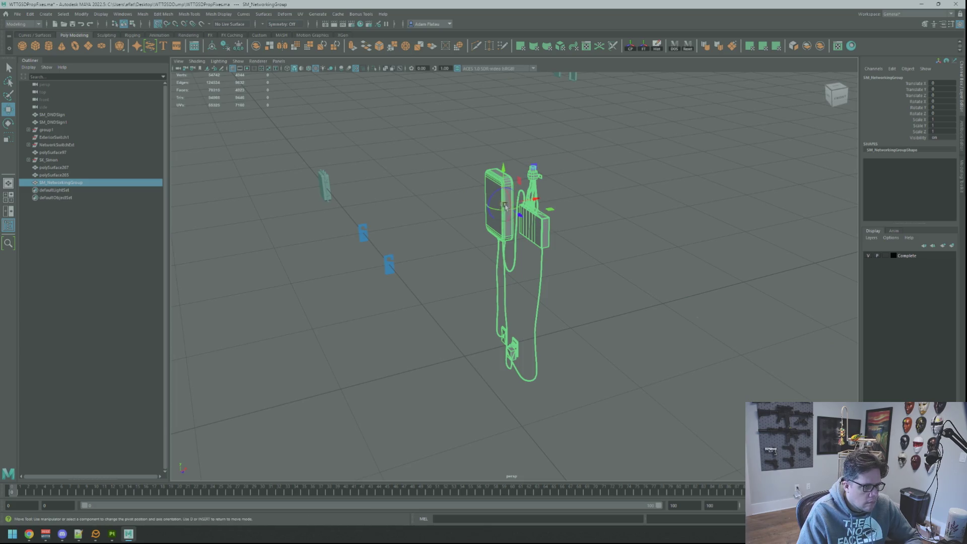
key("d")
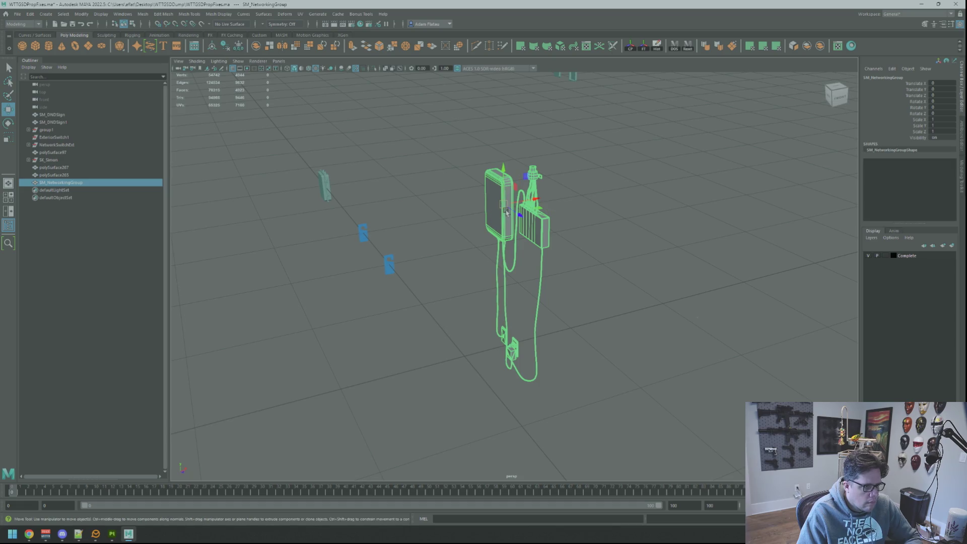
mouse_move(503, 206)
left_mouse_down()
mouse_move(423, 320)
mouse_move(466, 363)
left_mouse_up()
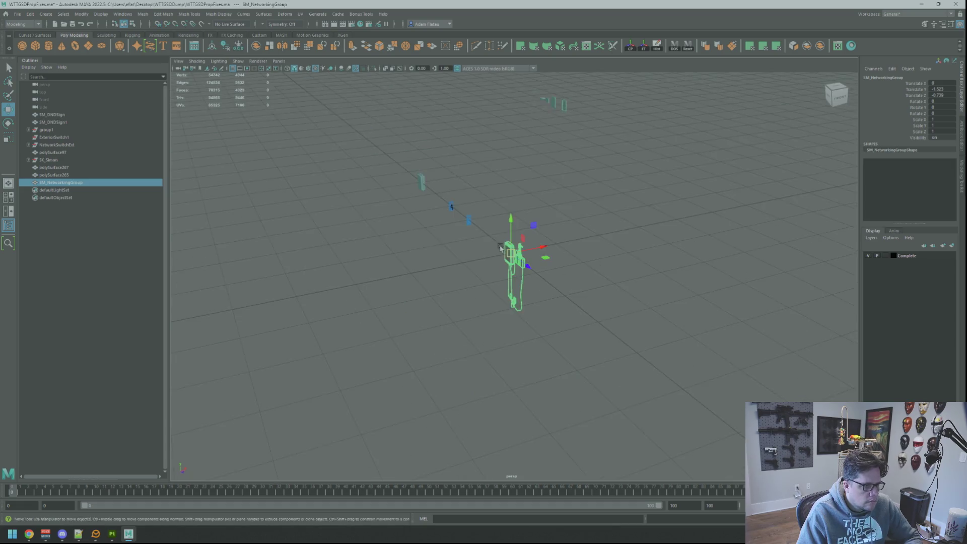
Rename polySurface267, which ends up misspelled as SM_NetworkingIndicater
left_click(580, 248)
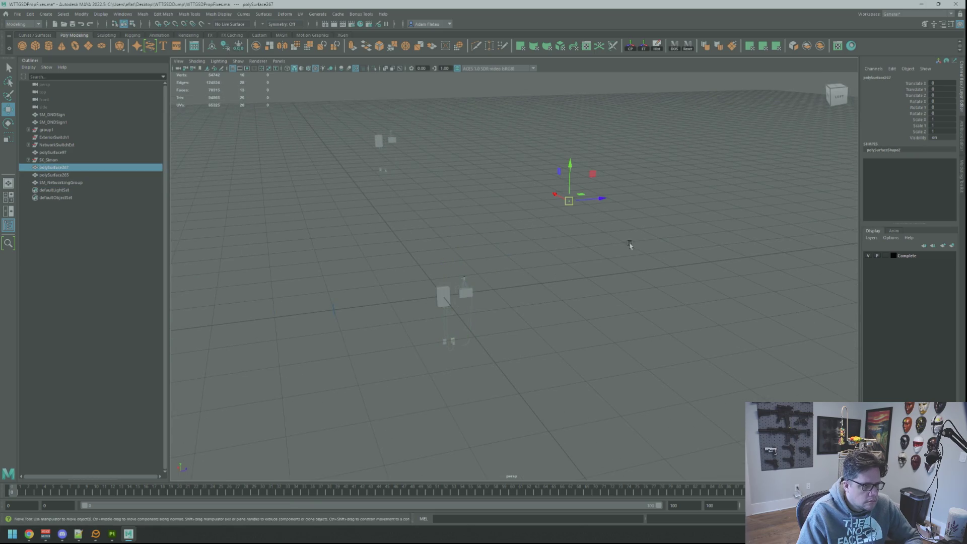
double_click(100, 168)
type("SM_NetworkingIndic")
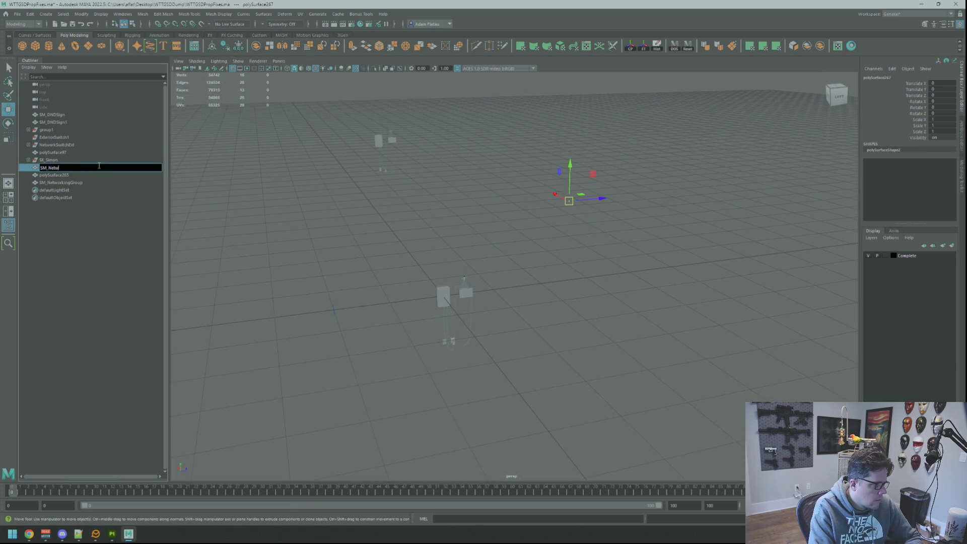
key("BackSpace")
key("BackSpace")
key("BackSpace")
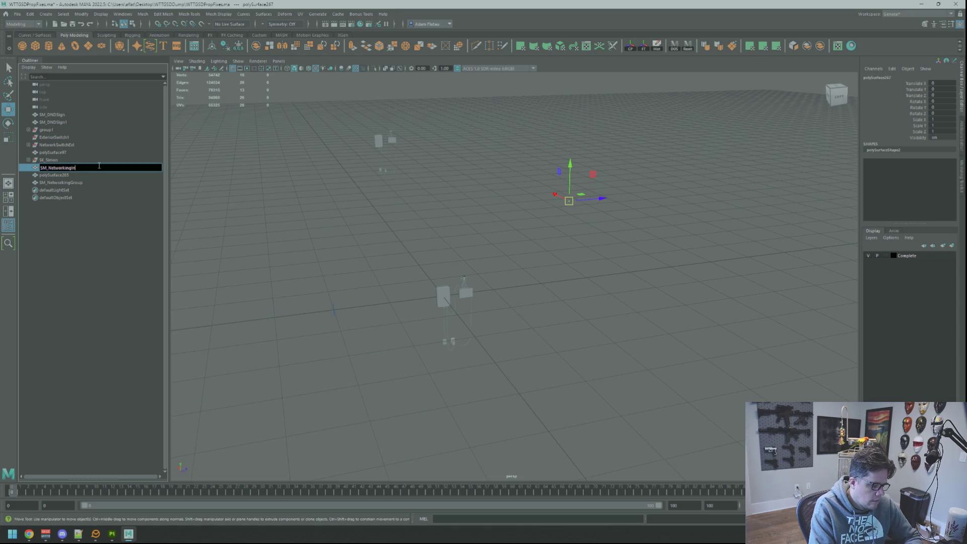
type("dicator")
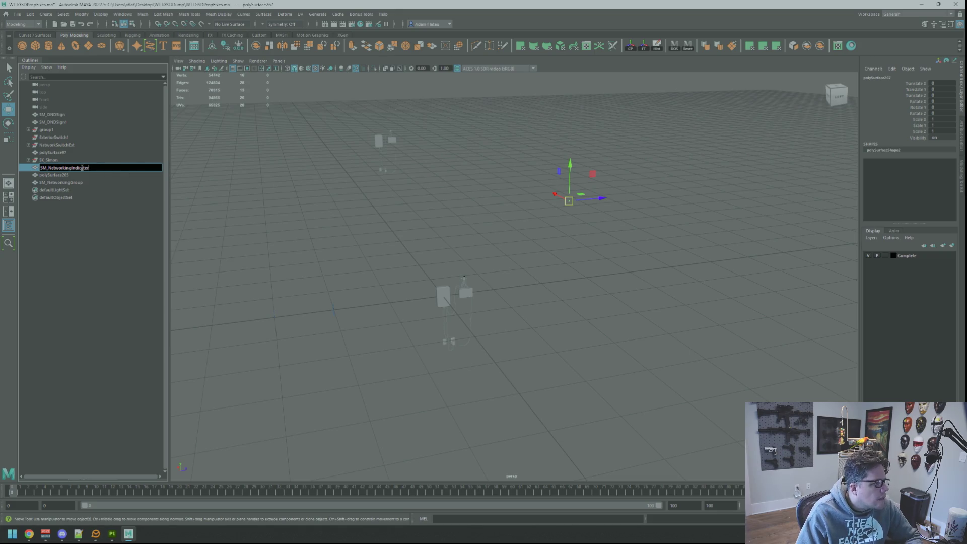
left_click_drag(89, 168, 73, 167)
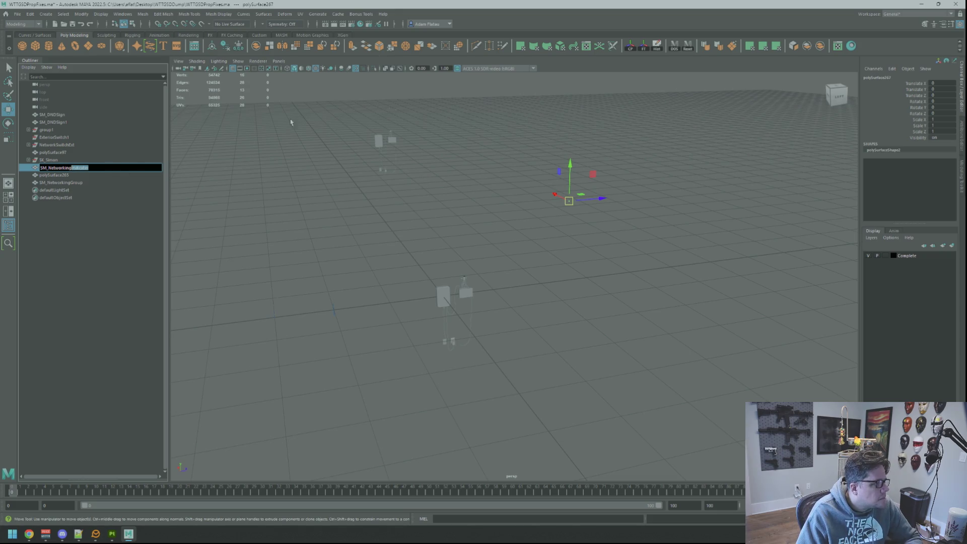
key("Return")
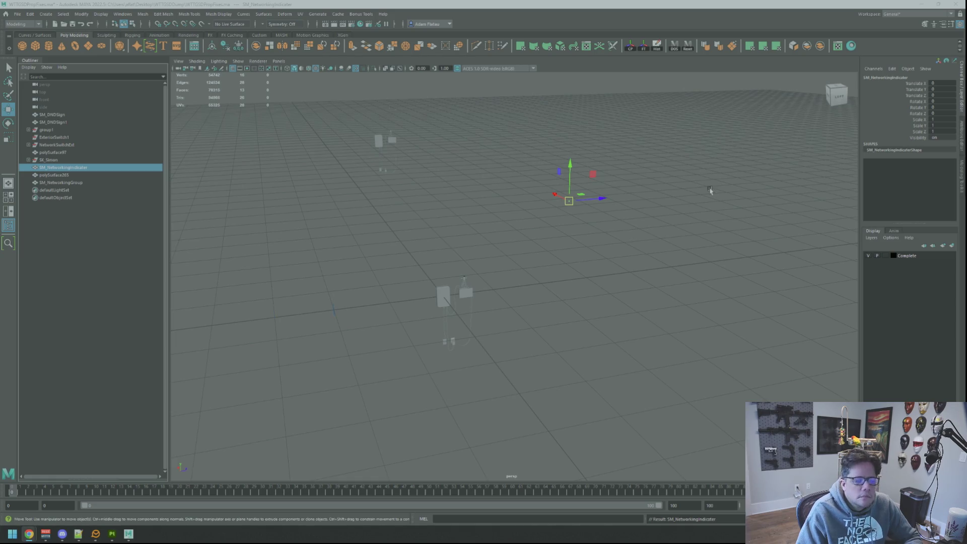
Fix the mesh name's ending so it reads SM_NetworkingIndicator
left_click(97, 169)
double_click(97, 168)
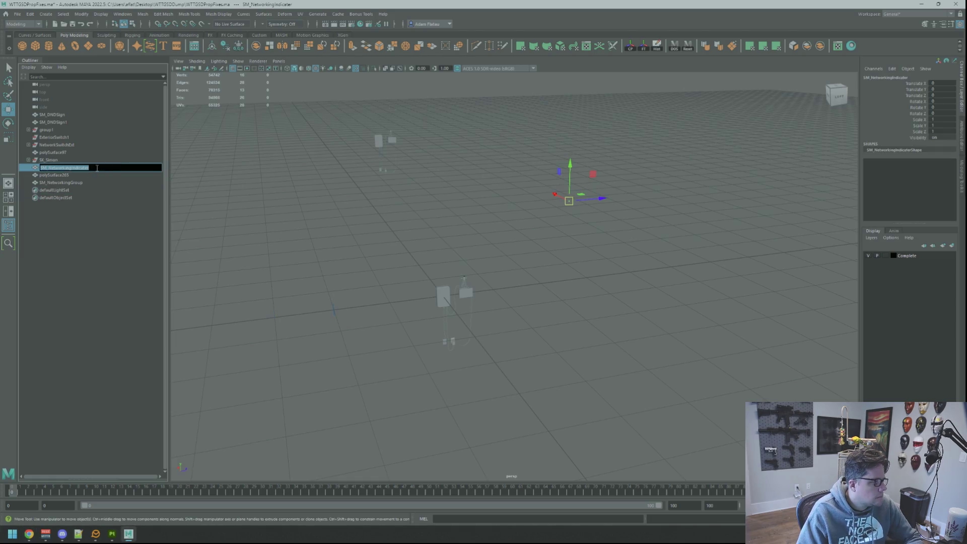
key("End")
key("BackSpace")
key("BackSpace")
key("BackSpace")
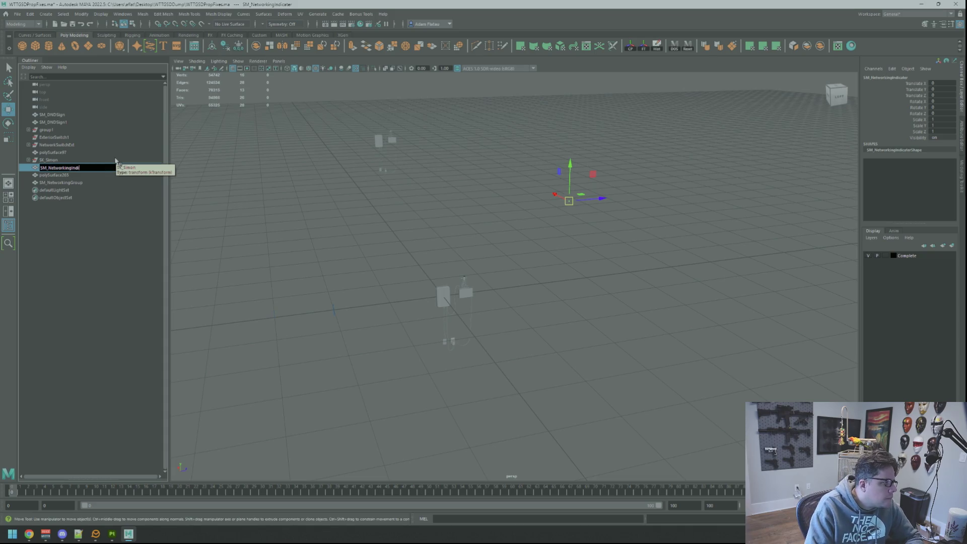
type("indicator")
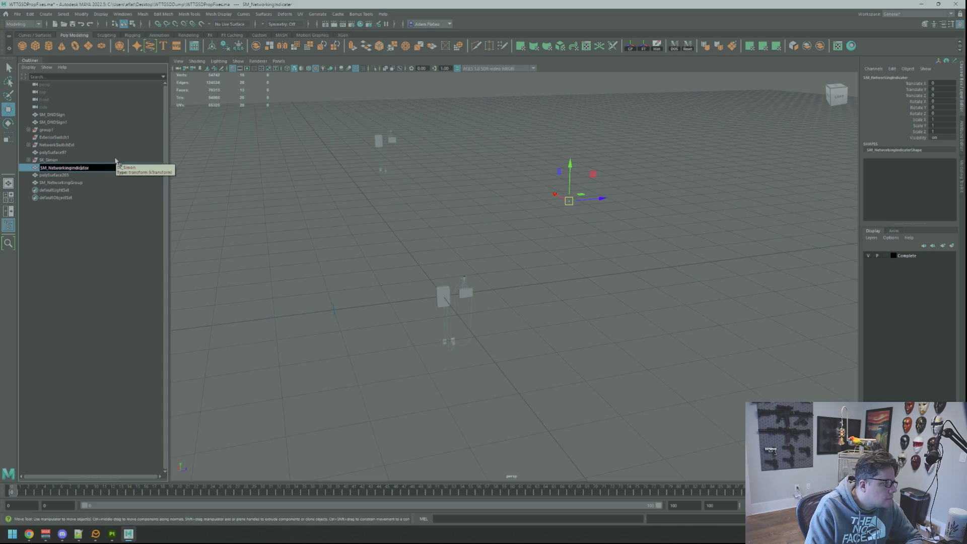
type("I")
key("Return")
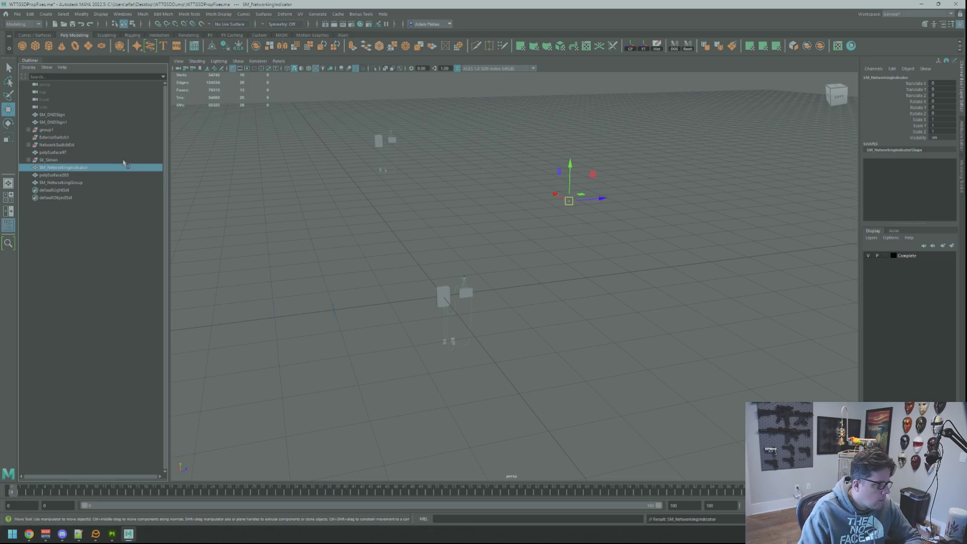
left_click_drag(470, 194, 466, 210, "alt")
scroll(557, 238, "up", 5)
Frame the networking indicator mesh and zoom out to look it over
scroll(557, 237, "down", 5)
mouse_move(494, 241)
left_mouse_down("alt")
mouse_move(552, 249)
mouse_move(499, 274)
mouse_move(542, 278)
mouse_move(534, 247)
mouse_move(517, 237)
mouse_move(443, 281)
mouse_move(579, 255)
mouse_move(524, 270)
left_mouse_up("alt")
key("f")
scroll(560, 255, "down", 5)
key("f")
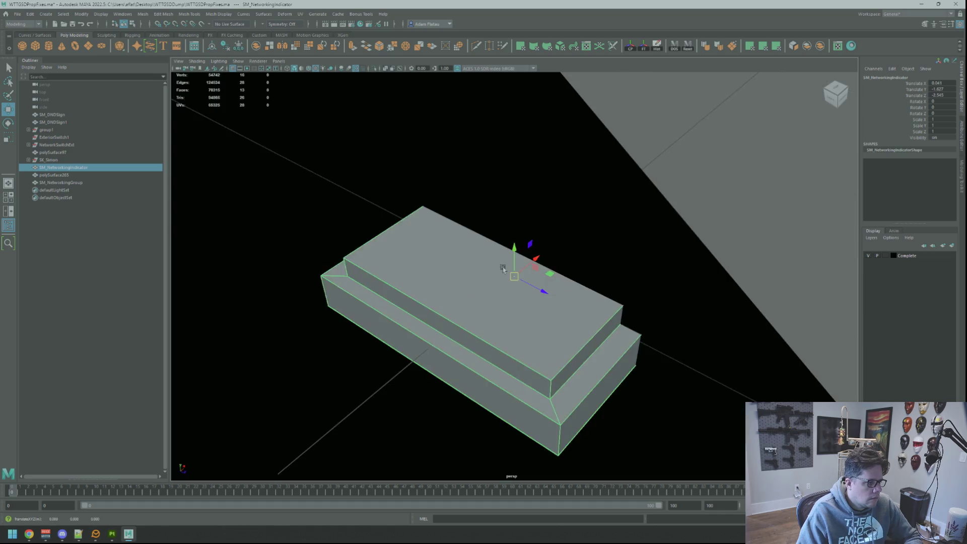
scroll(233, 196, "down", 2)
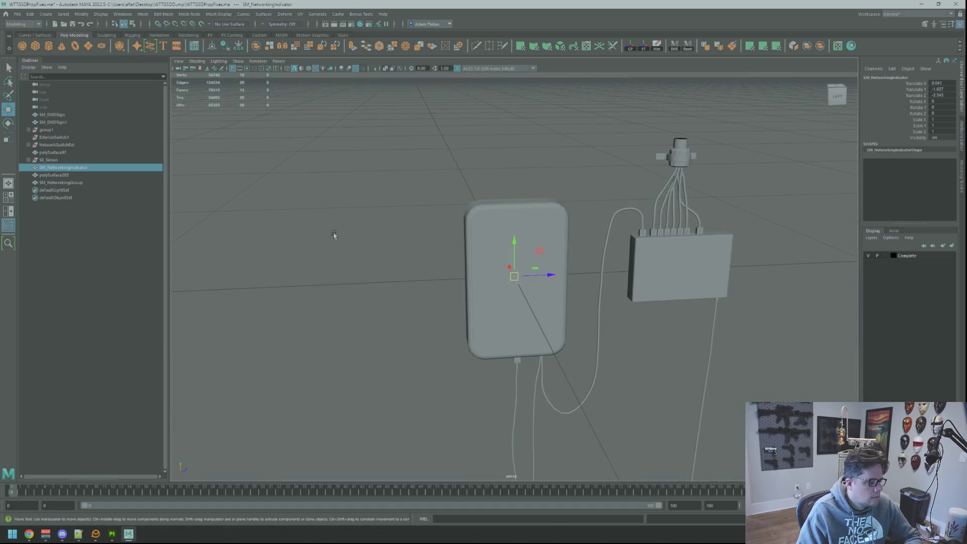
Launch JetBrains Rider from a 'rider' Start-menu search
key("super")
type("rider")
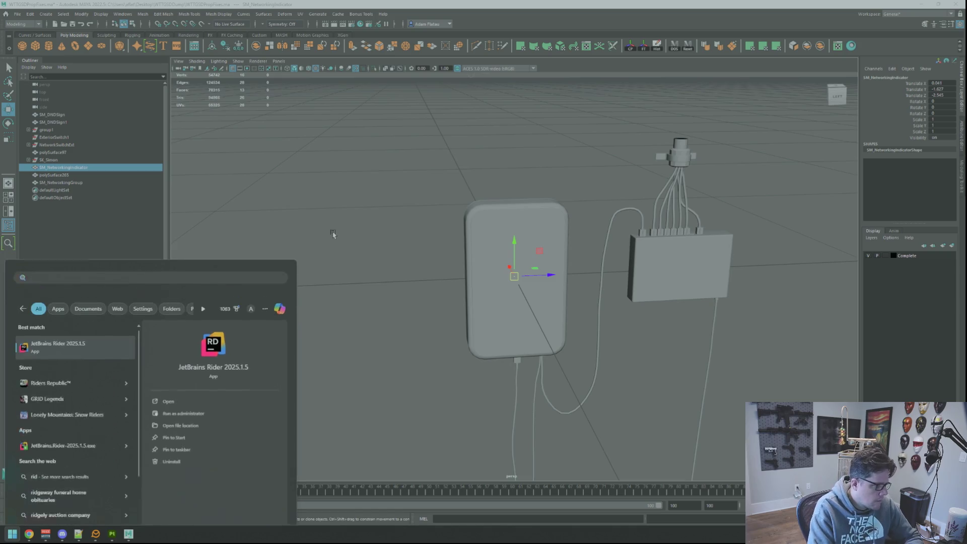
key("Return")
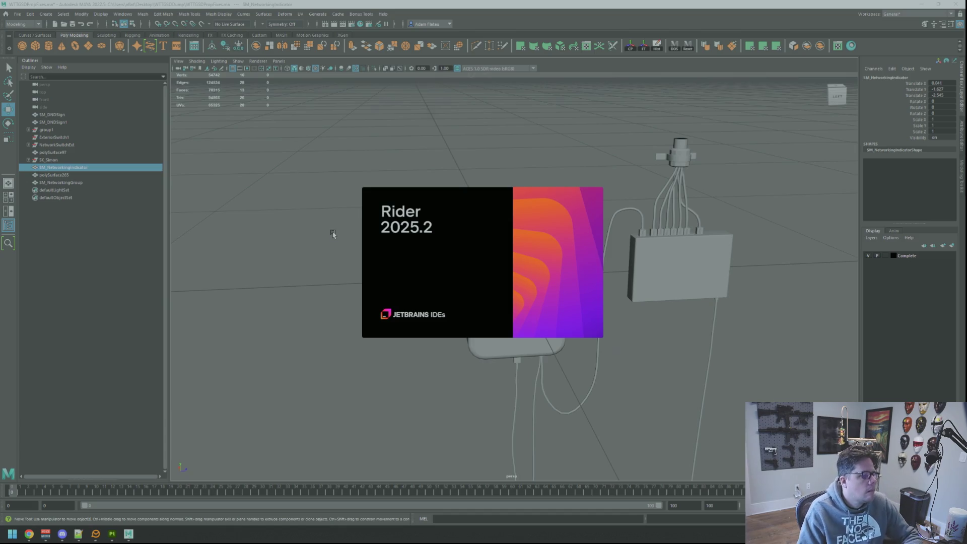
Open the WTTGSD project and review MotelNetworkHub.h beside WTTGSDCheatManager.cpp
left_click(455, 144)
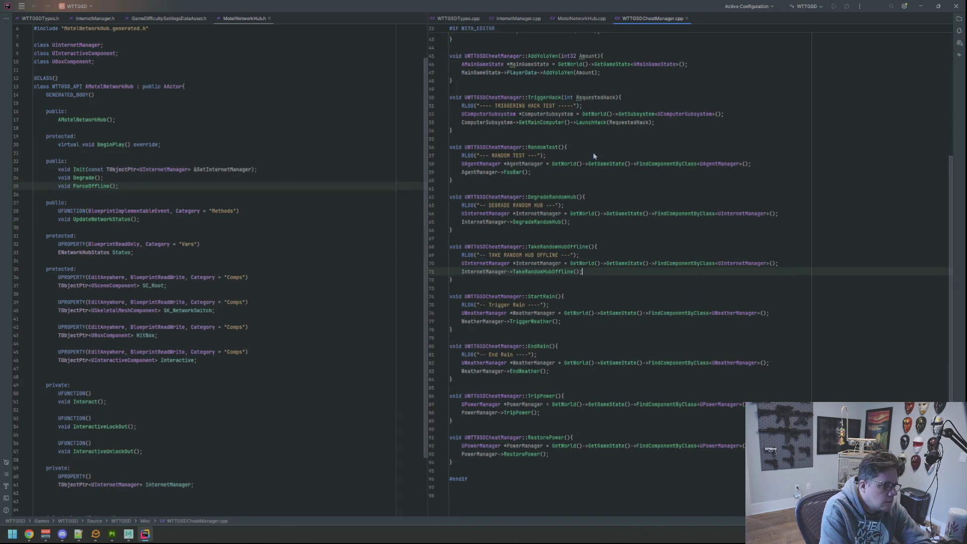
left_click(333, 104)
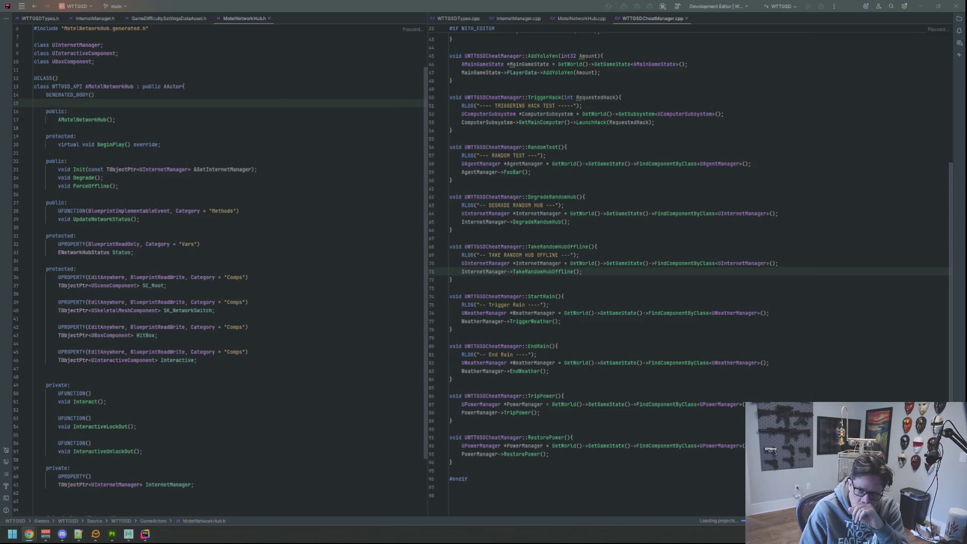
left_click(712, 146)
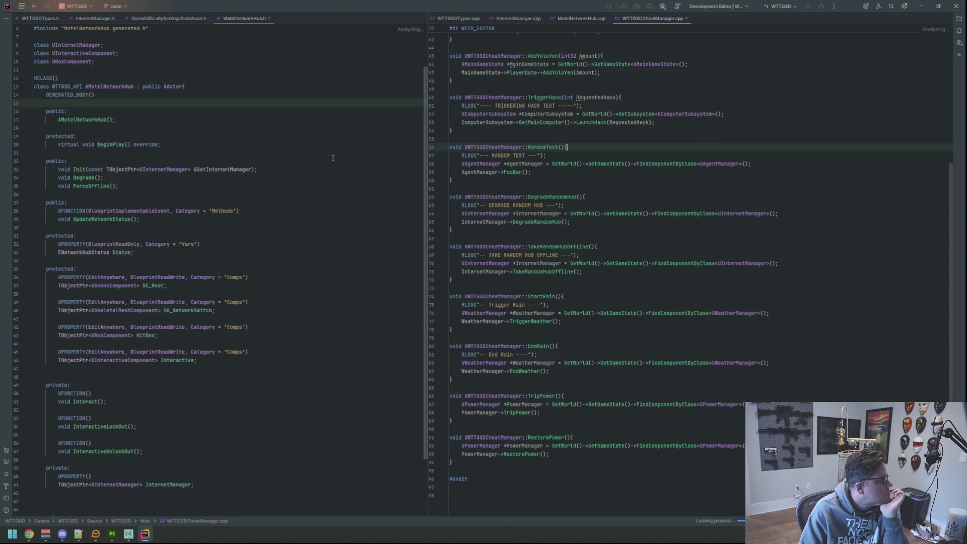
left_click(605, 182)
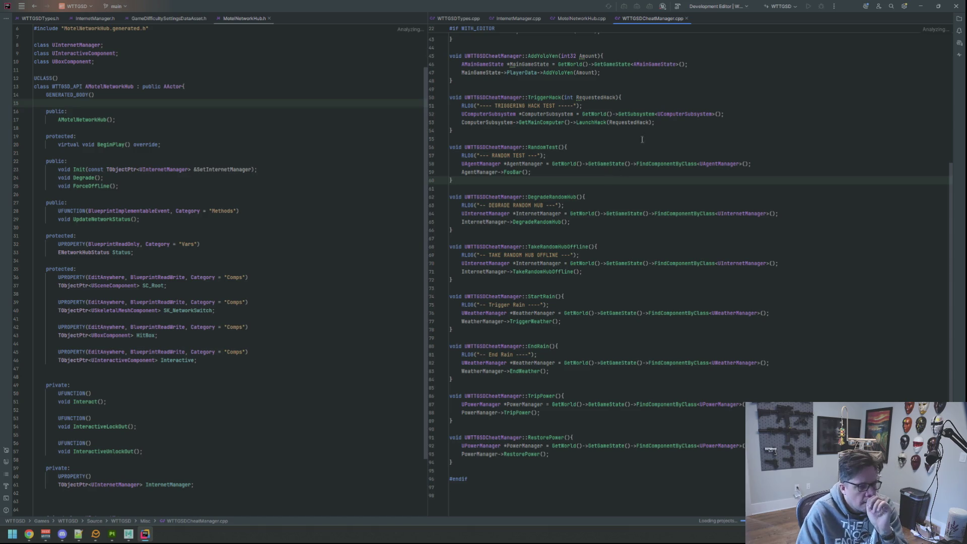
left_click(674, 137)
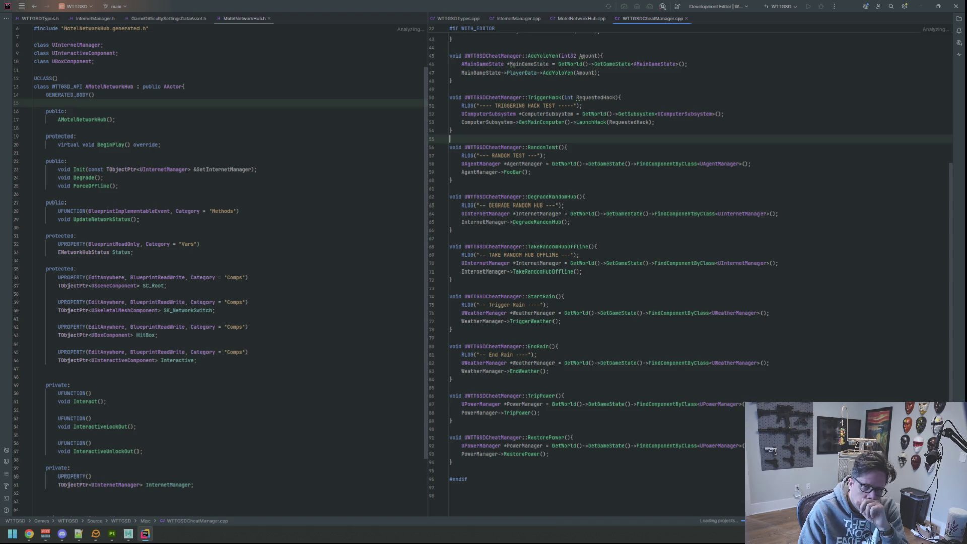
key("alt+Tab")
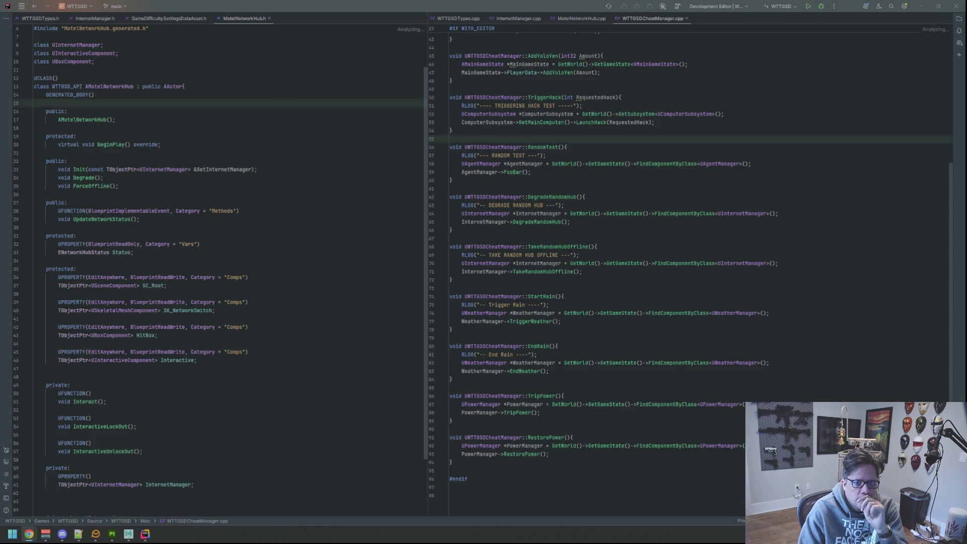
Inspect the cheat manager code around FooBar, AddYoloYen and the TriggerHack braces
left_click(752, 172)
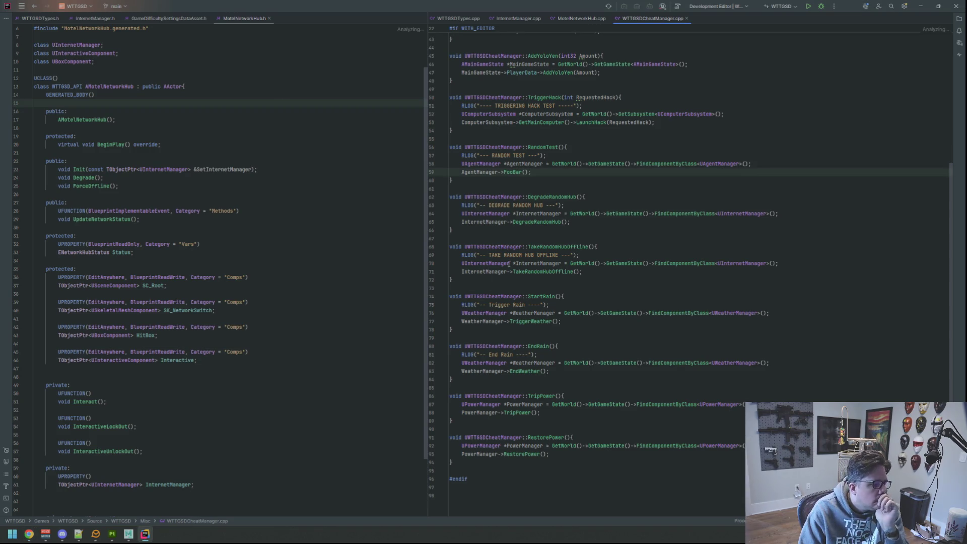
left_click(736, 73)
left_click(710, 123)
left_click(706, 131)
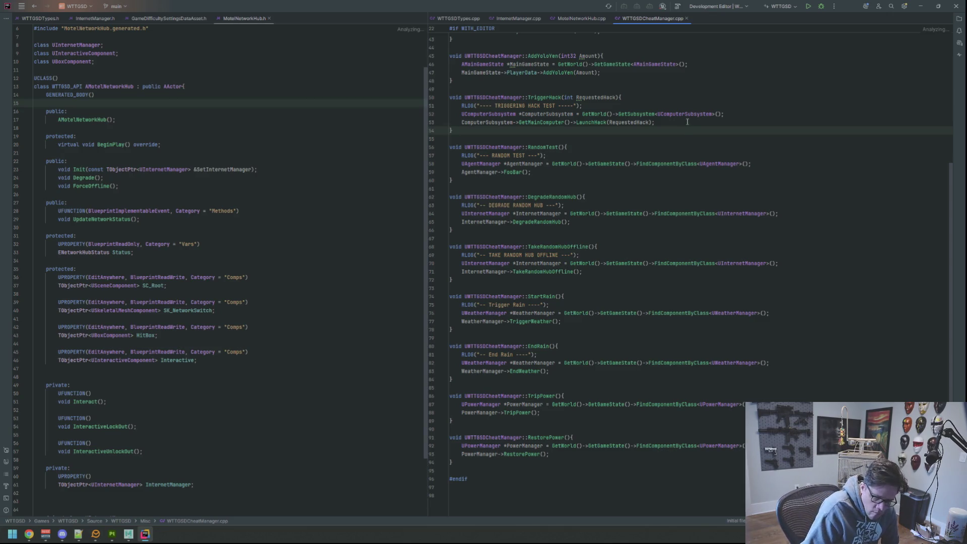
left_click(680, 130)
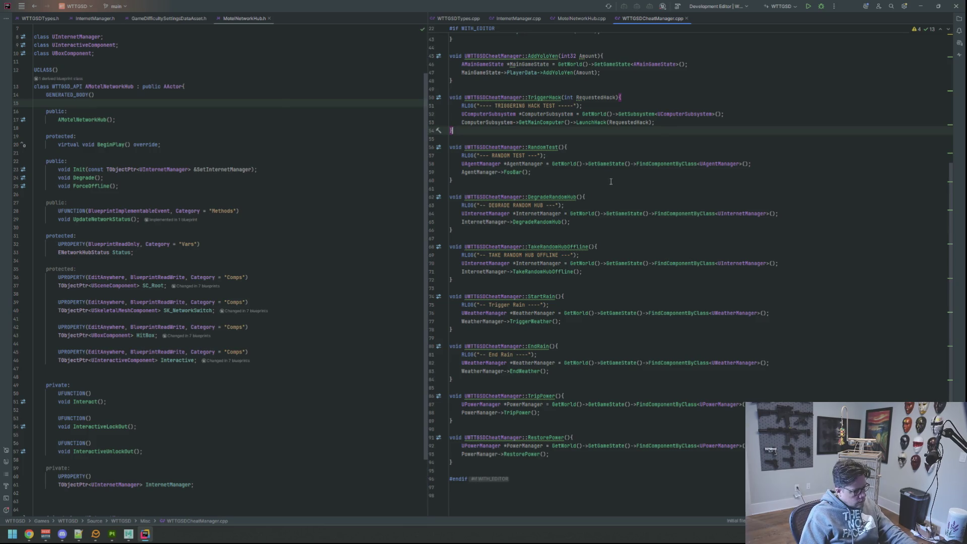
Review TakeRandomHubOffline in the header, then run the project to launch Unreal Editor
left_click(152, 269)
left_click(543, 263)
left_click(564, 230)
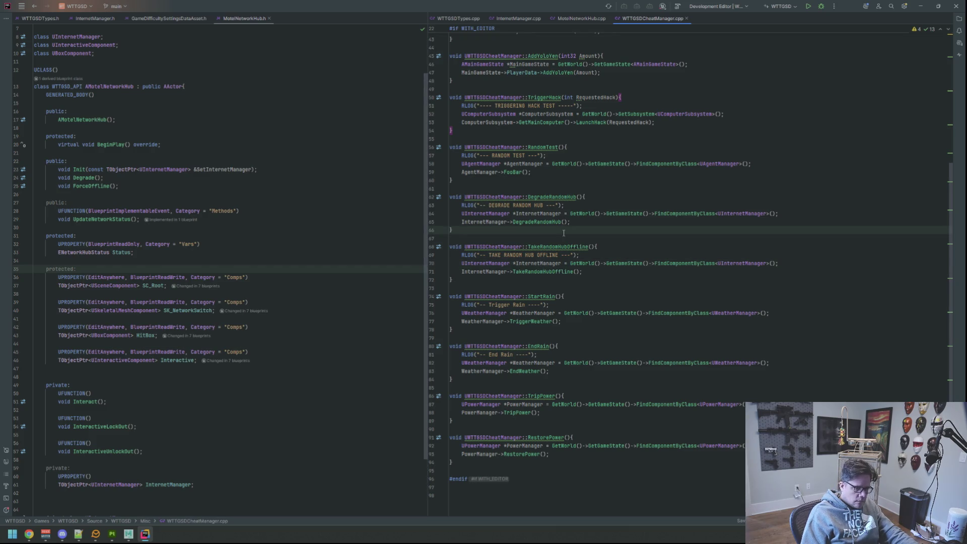
left_click(366, 253)
left_click(630, 272)
left_click(655, 255)
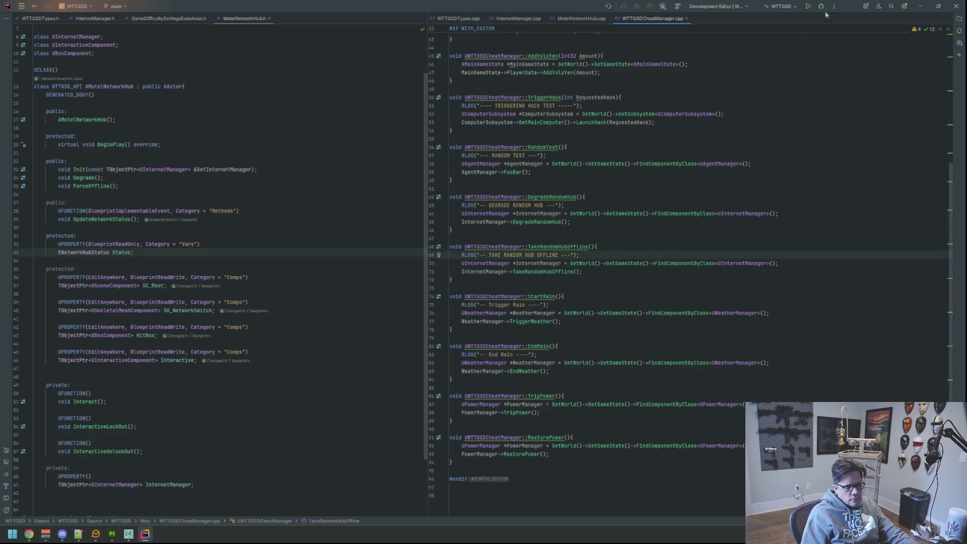
left_click(808, 6)
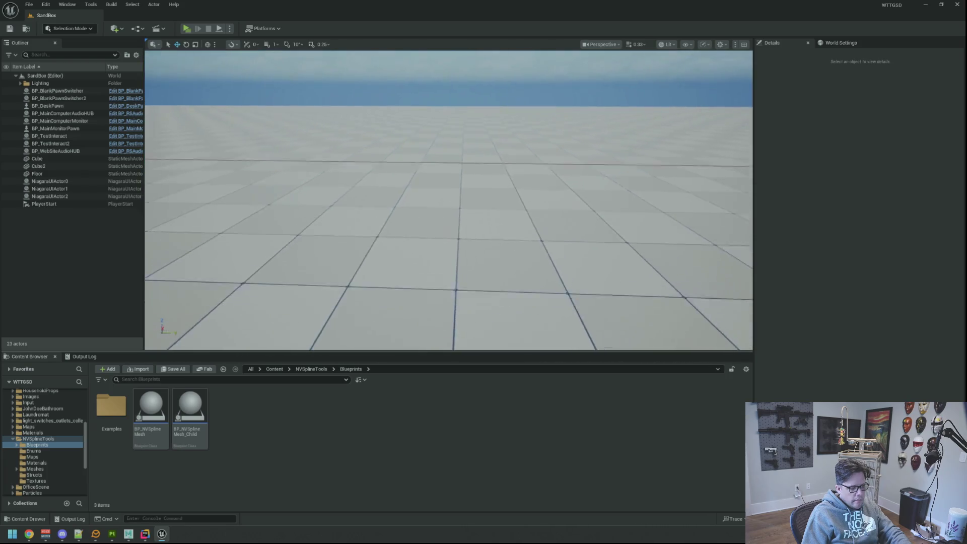
Open the Motel map from Maps, fly through the electrical room, then switch to Substance Painter
left_click(17, 439)
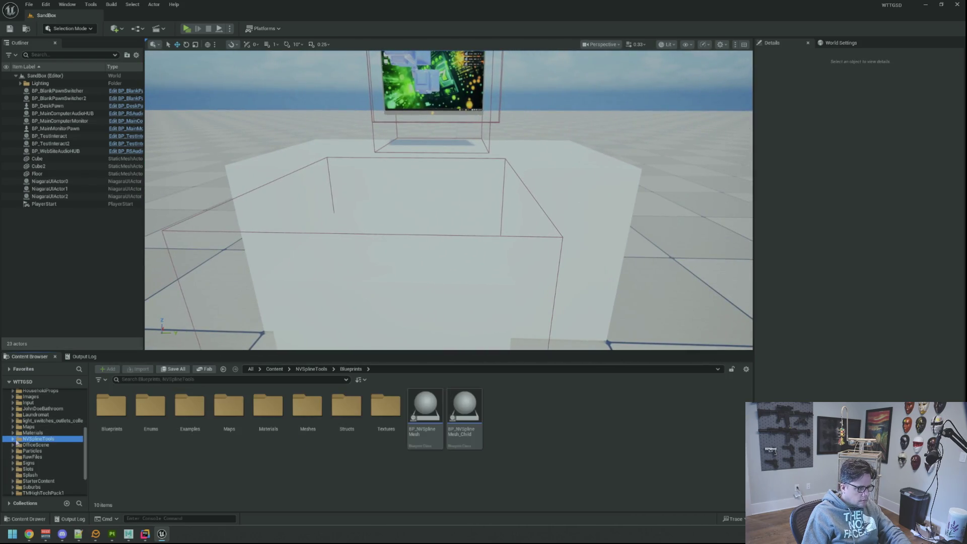
left_click(28, 427)
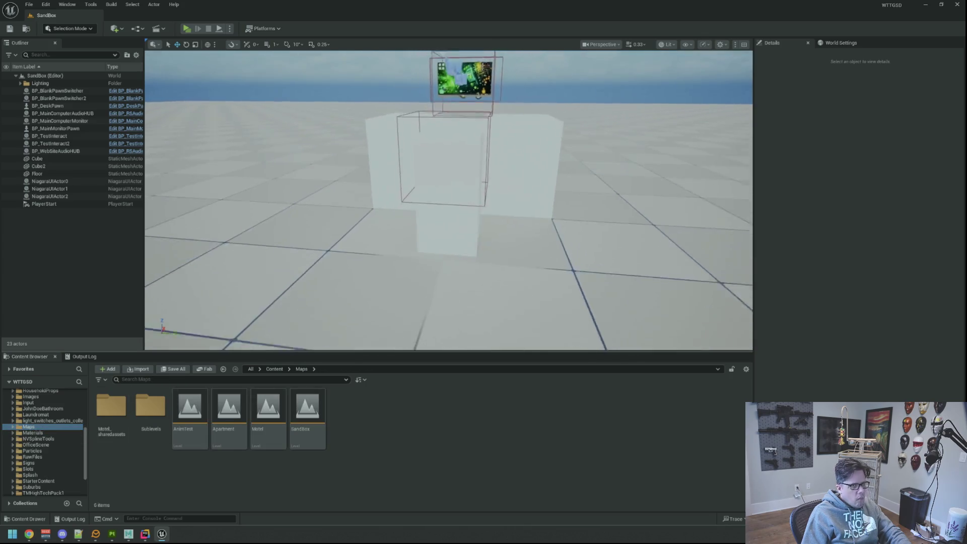
left_click(273, 410)
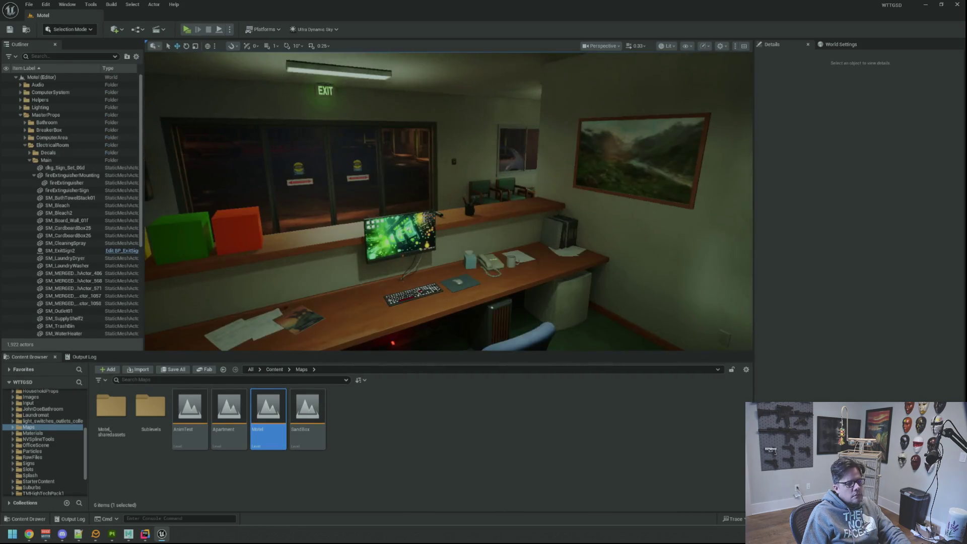
key("w")
key("w")
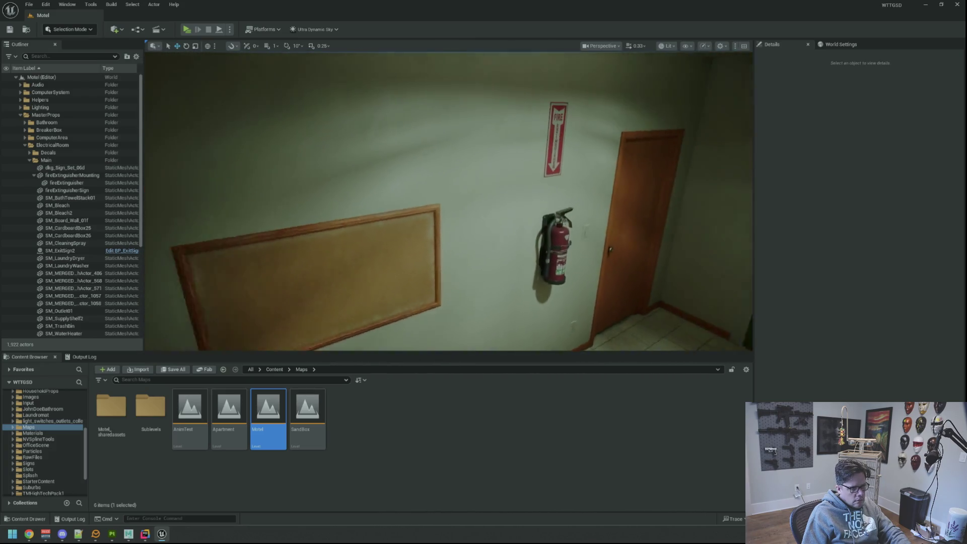
key("a")
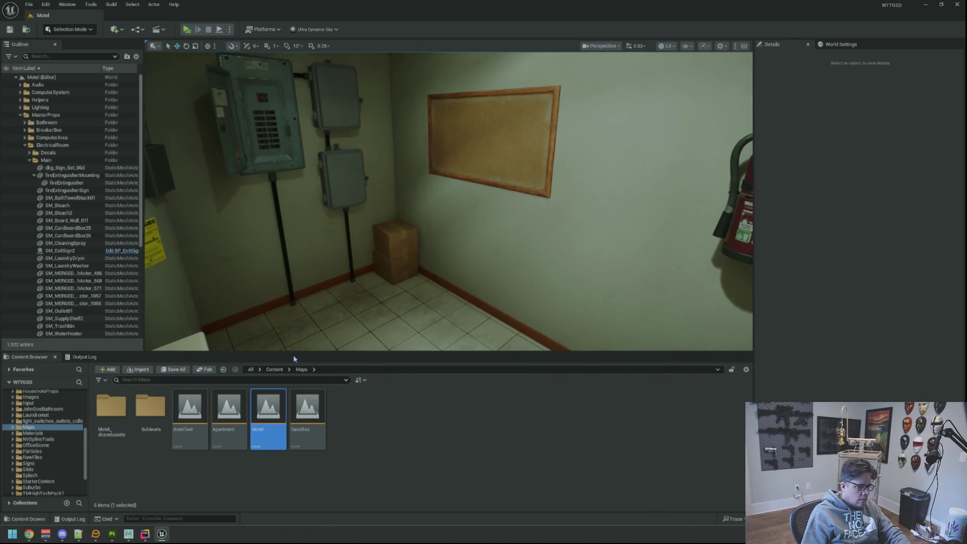
left_click(112, 536)
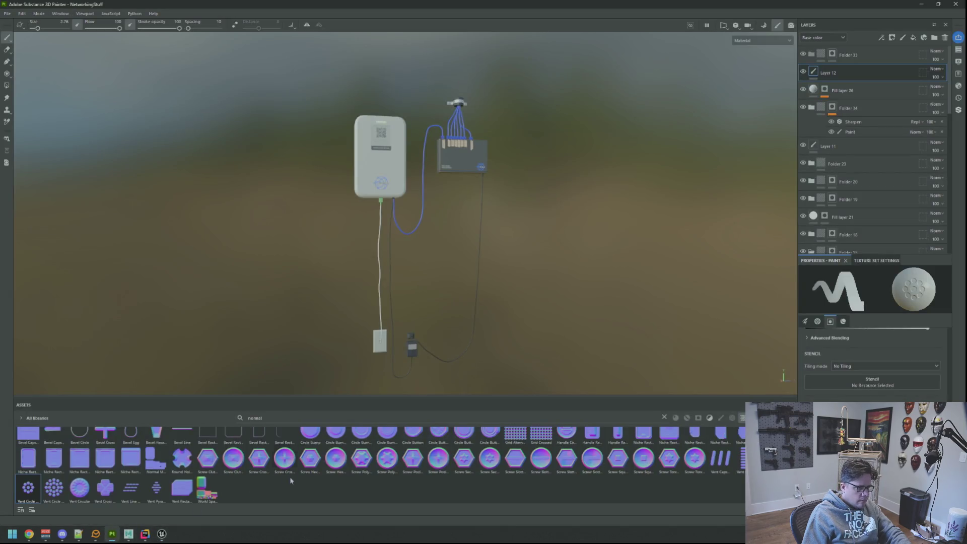
Export SM_NetworkingGroup as SM_NetworkingGroup.fbx into the Models folder
left_click(129, 534)
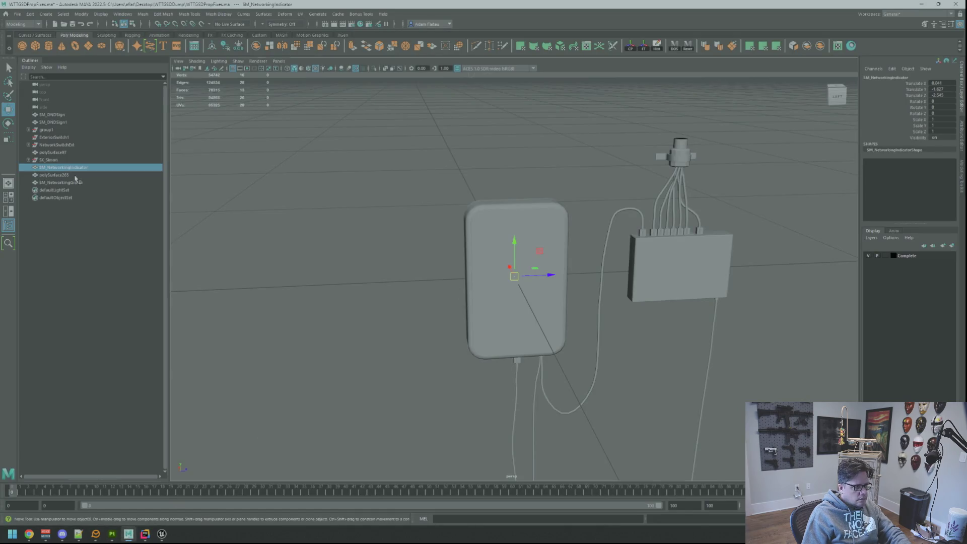
key("f")
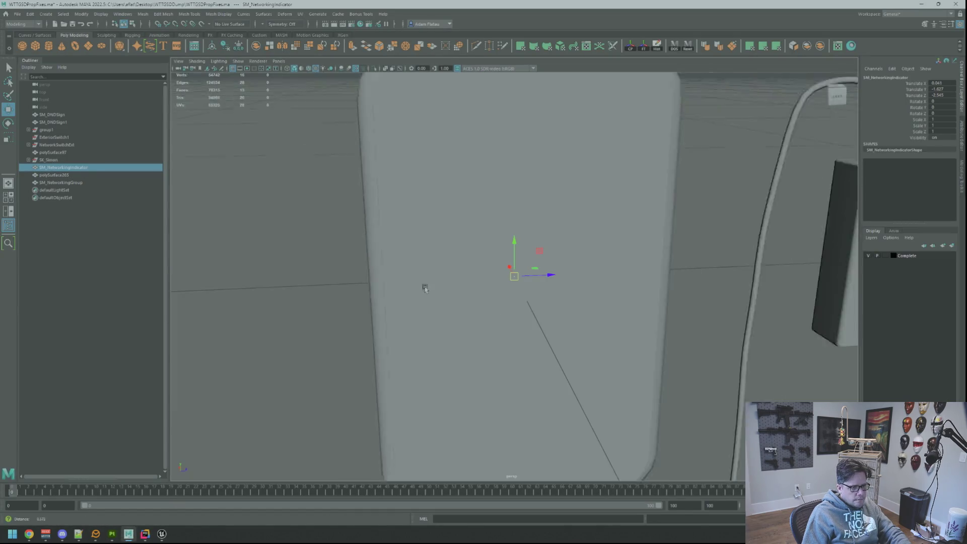
scroll(425, 288, "down", 5)
left_click(86, 184)
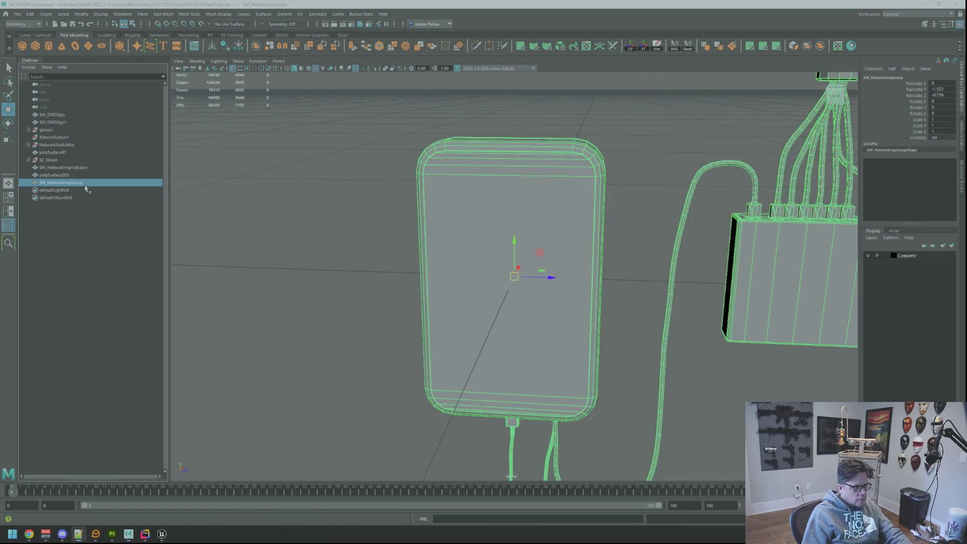
scroll(404, 277, "down", 2)
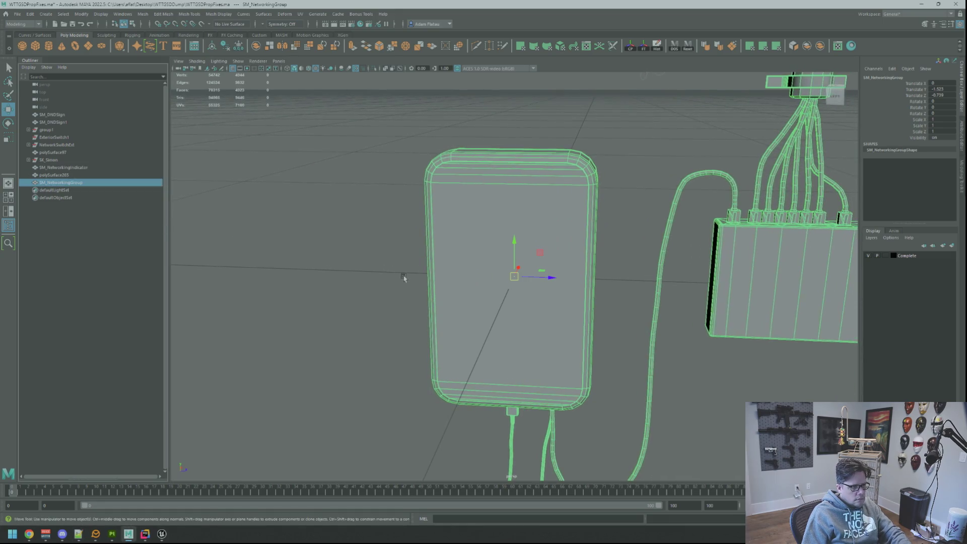
key("ctrl+alt+e")
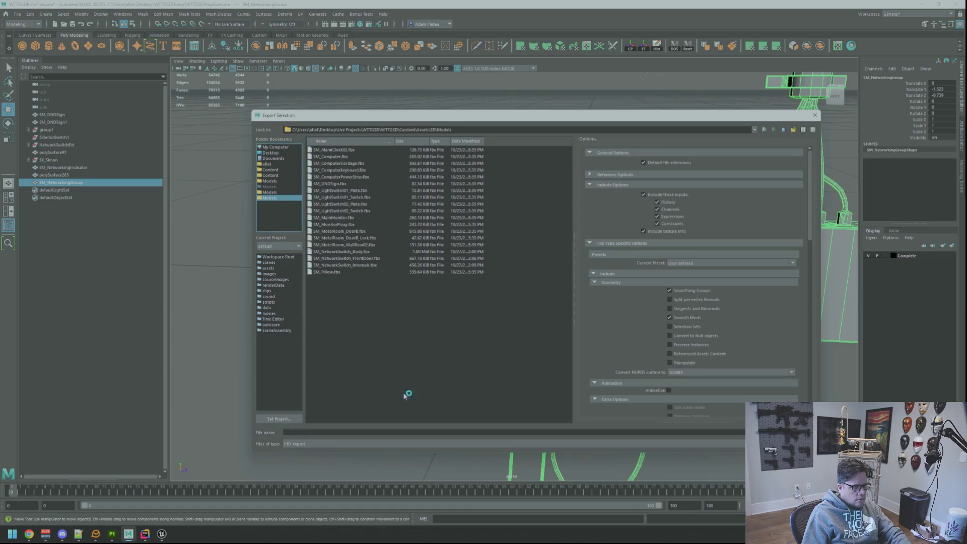
type("SM_NetworkingGroup")
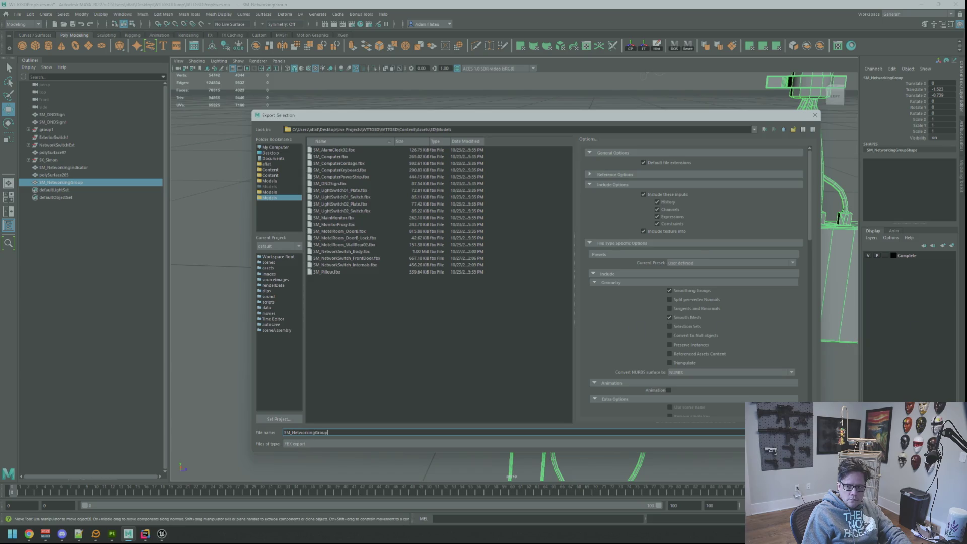
key("alt+Tab")
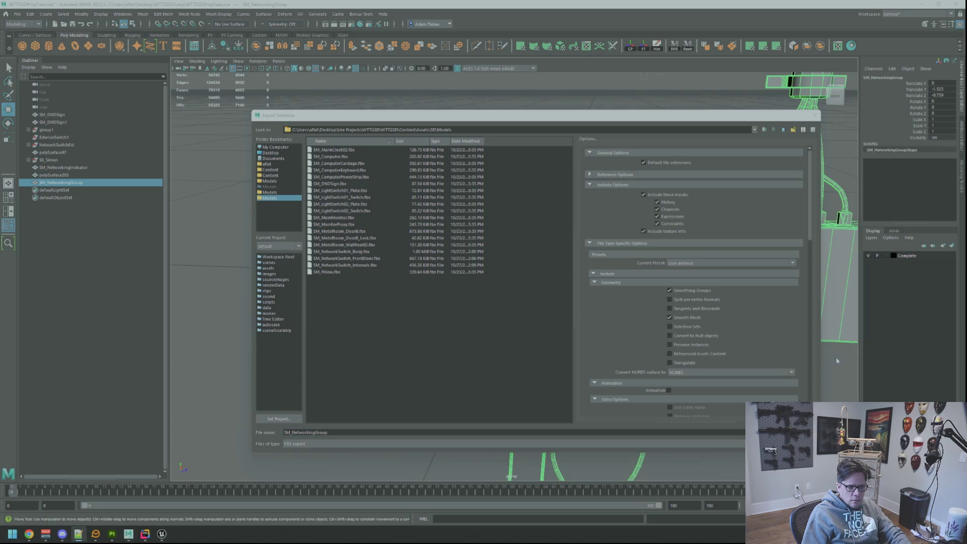
key("alt+Tab")
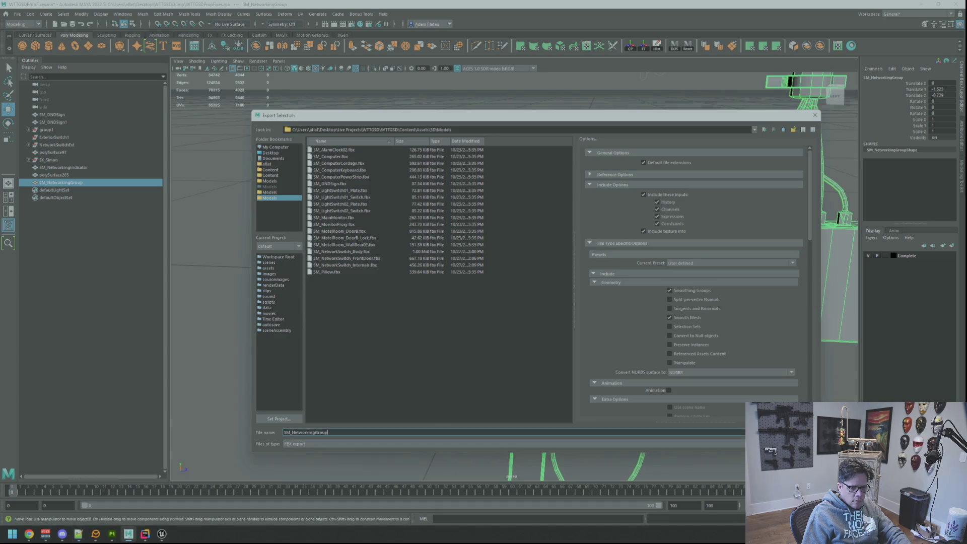
key("Return")
Export SM_NetworkingIndicator as FBX the same way
double_click(91, 168)
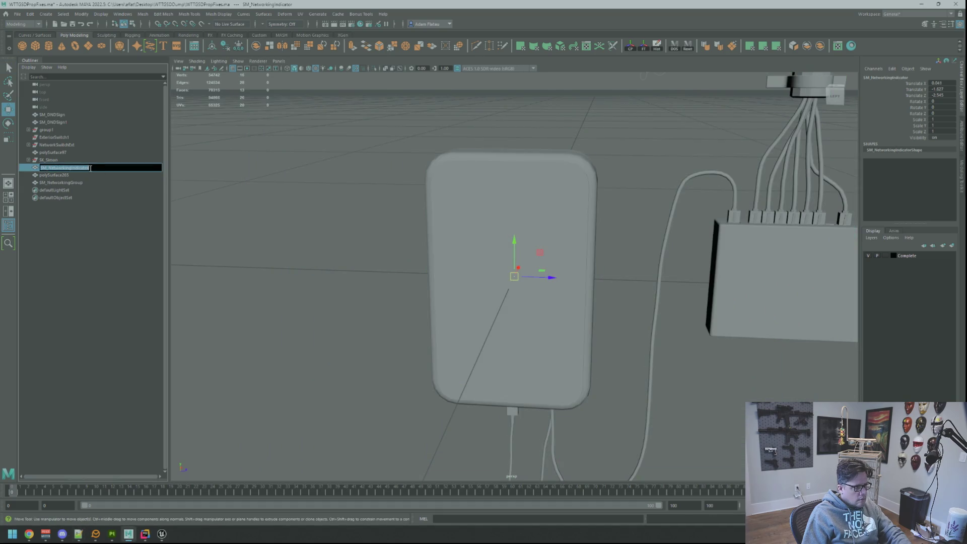
key("Return")
key("g")
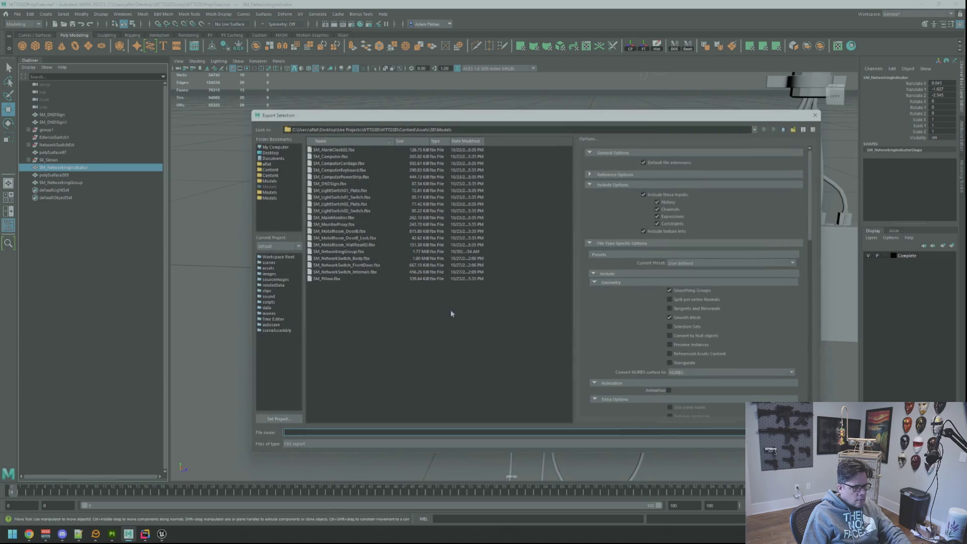
key("Return")
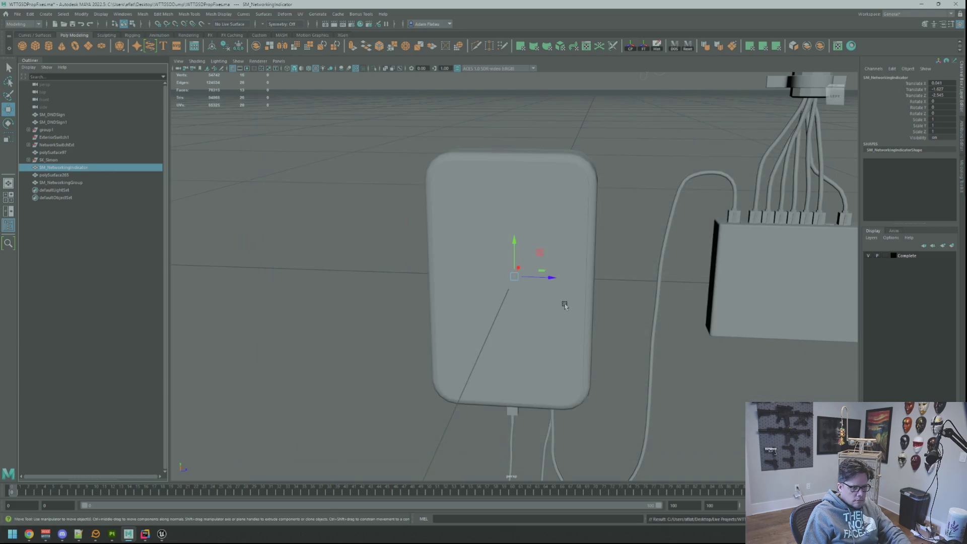
left_click(111, 535)
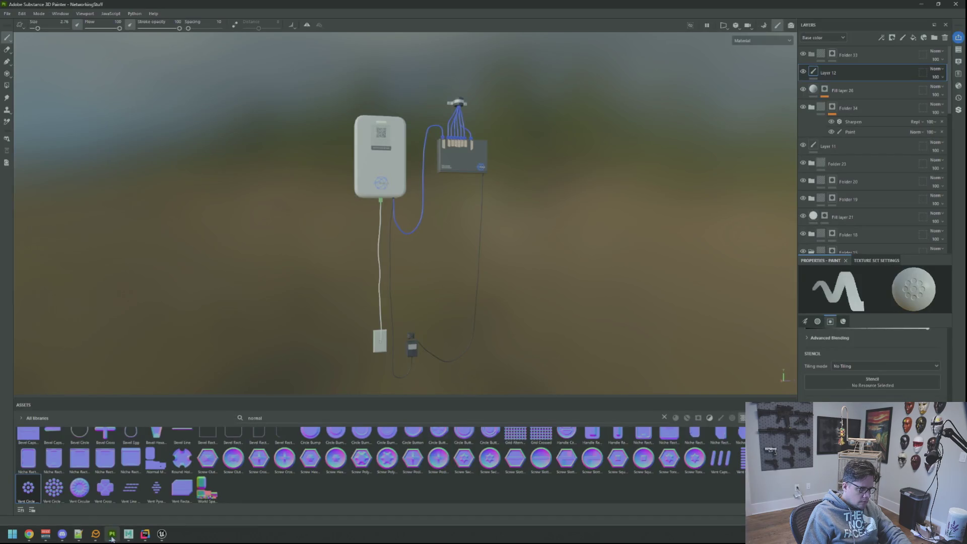
Confirm the networking FBX import in Unreal and open Content/Assets/3D/Models
left_click(162, 535)
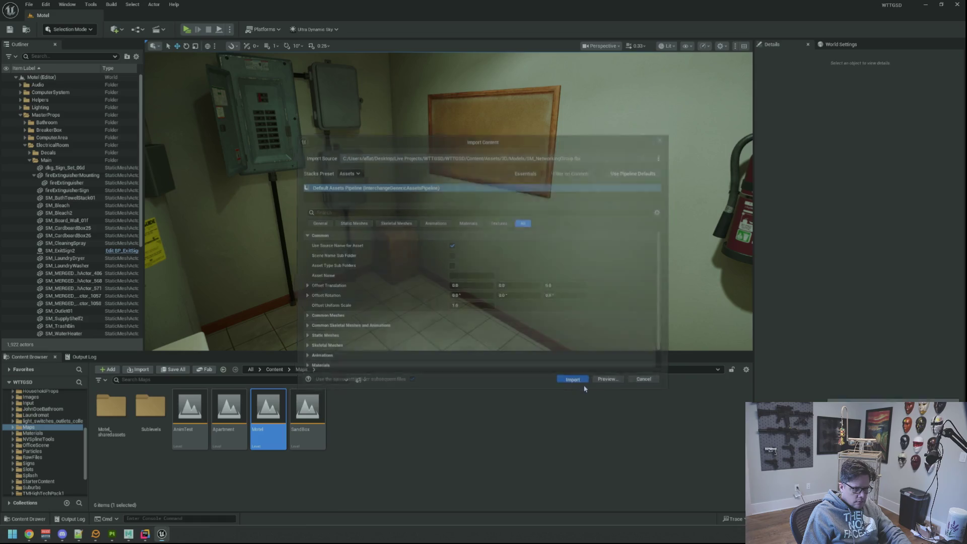
left_click(575, 382)
scroll(53, 442, "up", 5)
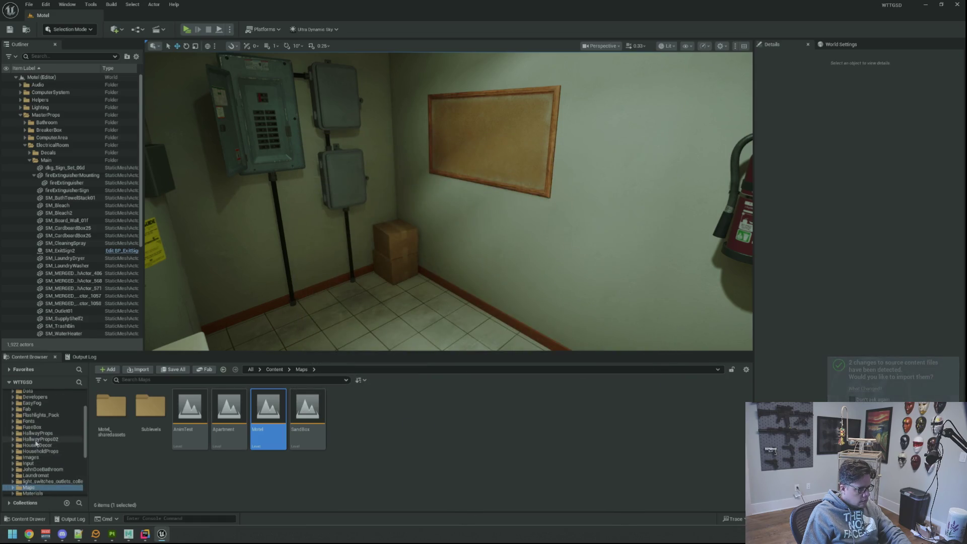
left_click(30, 405)
double_click(111, 406)
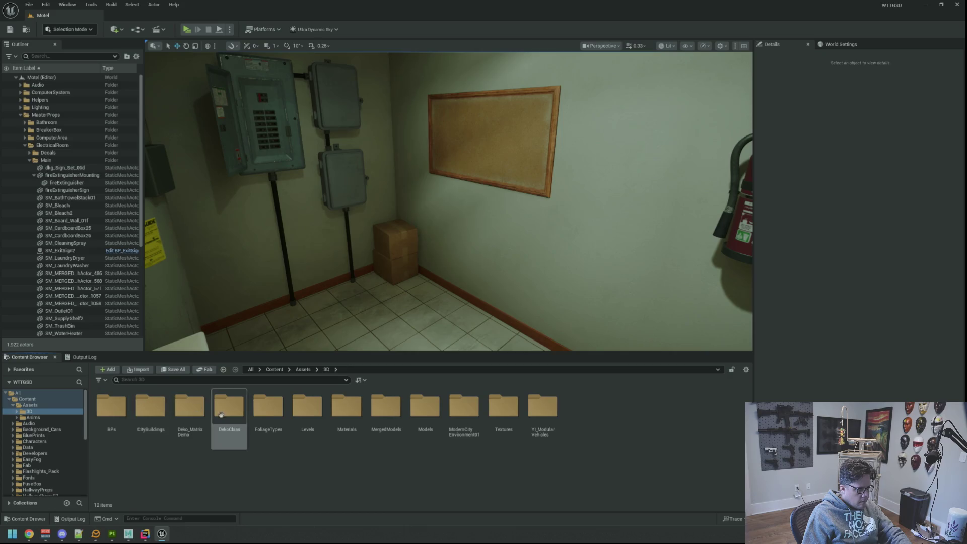
double_click(425, 406)
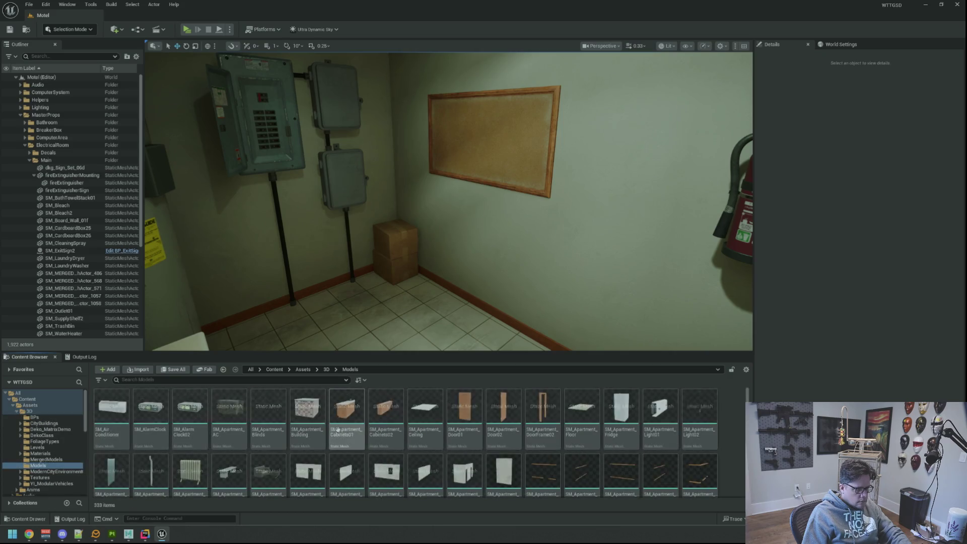
Filter the Models folder by 'Network' to show the three switch meshes
type("net")
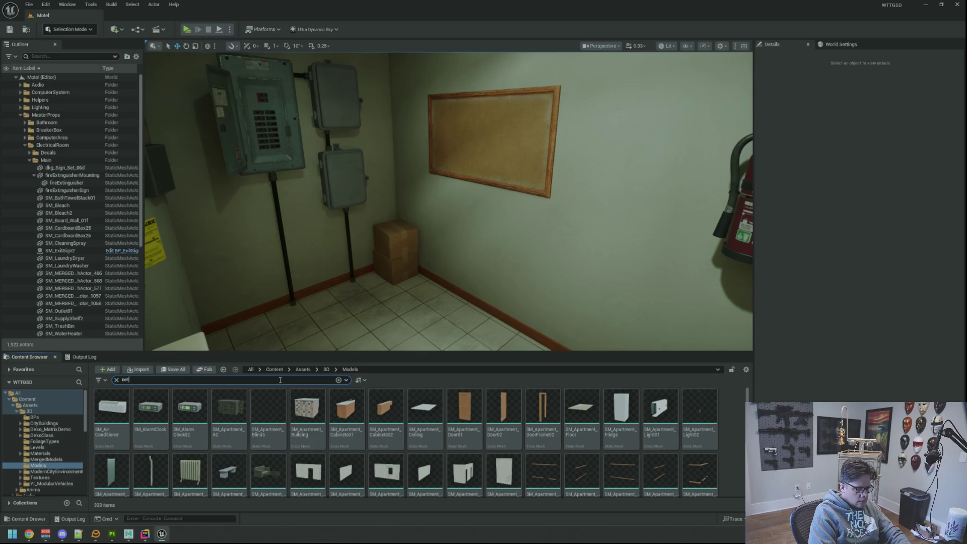
type("working")
key("ctrl+a")
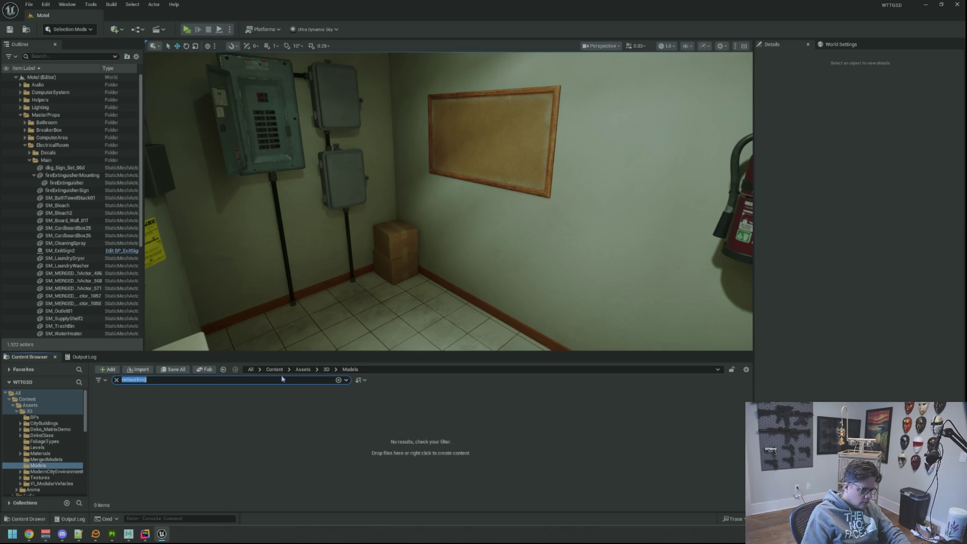
type("Network")
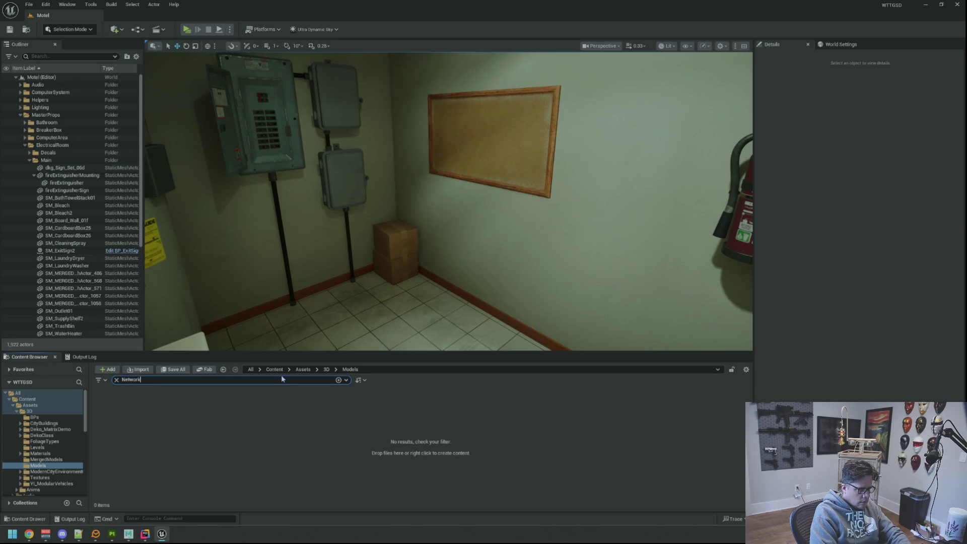
mouse_move(133, 406)
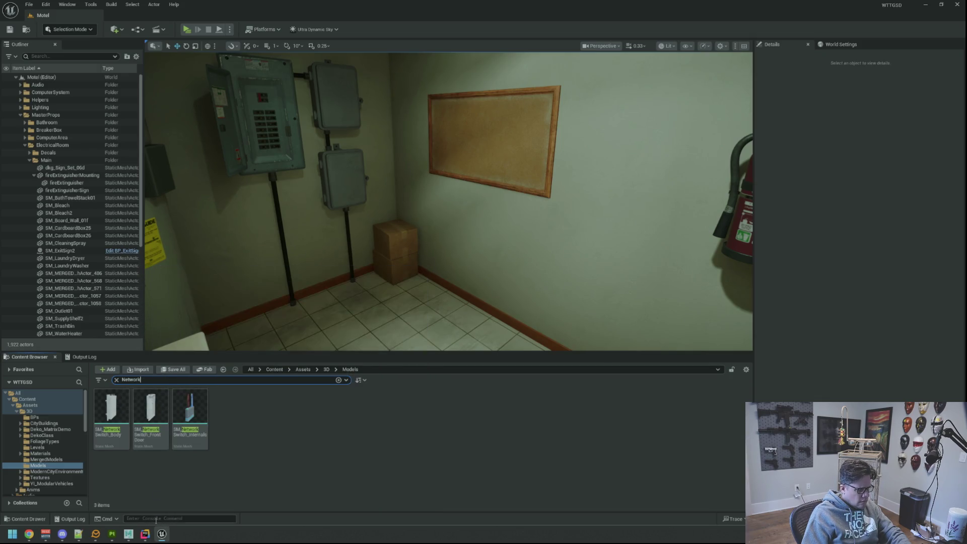
left_click(112, 534)
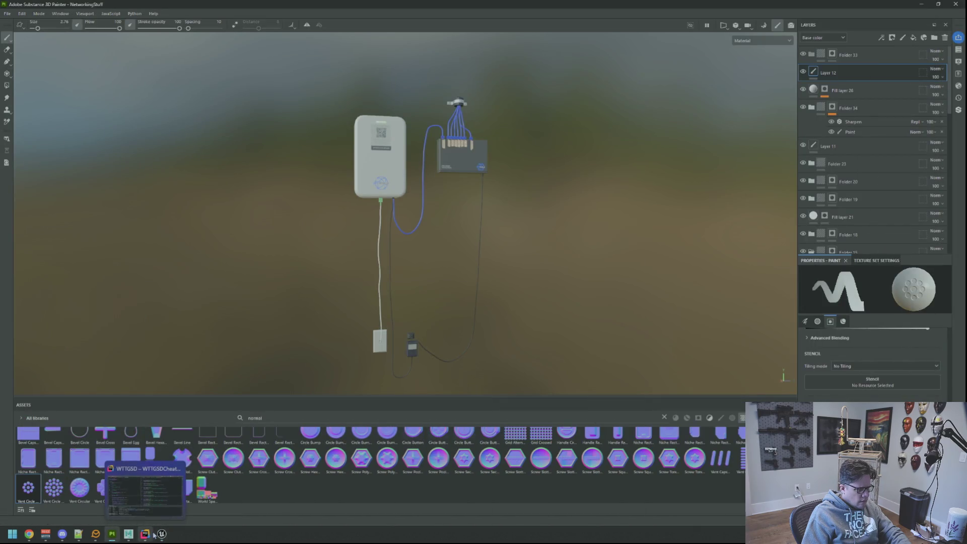
left_click(128, 534)
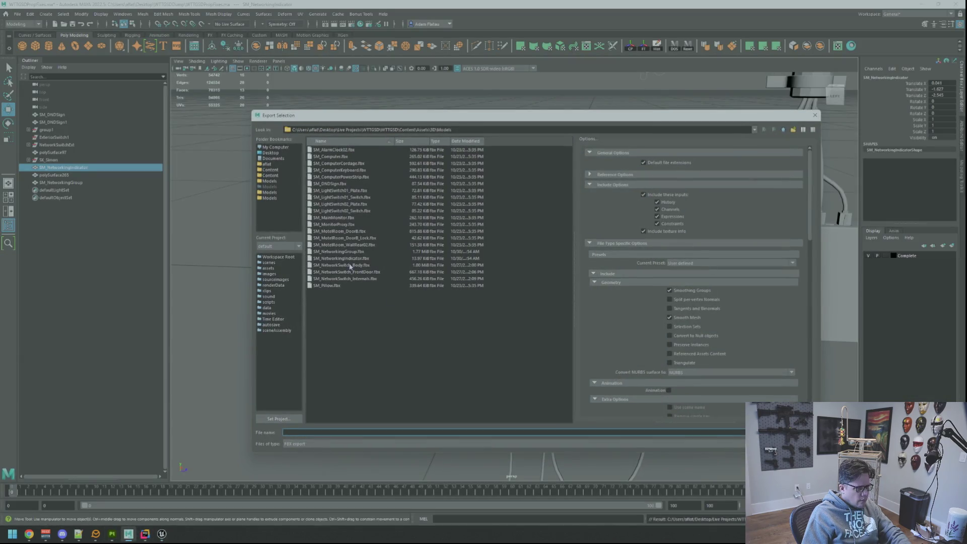
Check both networking FBX files in the Models export folder, then return to Unreal Editor
left_click(270, 198)
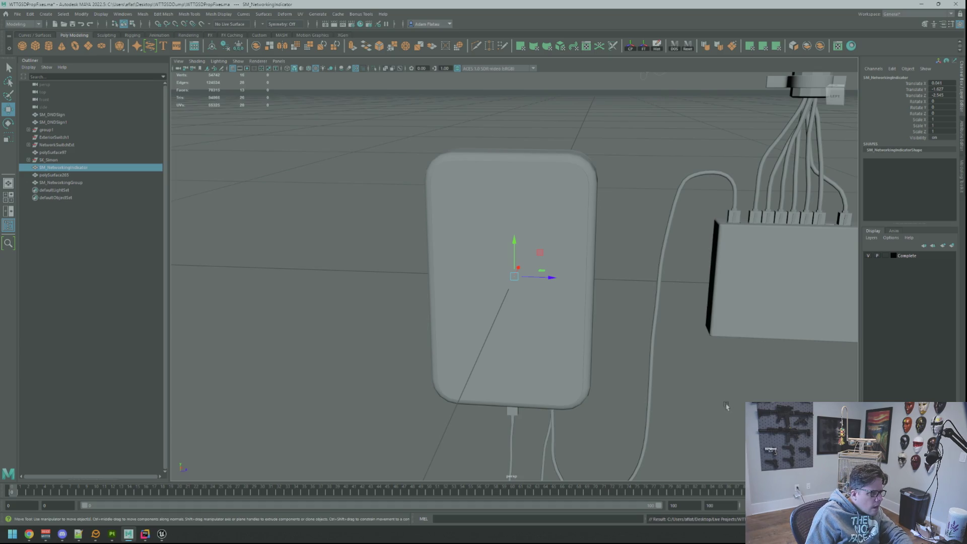
left_click(163, 534)
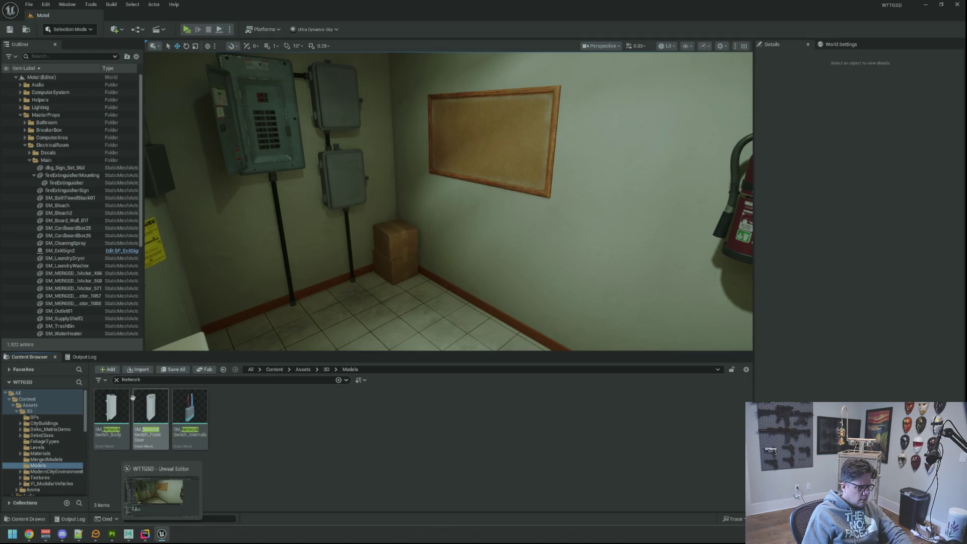
Search the top-level Content folder for 'Network', listing 23 matches, then return to Maya
left_click(117, 380)
left_click(153, 381)
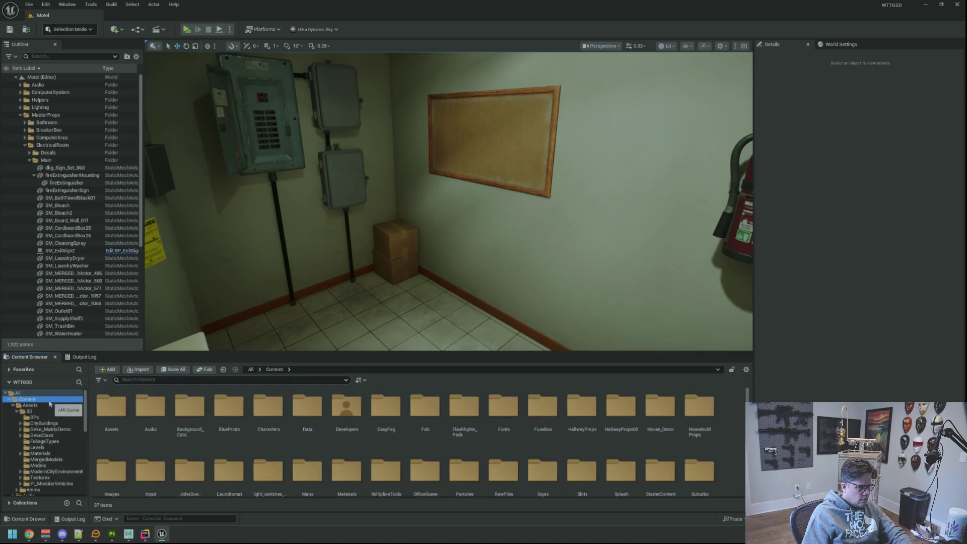
type("networking")
key("Return")
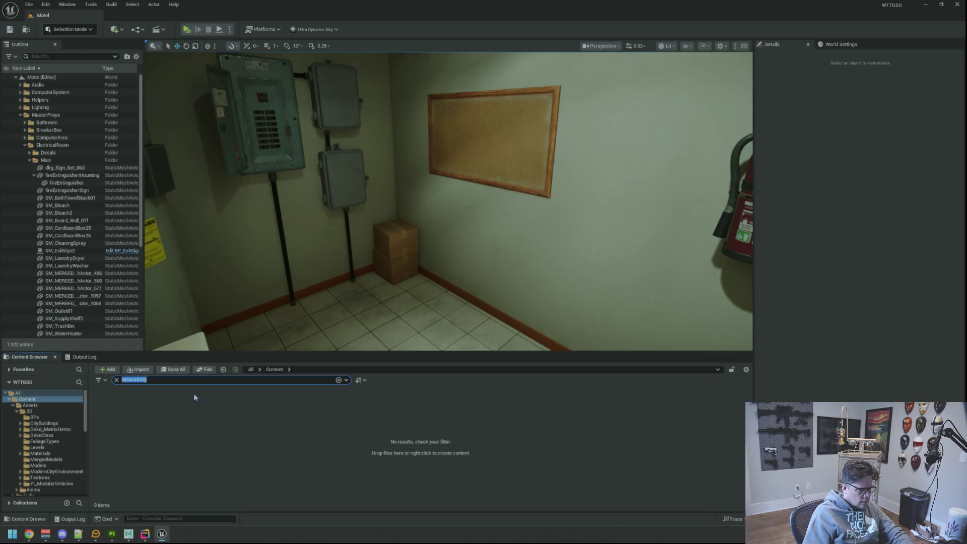
type("Network")
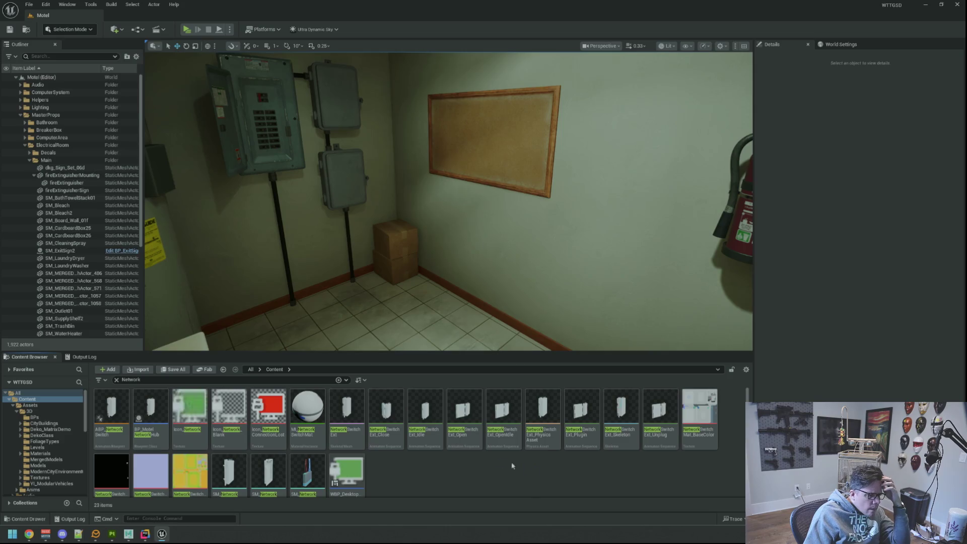
scroll(490, 462, "down", 1)
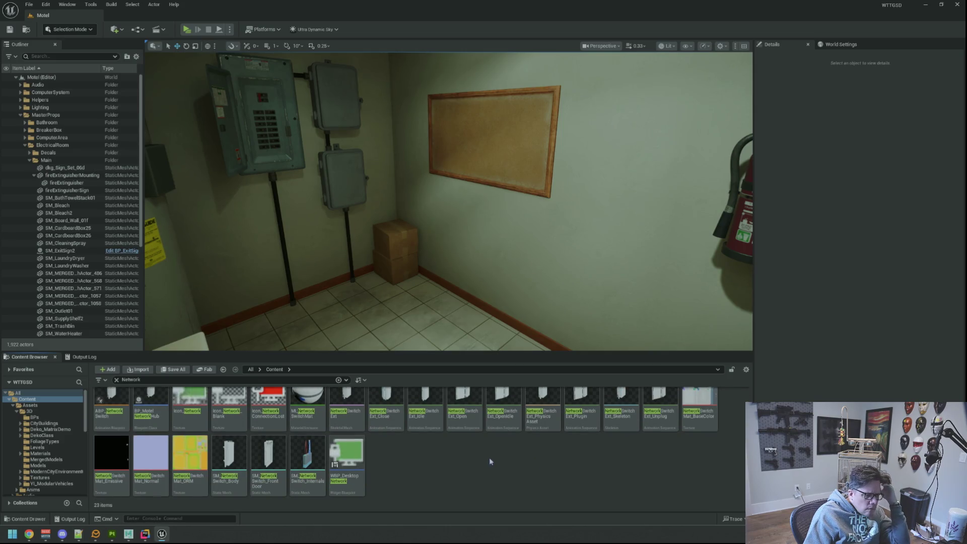
scroll(490, 461, "up", 1)
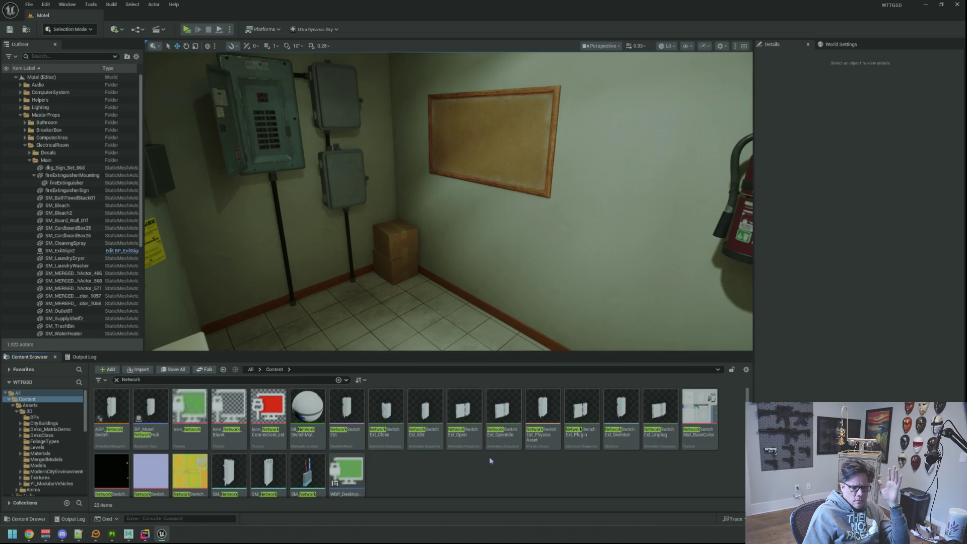
left_click(145, 534)
left_click(130, 534)
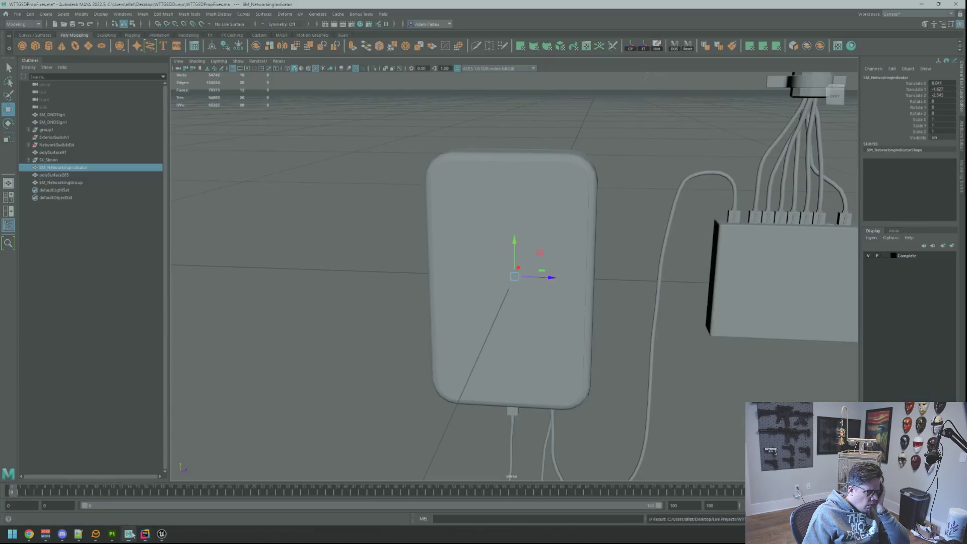
left_click(112, 534)
left_click(162, 534)
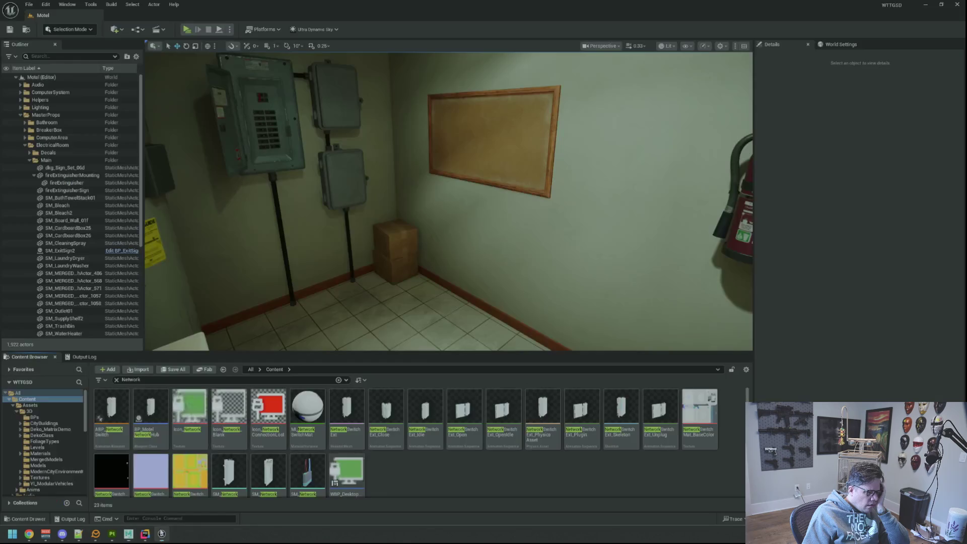
key("alt+Tab")
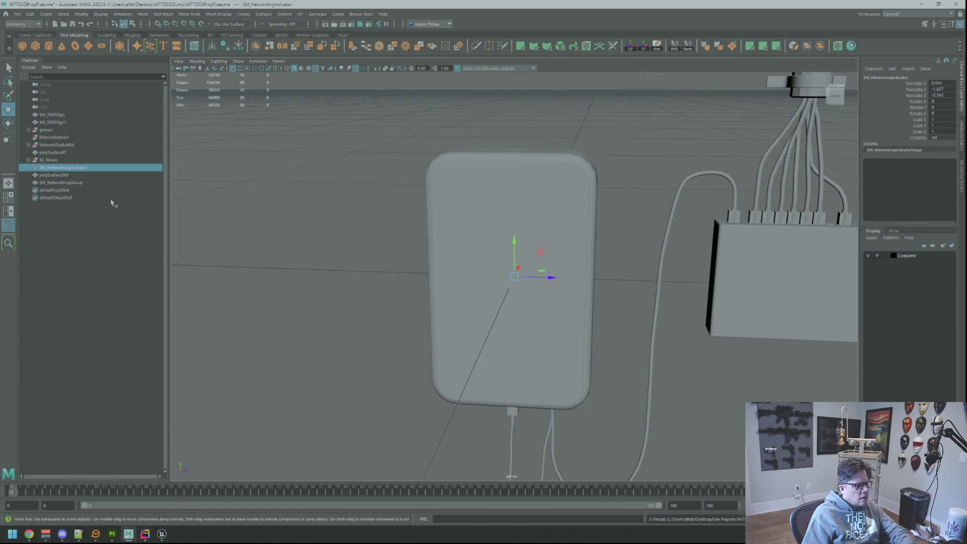
double_click(120, 183)
left_click_drag(334, 232, 318, 233, "alt")
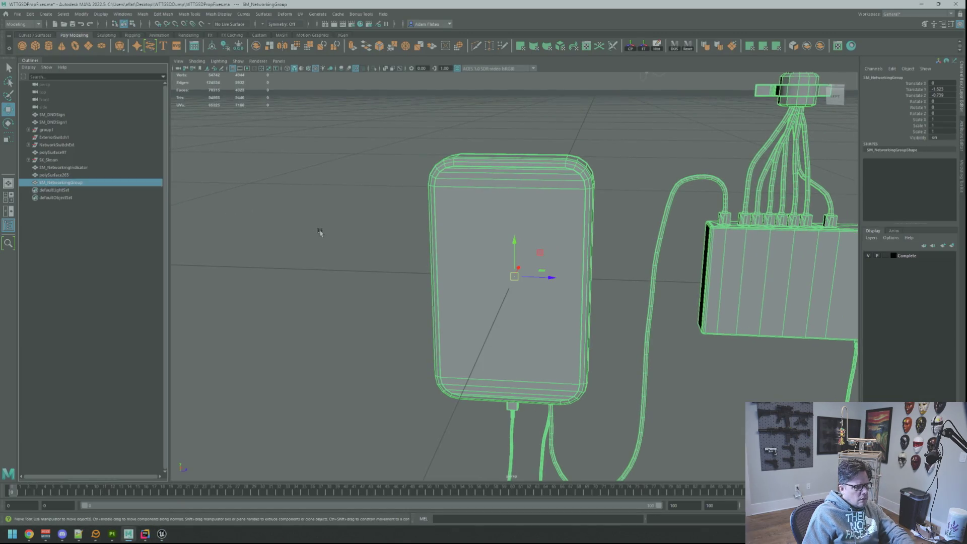
key("ctrl+alt+e")
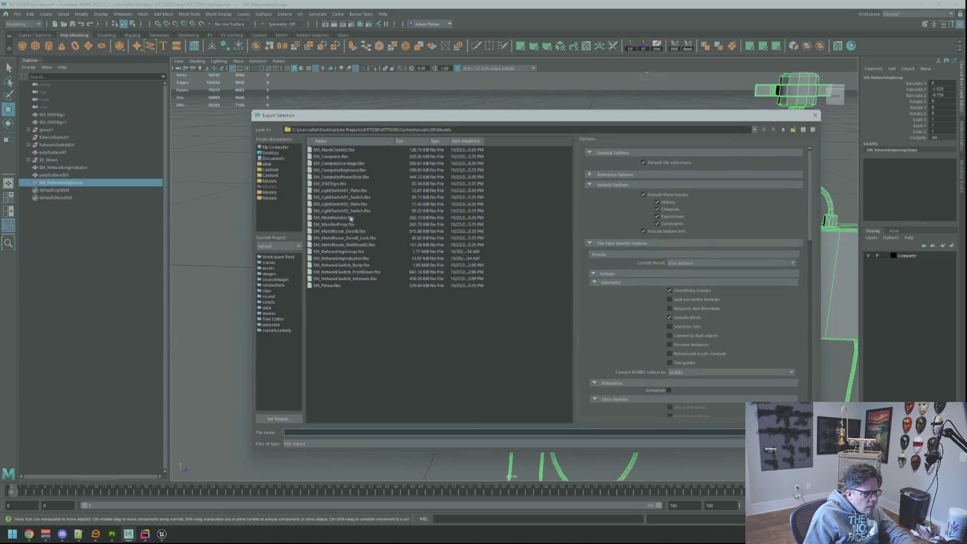
left_click(269, 199)
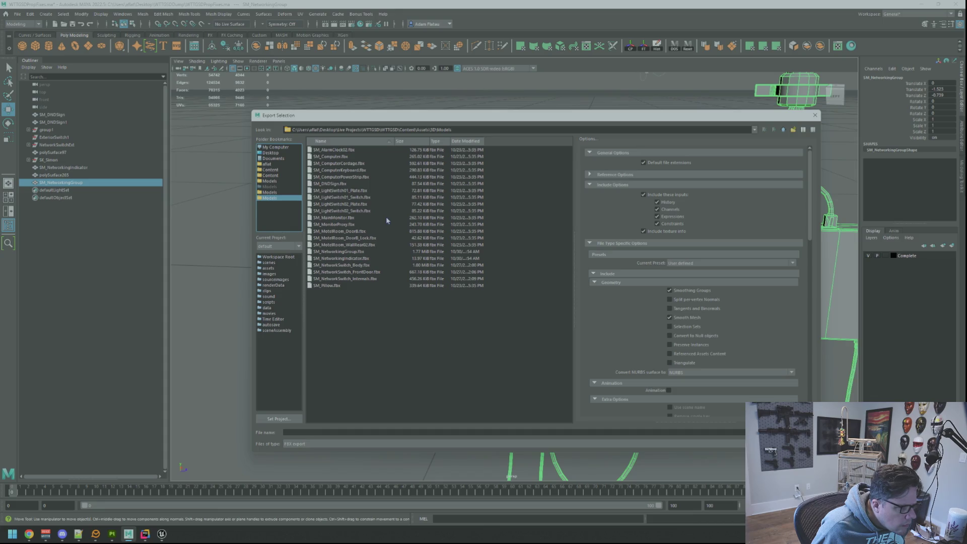
key("Escape")
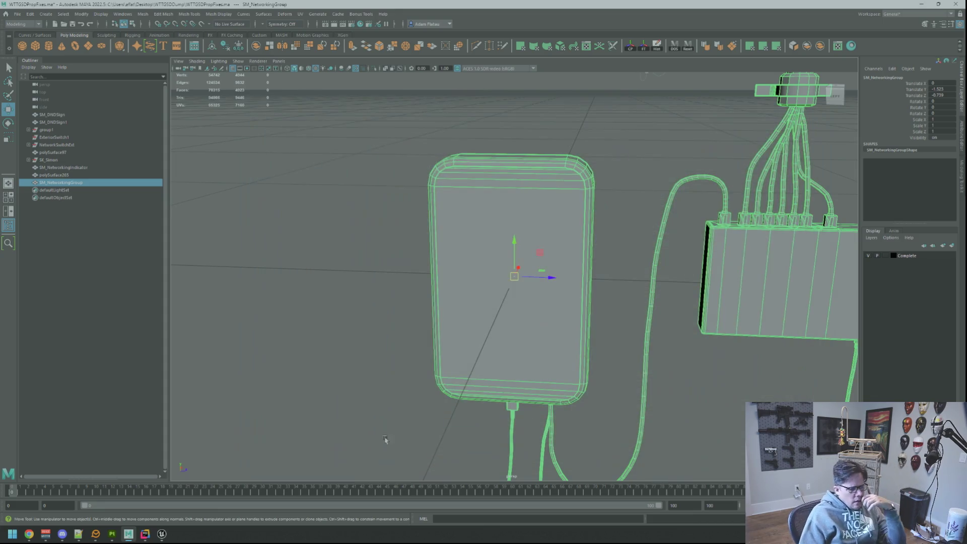
key("alt+Tab")
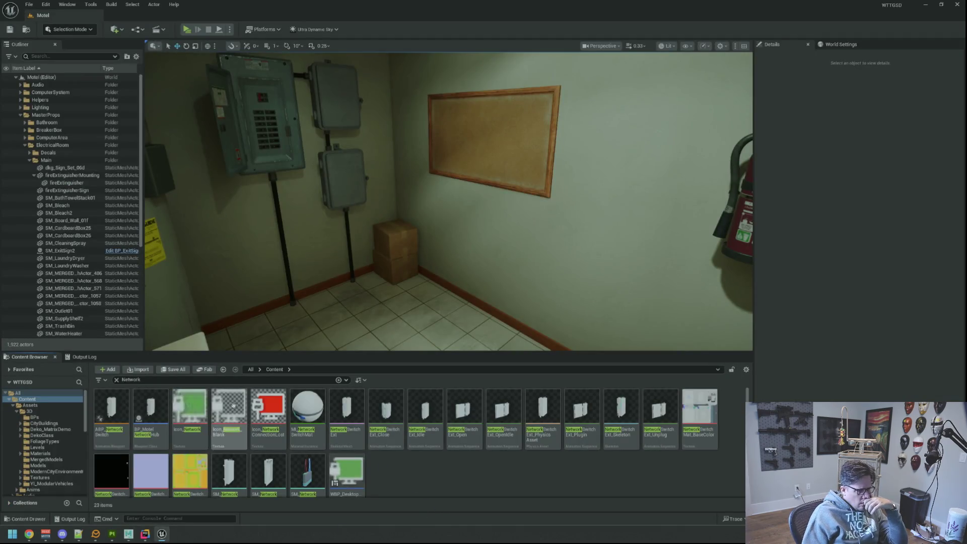
Clear the Network search filter and expand the Content > Assets > 3D folder
left_click(117, 381)
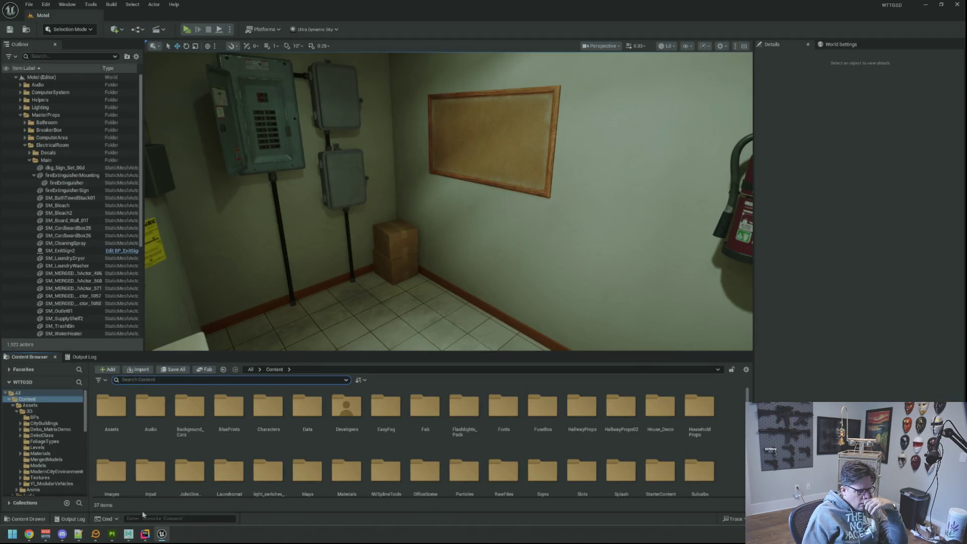
left_click(41, 412)
right_click(40, 412)
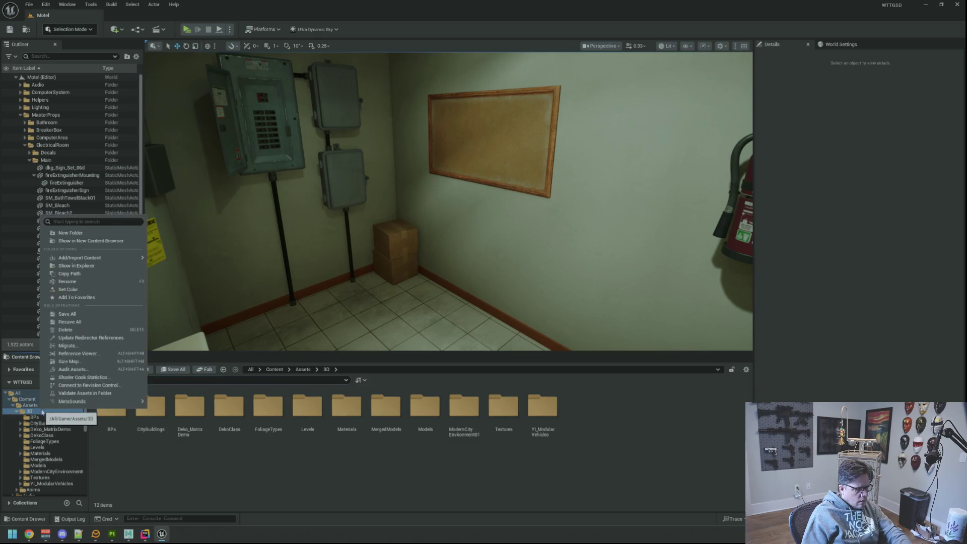
right_click(323, 476)
right_click(49, 414)
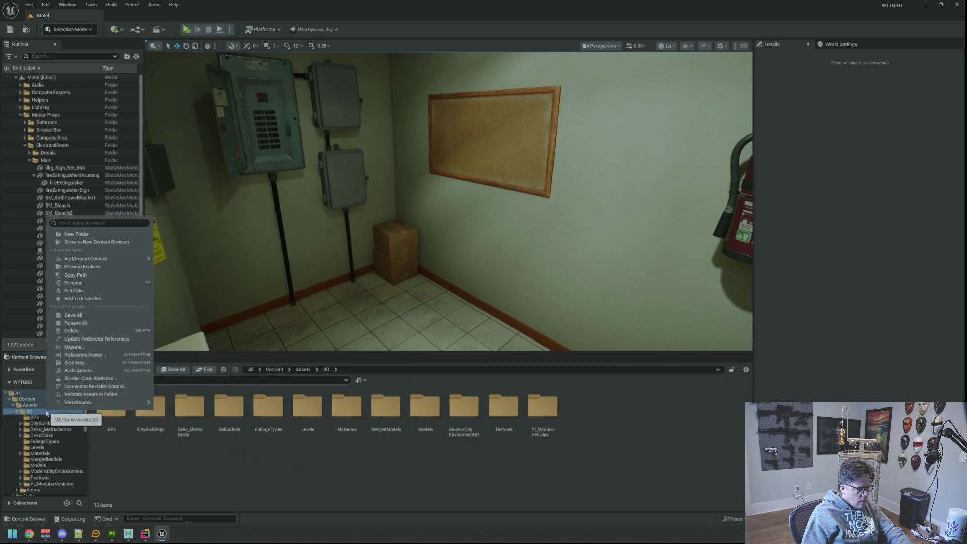
key("Escape")
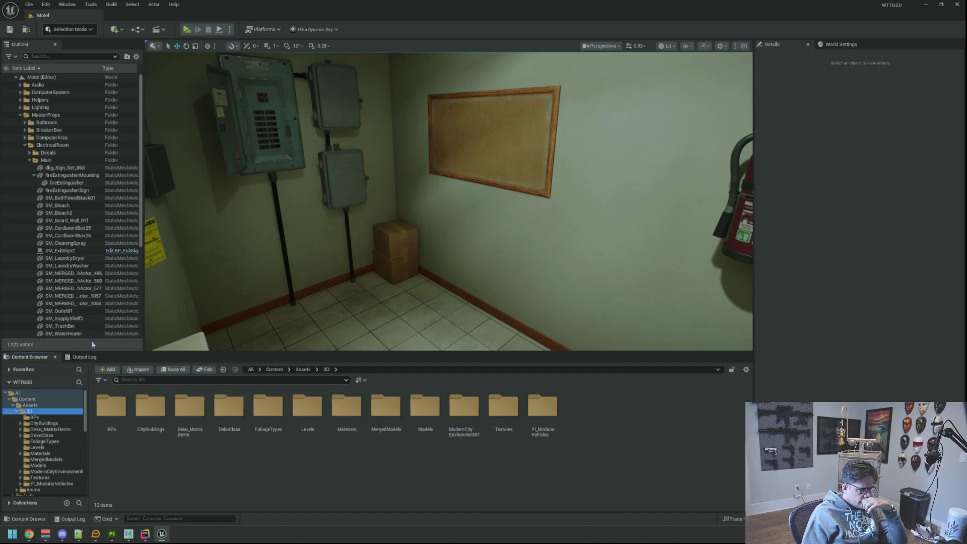
Show the Models folder and scroll through its 333 assets to T_MotelRoomMisc_BC
left_click(44, 466)
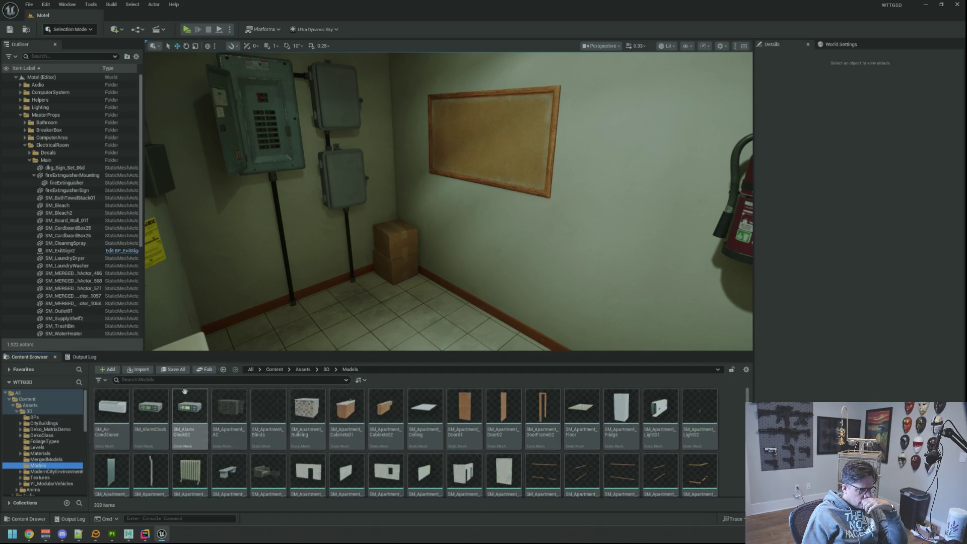
scroll(376, 457, "down", 3)
scroll(376, 457, "down", 10)
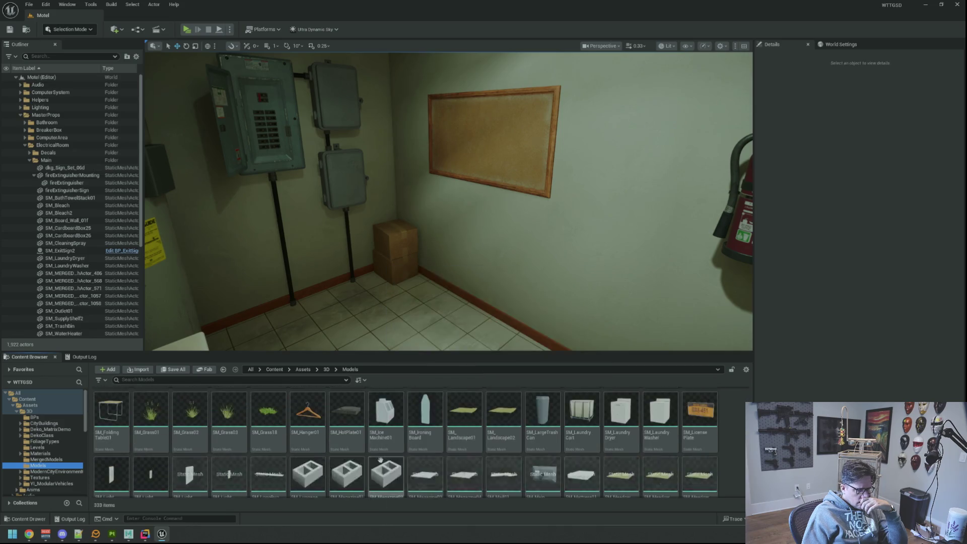
scroll(529, 448, "down", 10)
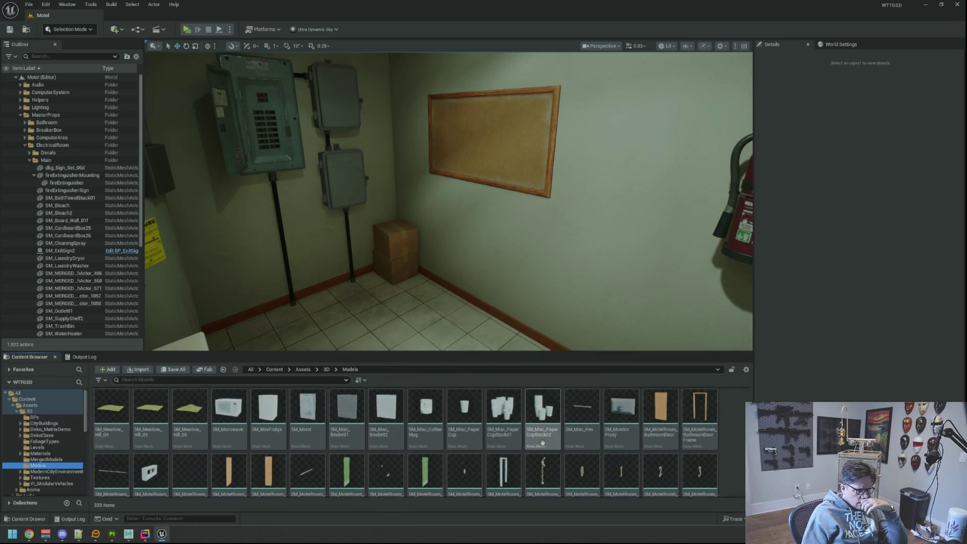
scroll(528, 448, "down", 10)
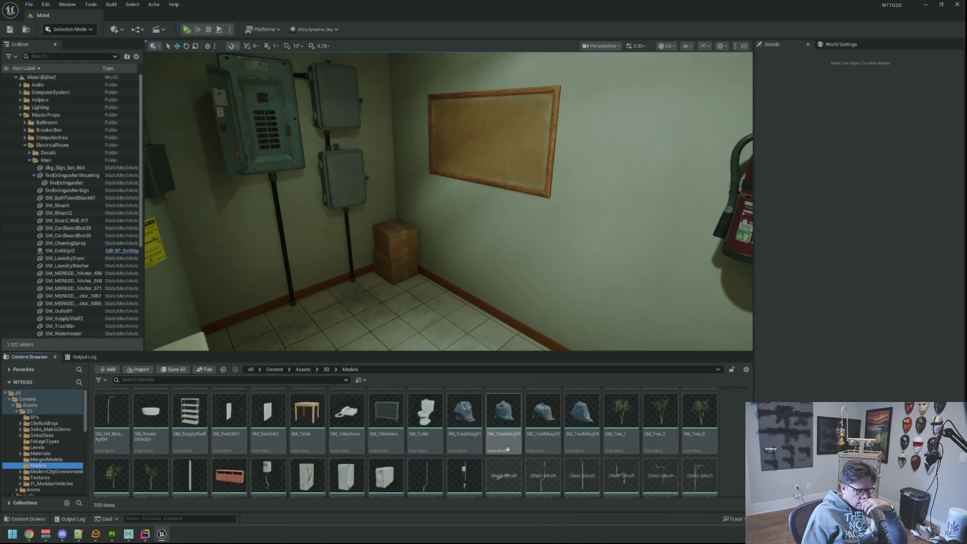
scroll(621, 471, "up", 3)
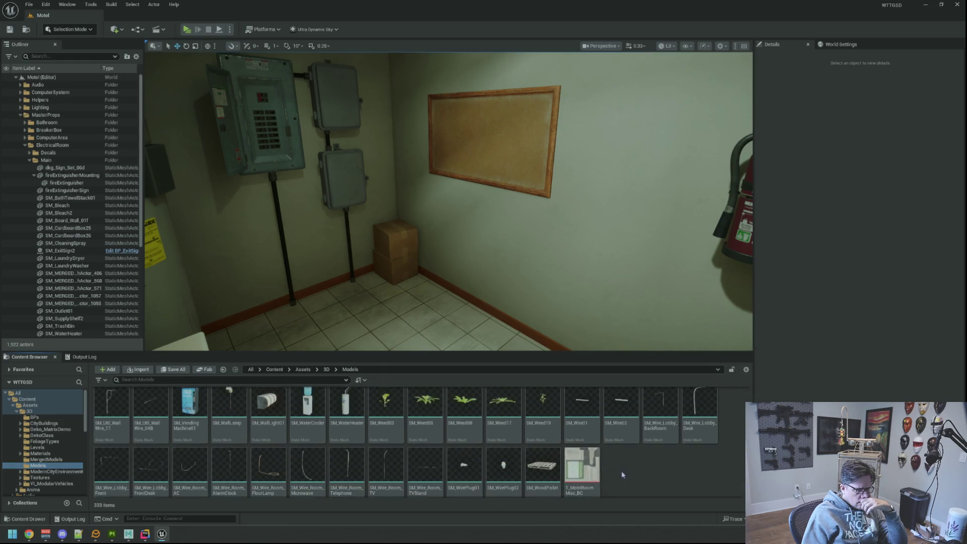
scroll(596, 467, "down", 3)
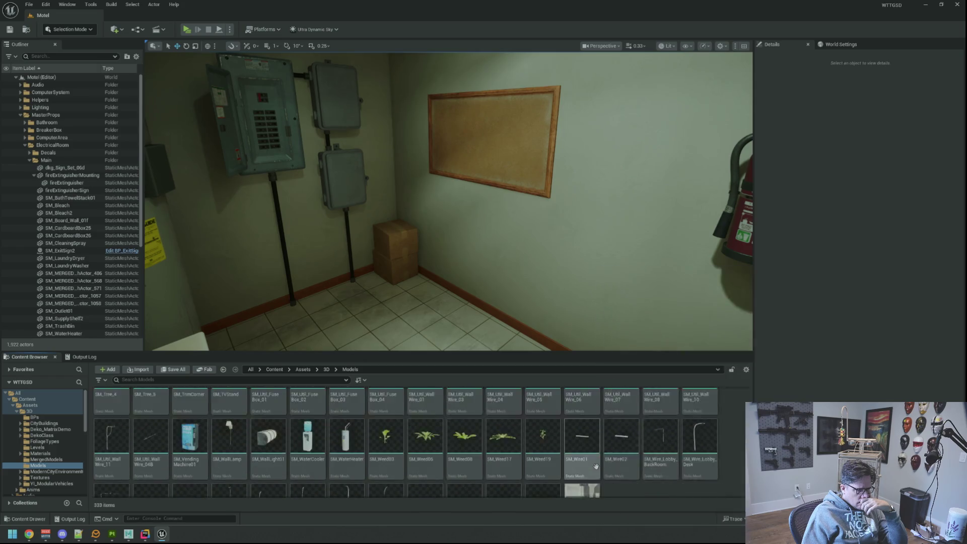
right_click(585, 459)
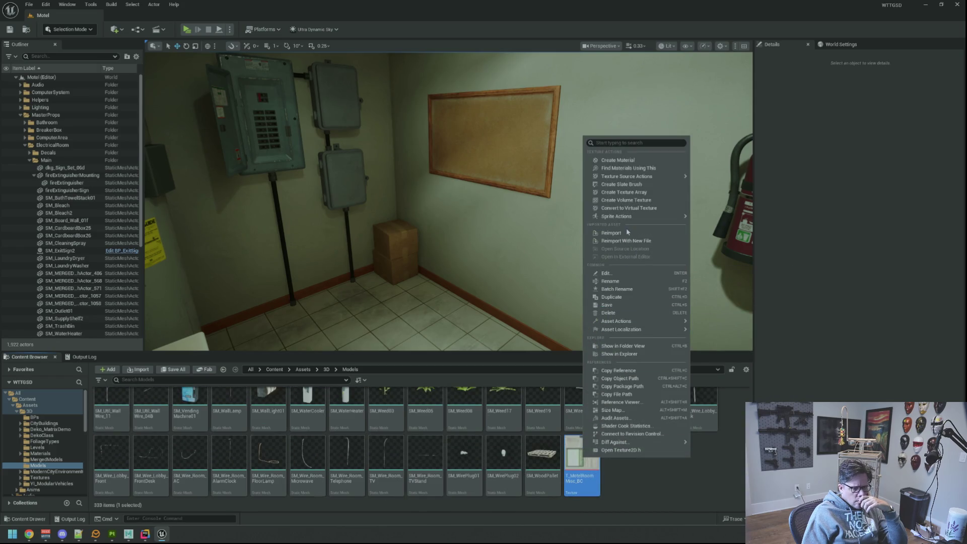
Check the T_MotelRoomMisc_BC texture's references in the Reference Viewer
mouse_move(623, 323)
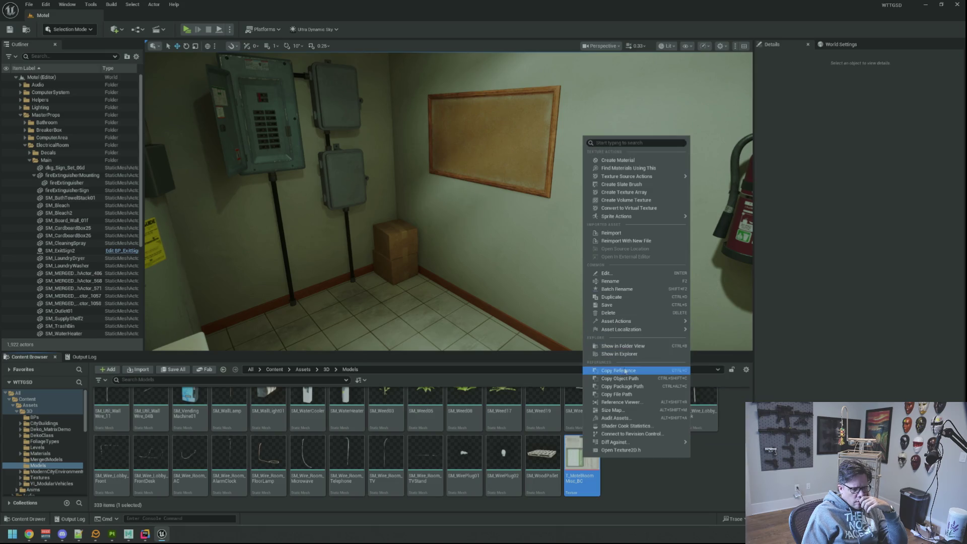
mouse_move(627, 332)
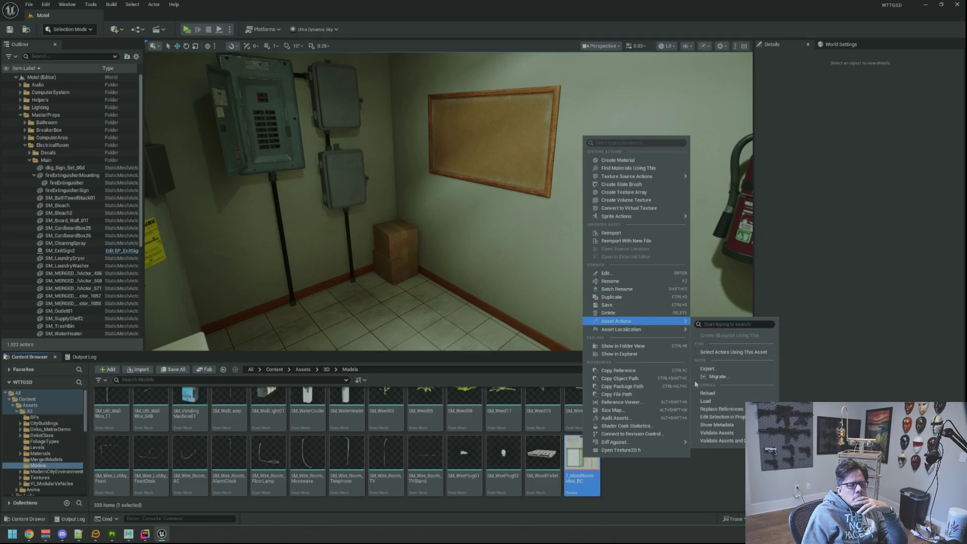
left_click(642, 407)
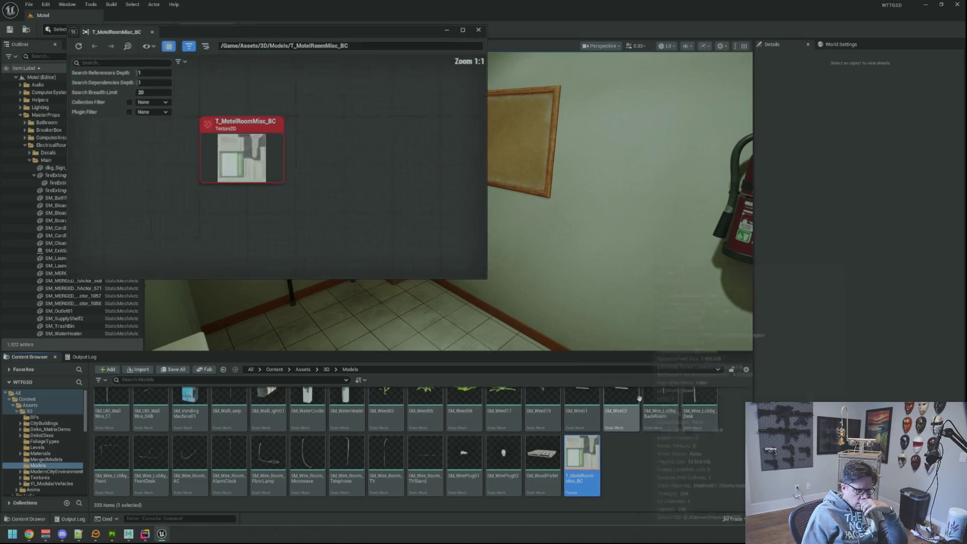
left_click(152, 31)
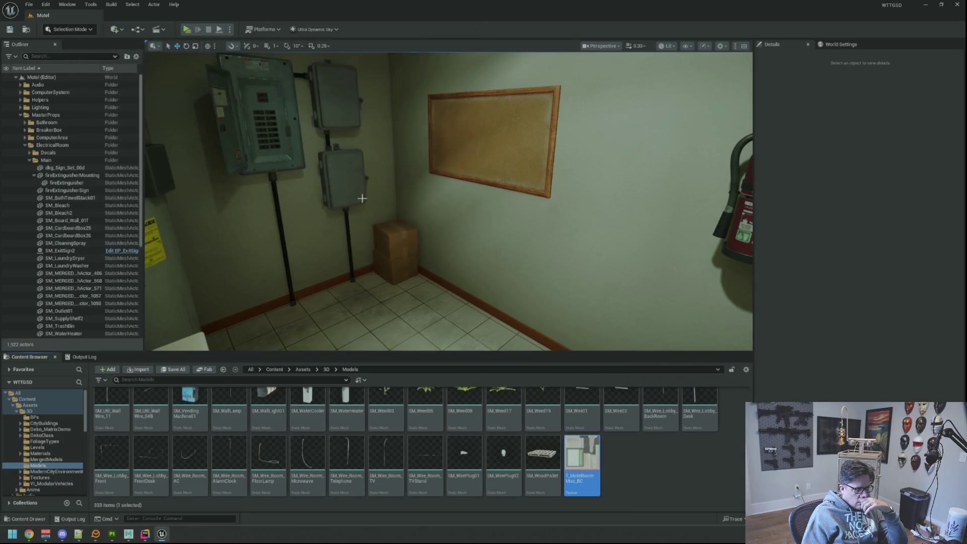
Delete the T_MotelRoomMisc_BC texture, leaving 332 items in Models
mouse_move(598, 445)
key("Delete")
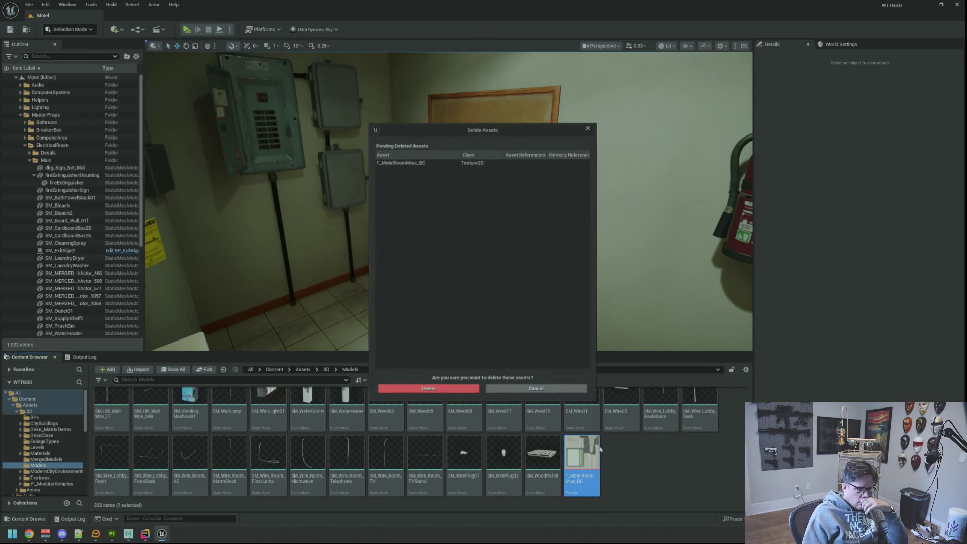
left_click(482, 392)
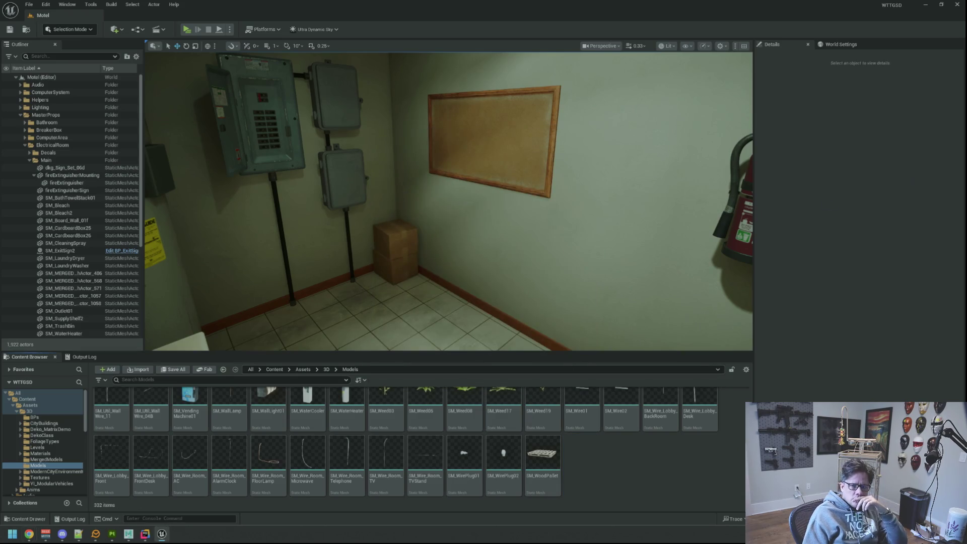
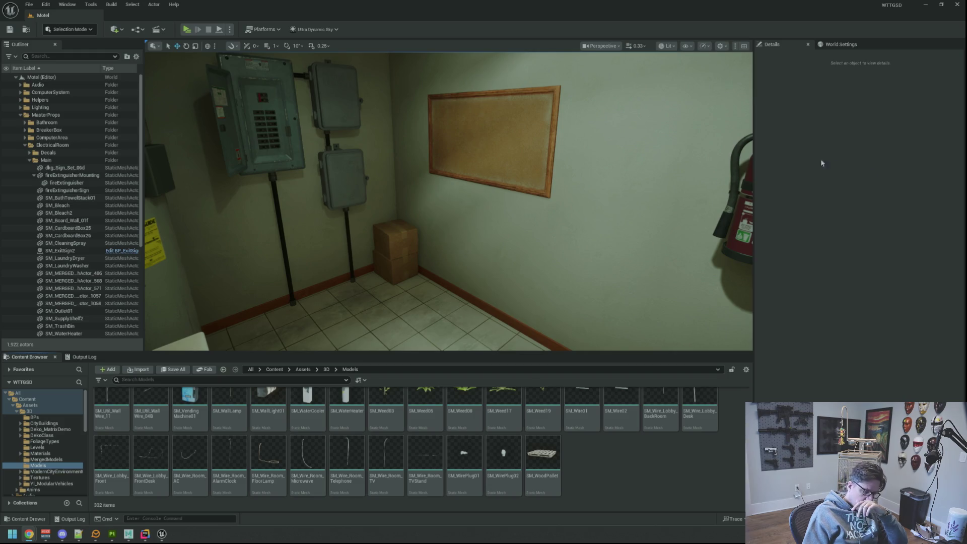
Open SM_WirePlug02's Models folder on disk in File Explorer
right_click(499, 444)
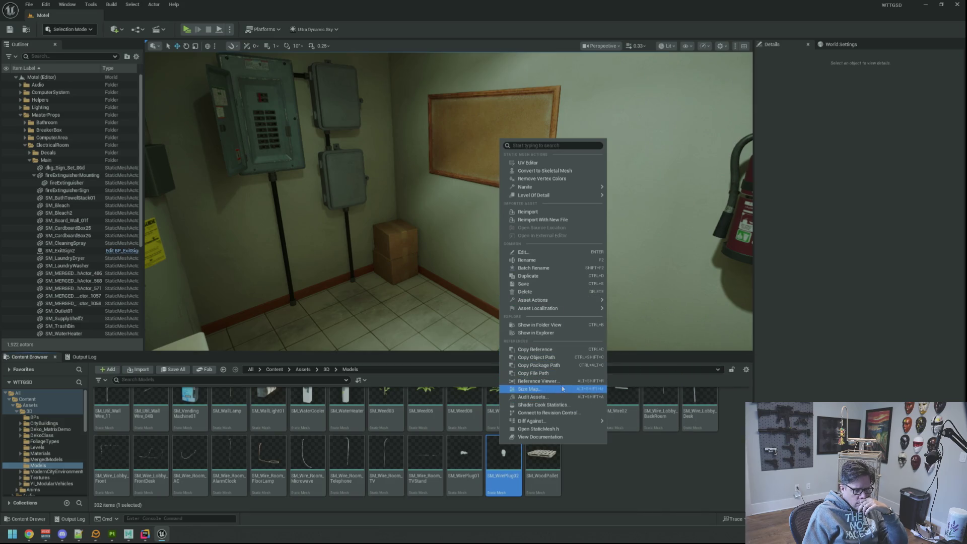
left_click(571, 335)
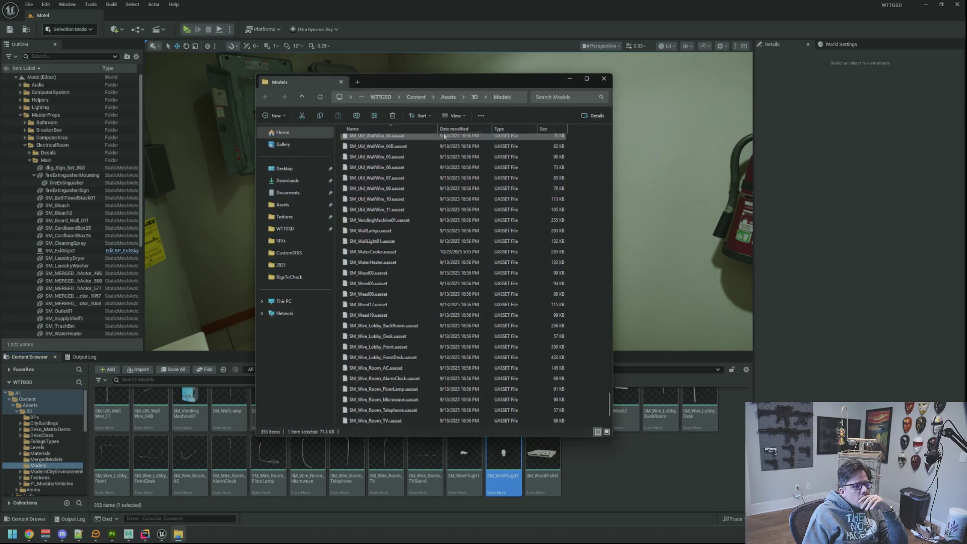
Delete the old SM_NetworkingGroup.fbx and SM_NetworkingIndicator.fbx files from the name-sorted Models folder
left_click(423, 129)
scroll(496, 235, "down", 20)
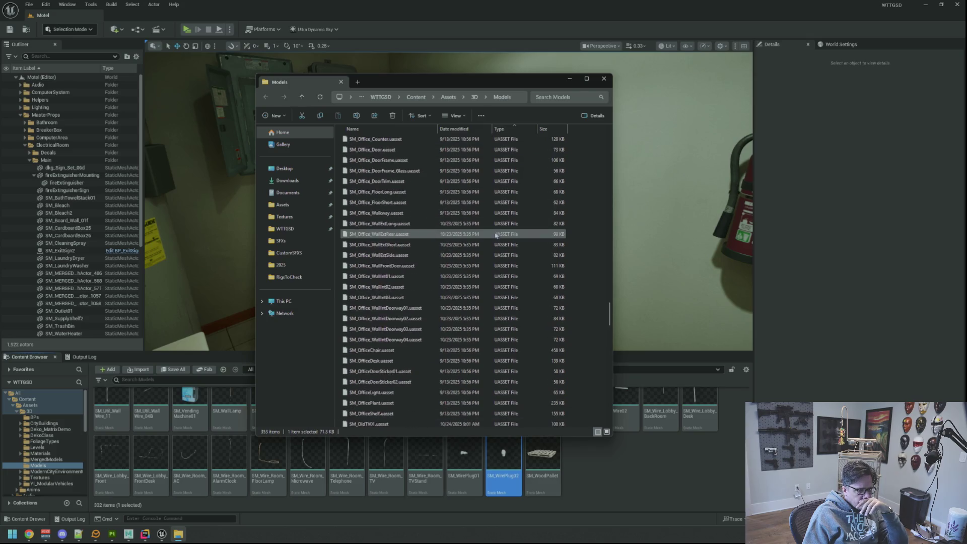
scroll(497, 235, "up", 20)
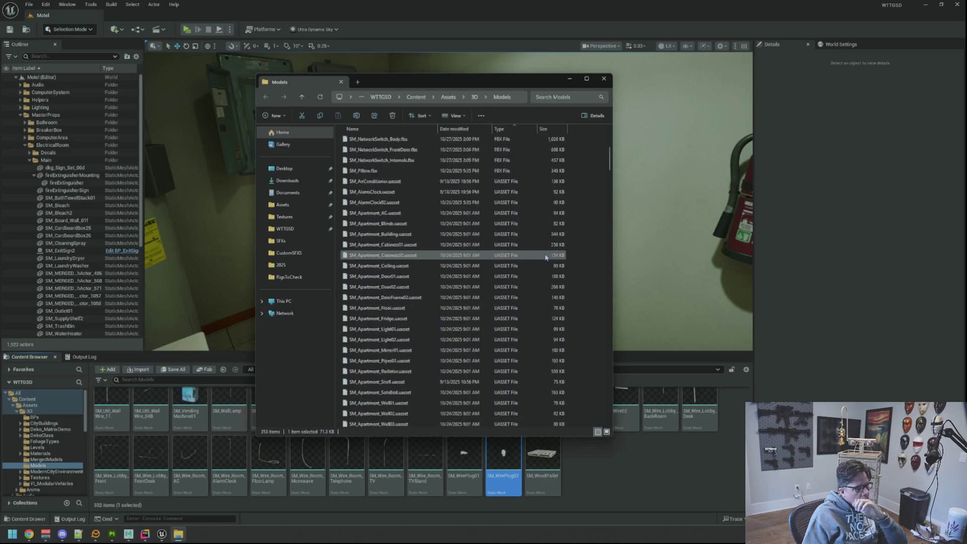
scroll(547, 257, "up", 8)
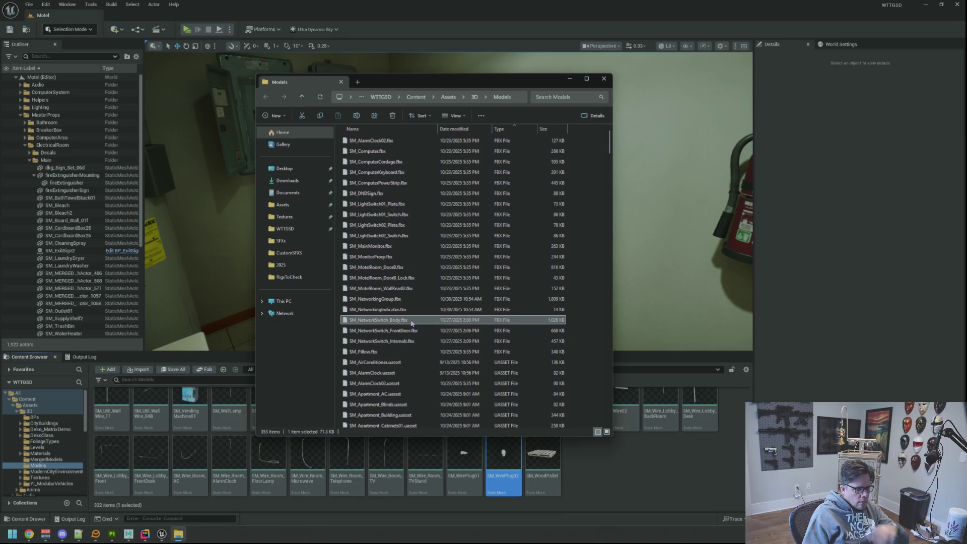
left_click(456, 309)
left_click(461, 298, "shift")
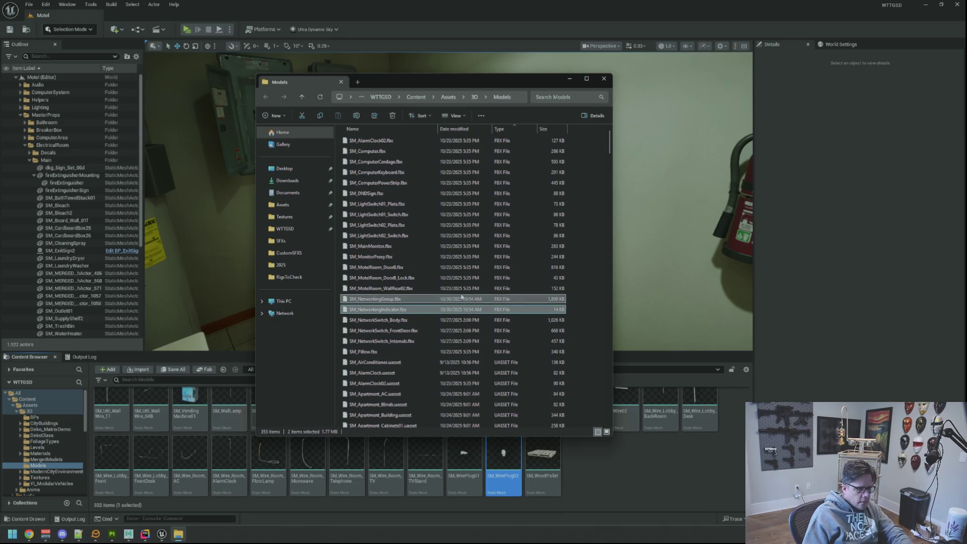
key("Delete")
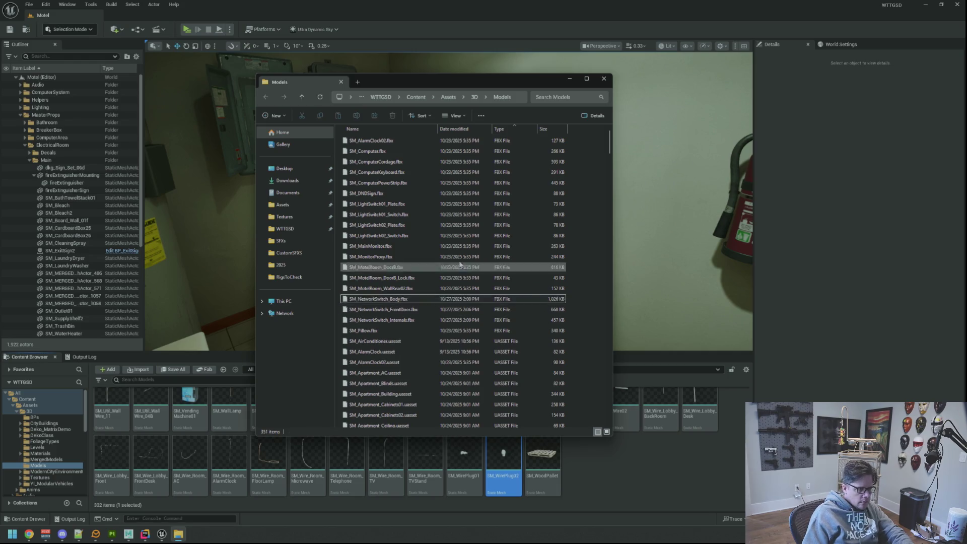
left_click(162, 534)
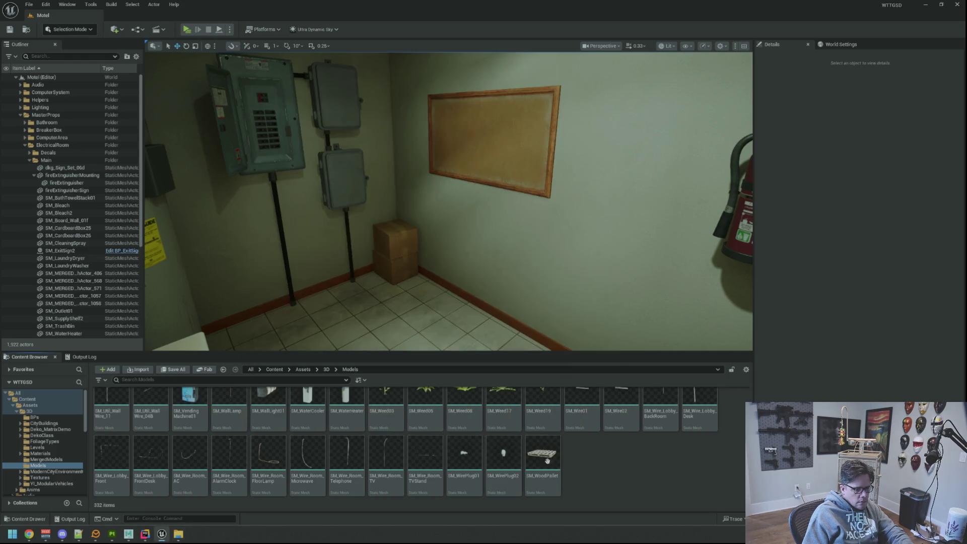
left_click(128, 534)
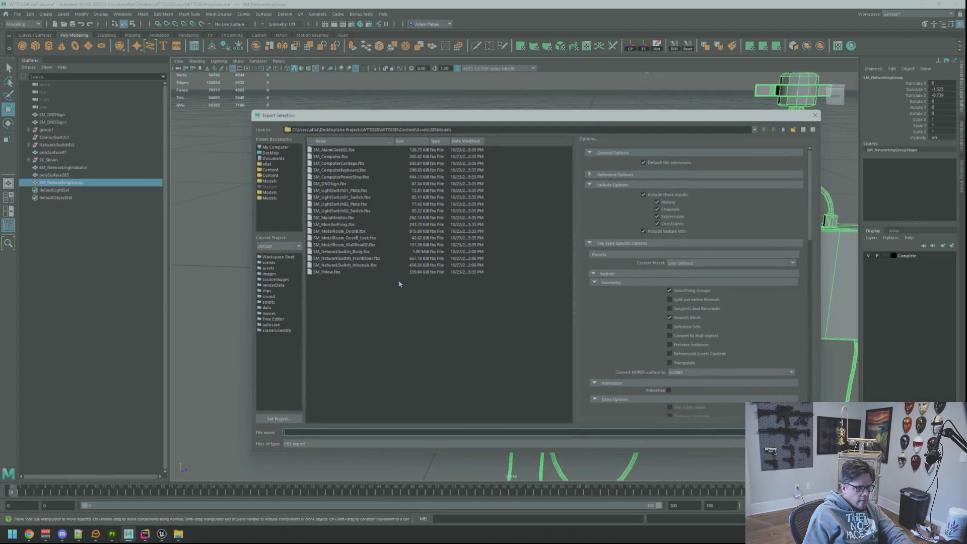
Export the Maya selection as SM_NetworkingGroup.fbx into the Models folder
type("SM_NetworkingGroup")
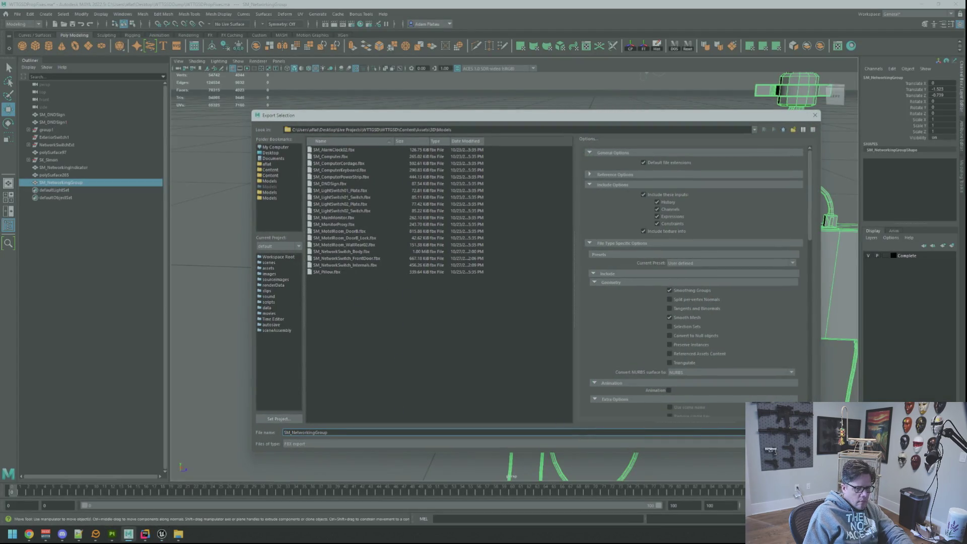
key("Return")
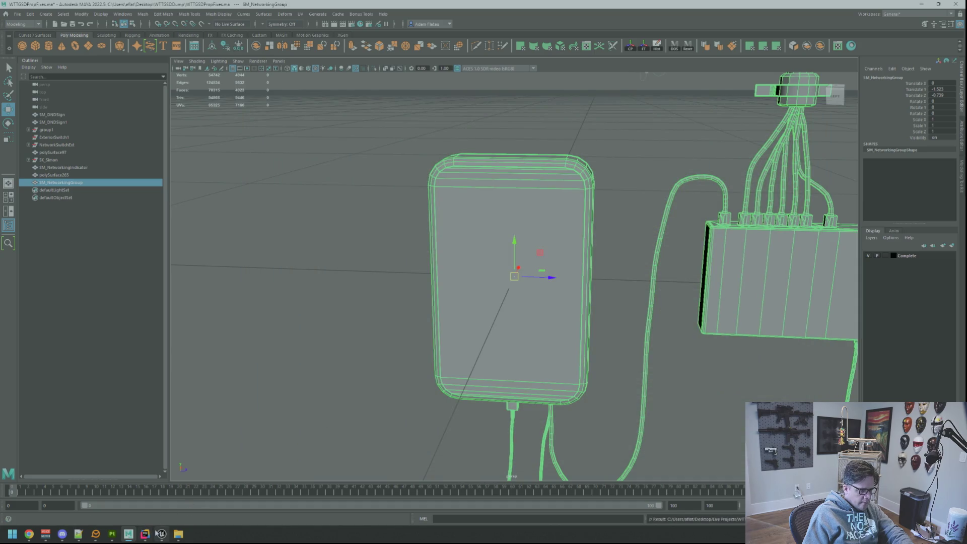
left_click(161, 534)
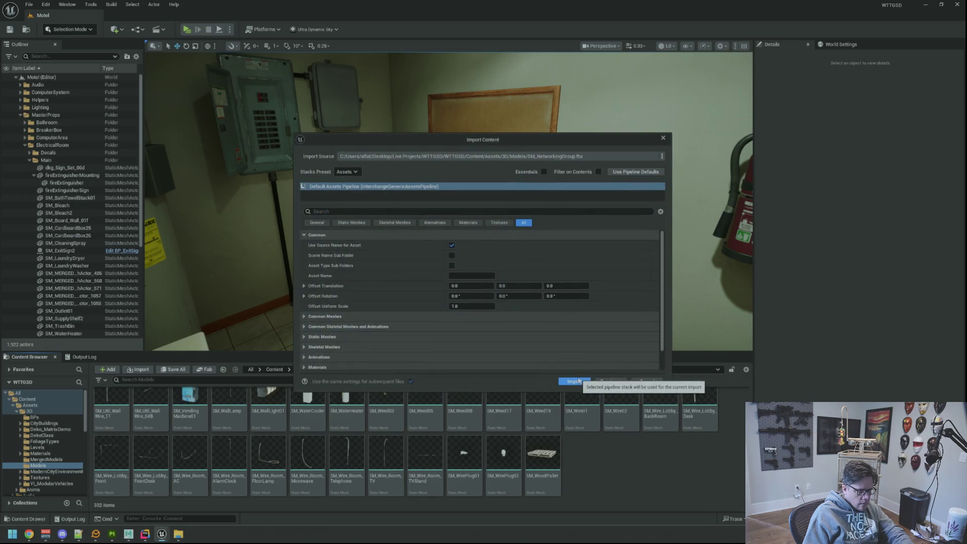
Accept the pending SM_NetworkingGroup import with default settings
left_click(576, 381)
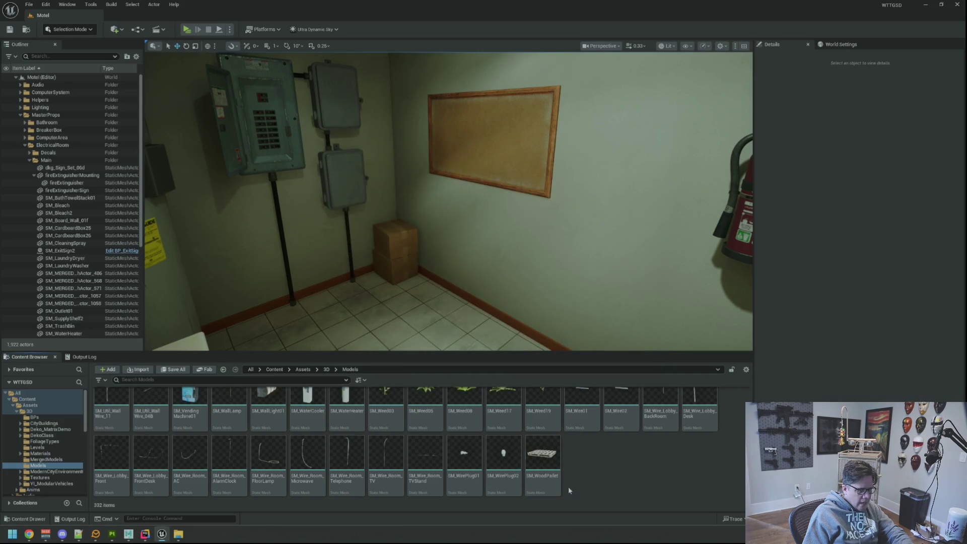
scroll(598, 479, "up", 5)
scroll(597, 468, "down", 5)
Drag SM_NetworkingGroup.fbx from Explorer into the Content Browser, import it, and close Unreal
left_click(182, 536)
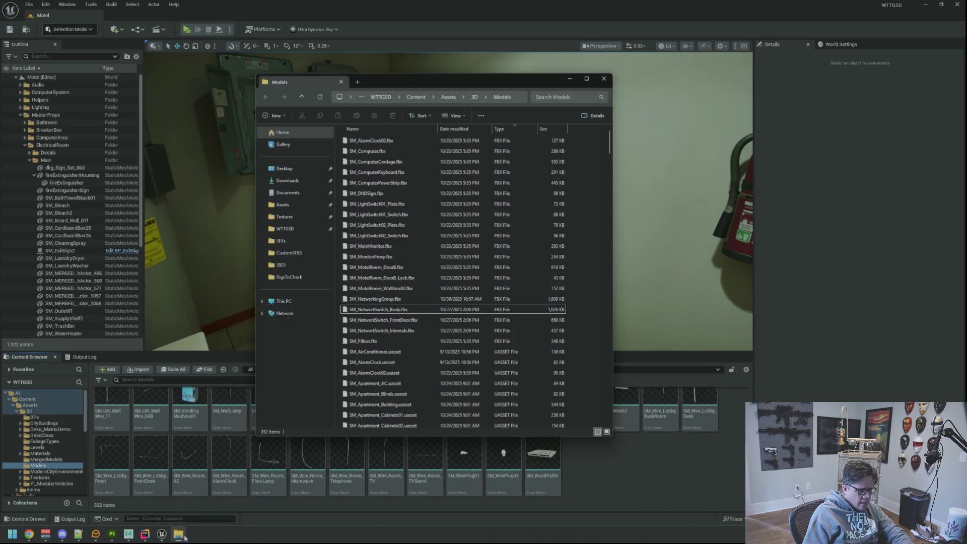
left_click_drag(428, 81, 966, 93)
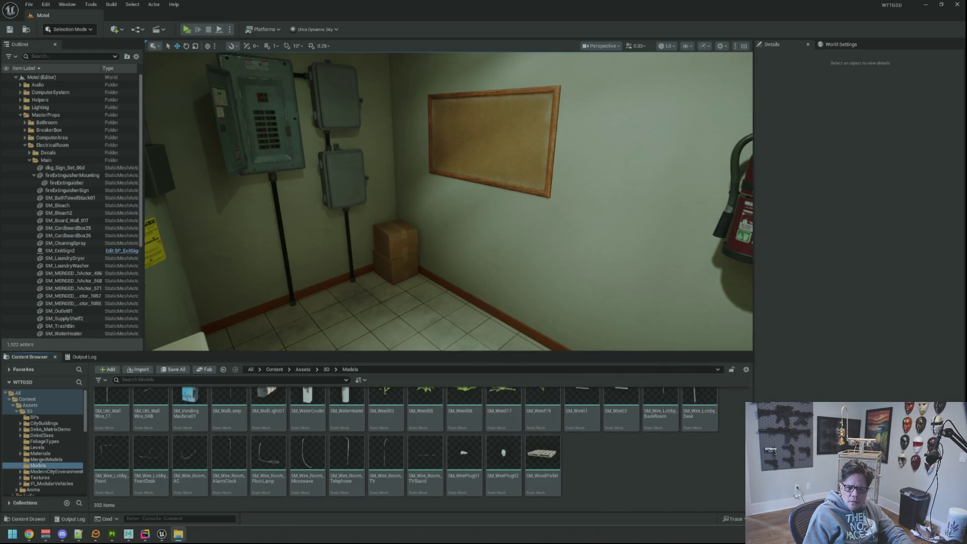
left_click_drag(826, 509, 639, 470)
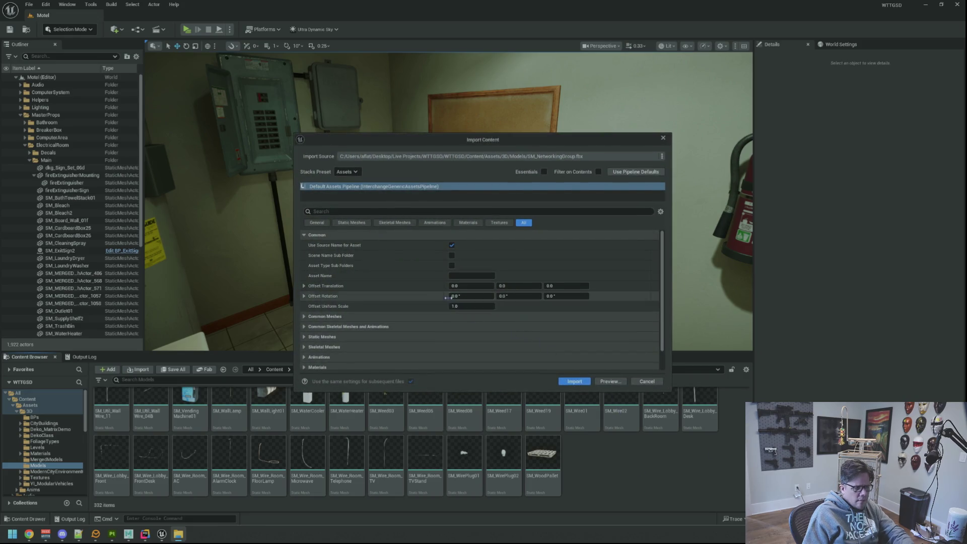
scroll(415, 294, "down", 2)
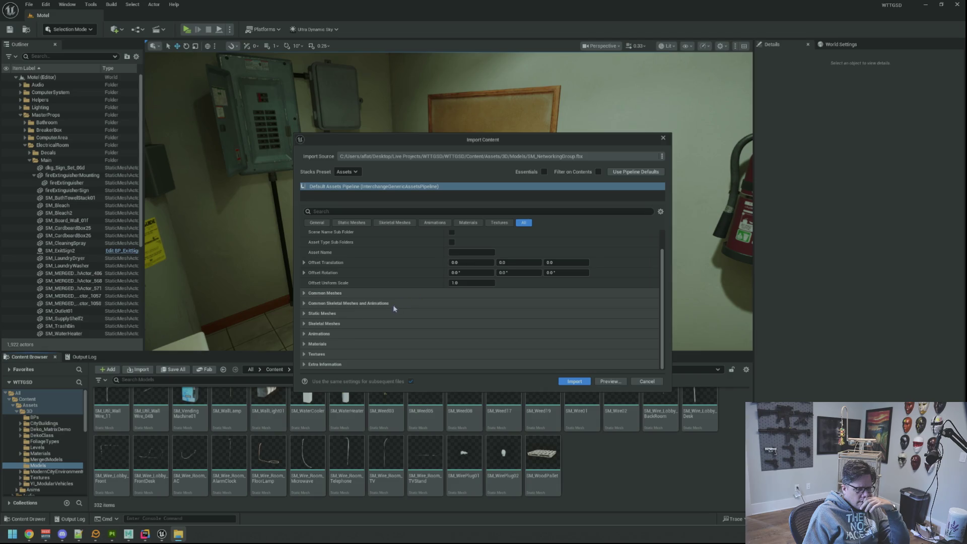
left_click(574, 382)
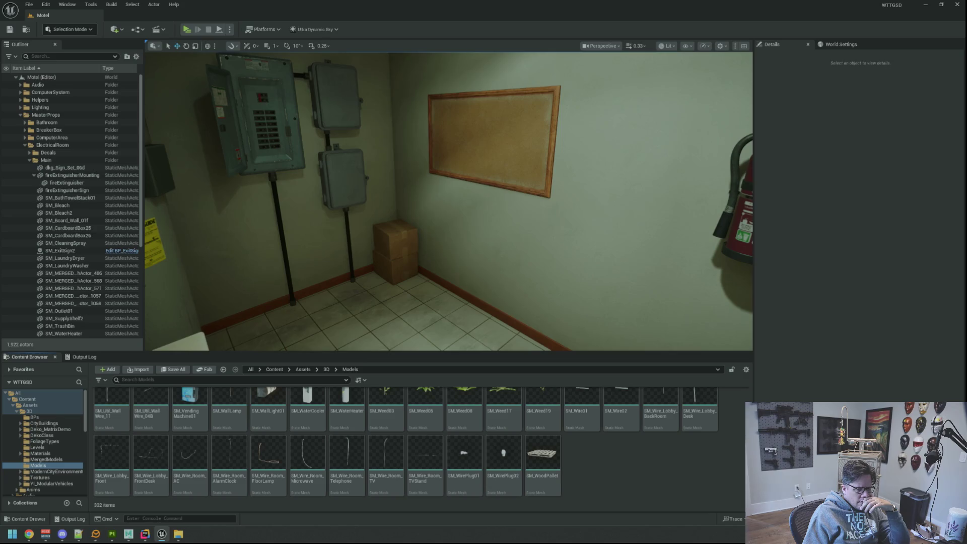
left_click(954, 4)
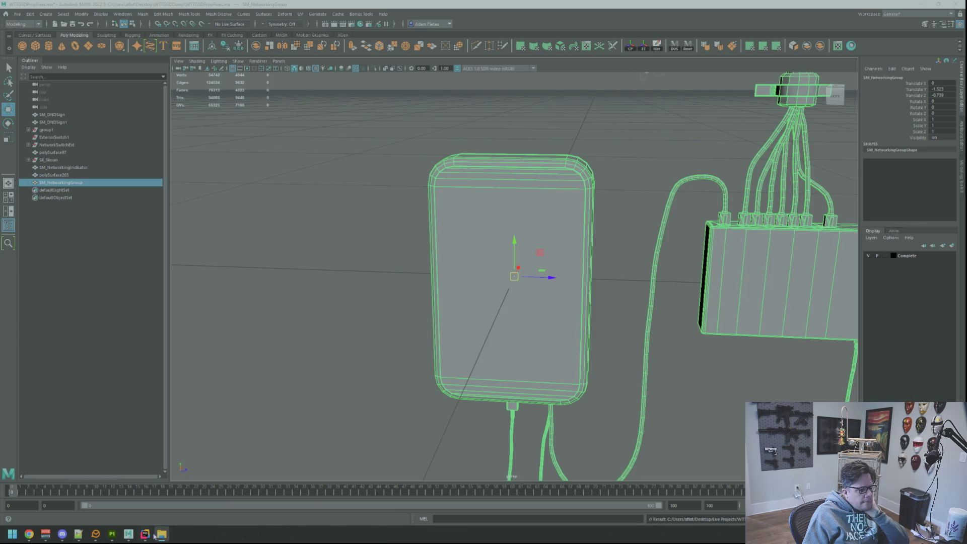
Build and launch the Development Editor from Rider, then return to the reopened Unreal editor
left_click(146, 535)
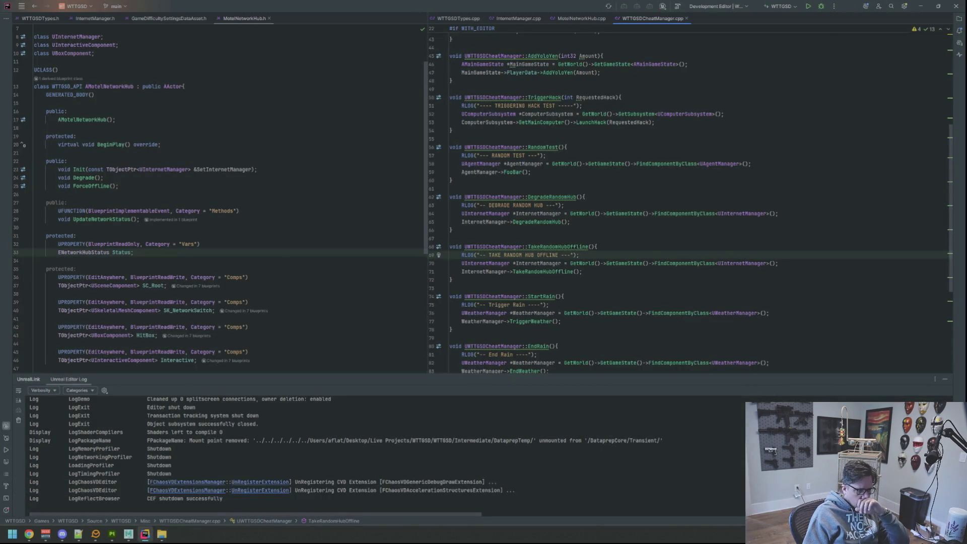
left_click(518, 471)
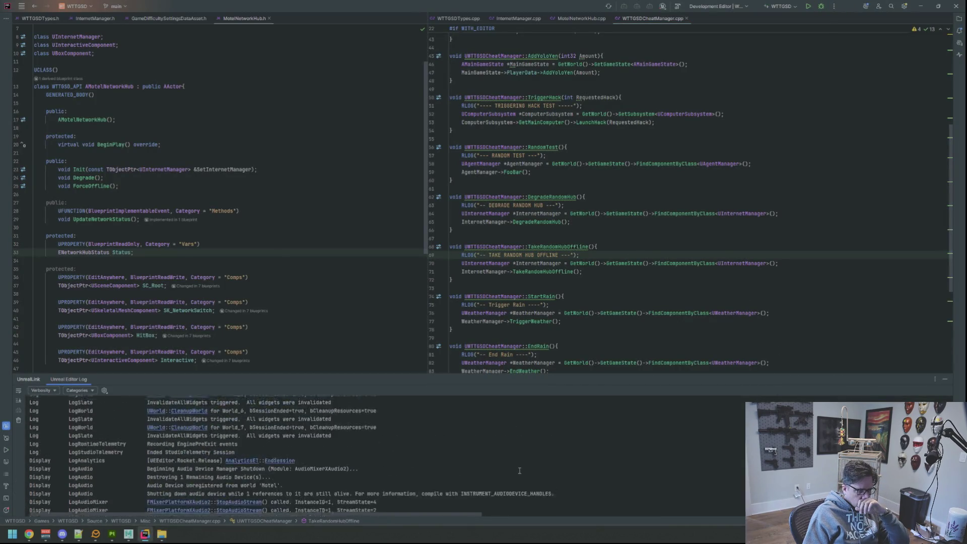
left_click(808, 7)
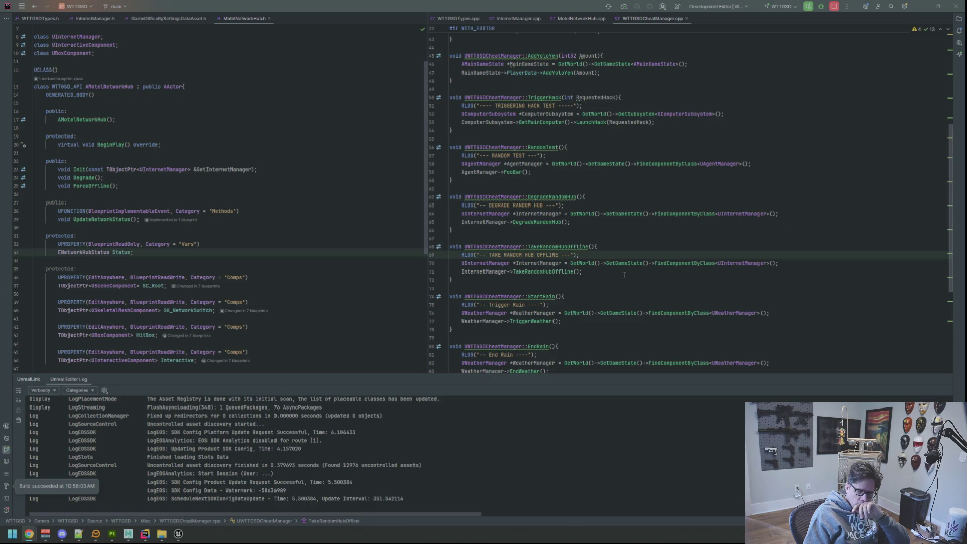
left_click(179, 534)
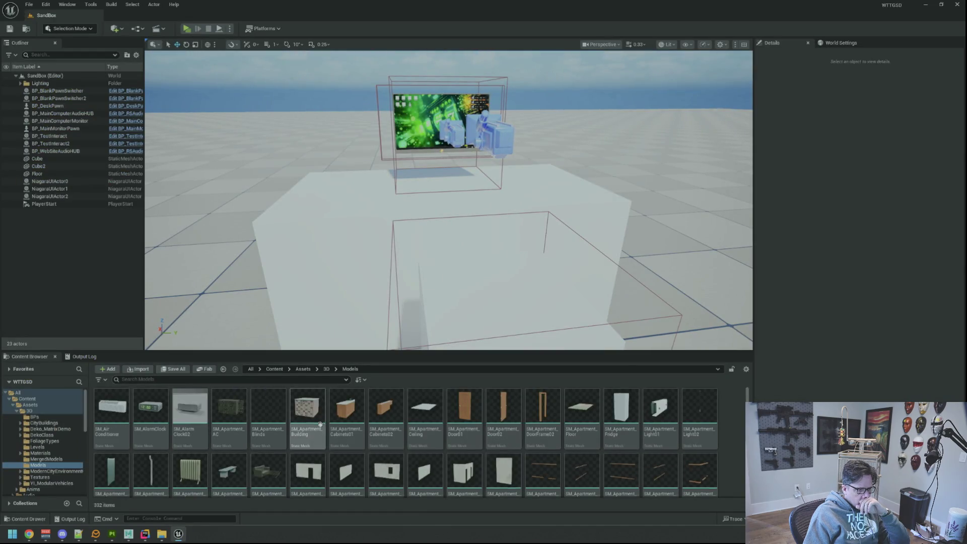
Filter the Content Browser by 'net', retry the SM_NetworkingGroup import, and read the 'Import Failed' log
scroll(344, 409, "down", 10)
scroll(345, 409, "down", 5)
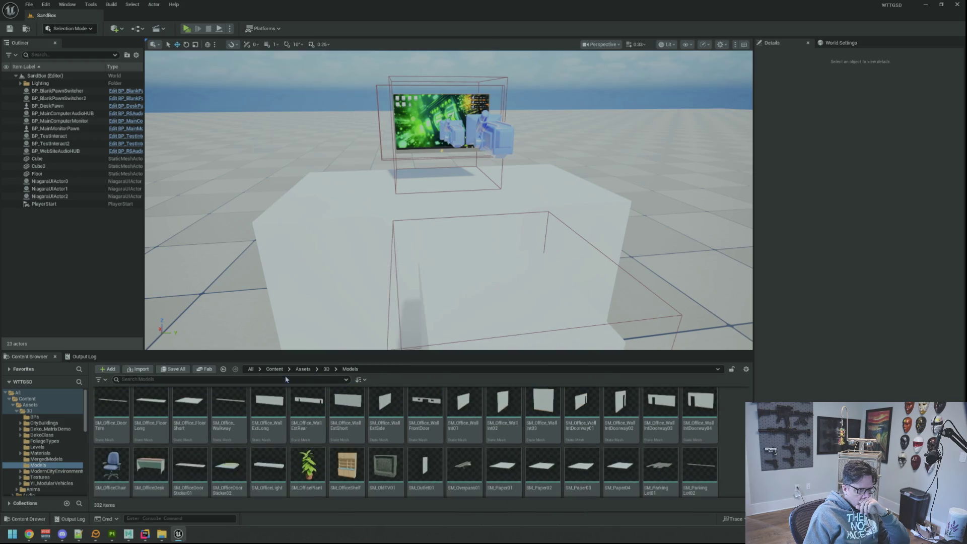
left_click(285, 378)
type("net")
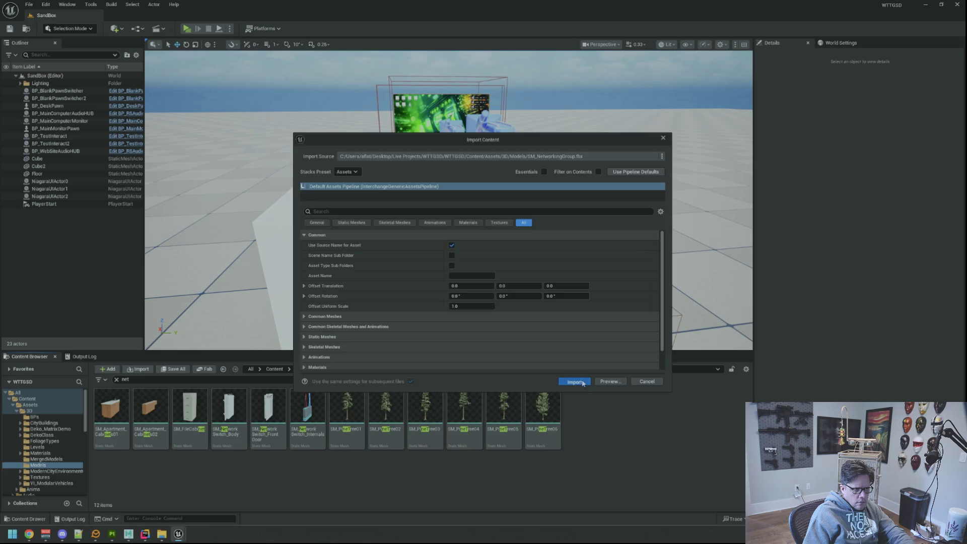
left_click(575, 382)
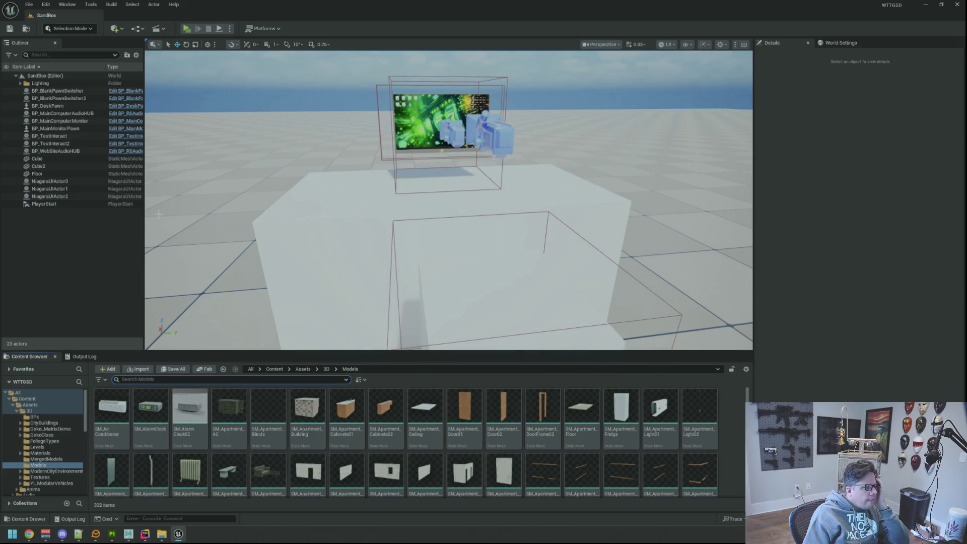
left_click(82, 357)
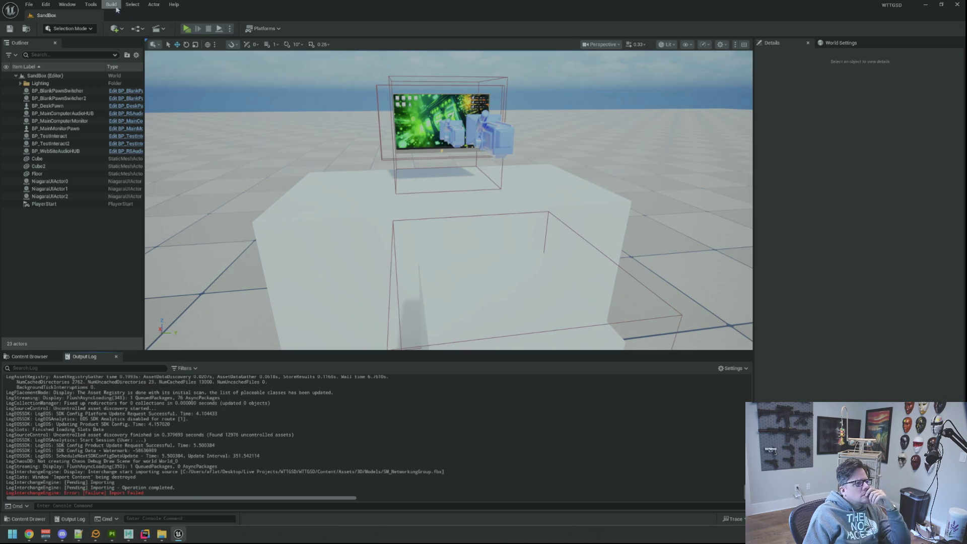
left_click(68, 5)
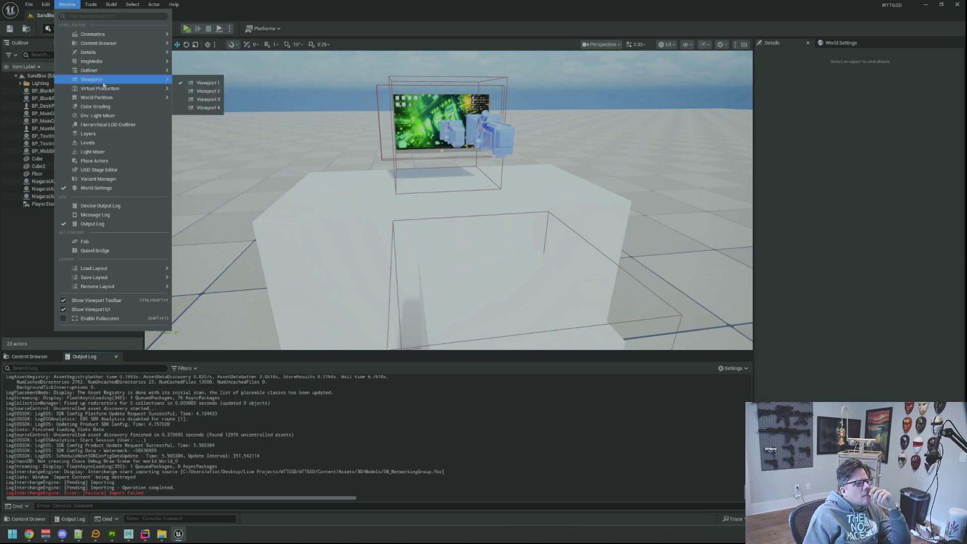
Review and close the Message Log, returning to the Content Browser
left_click(151, 219)
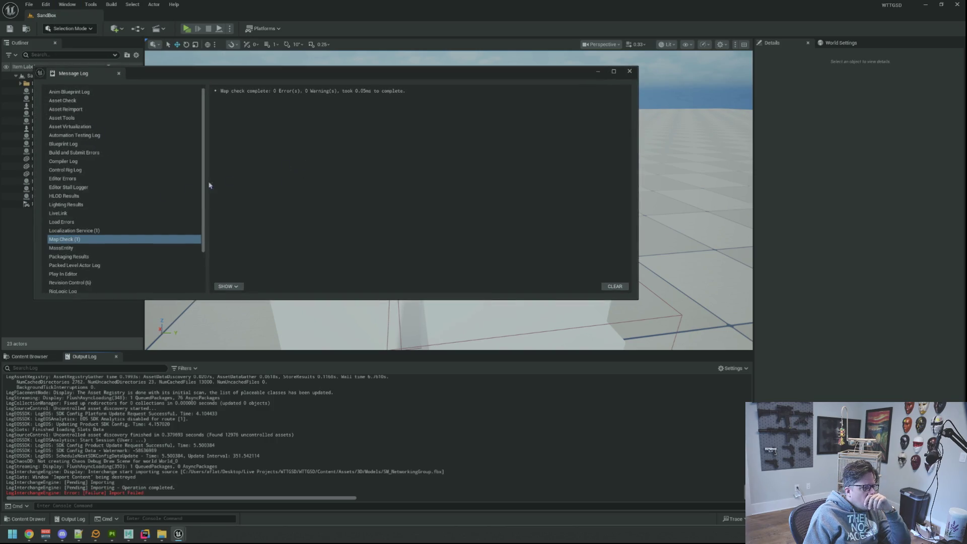
scroll(133, 233, "down", 3)
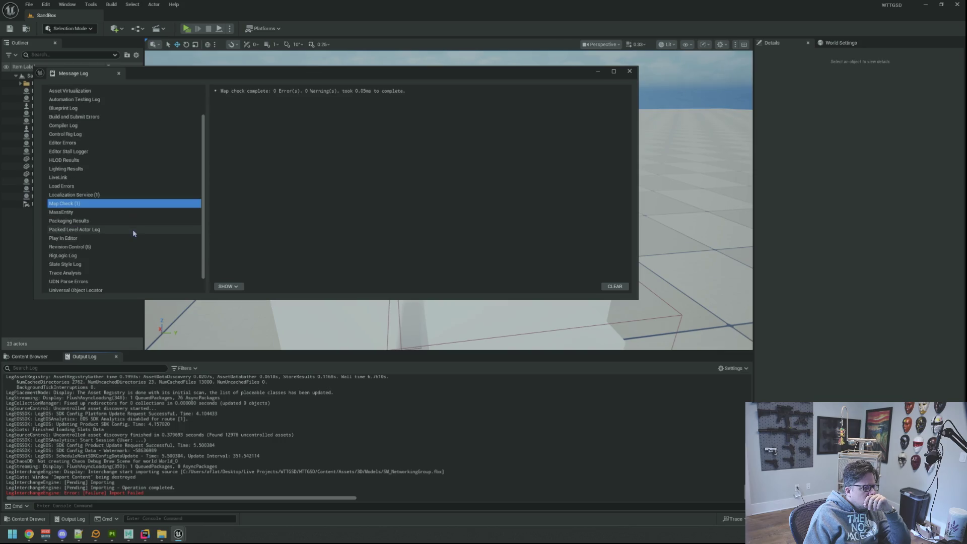
scroll(133, 233, "down", 2)
scroll(134, 227, "up", 5)
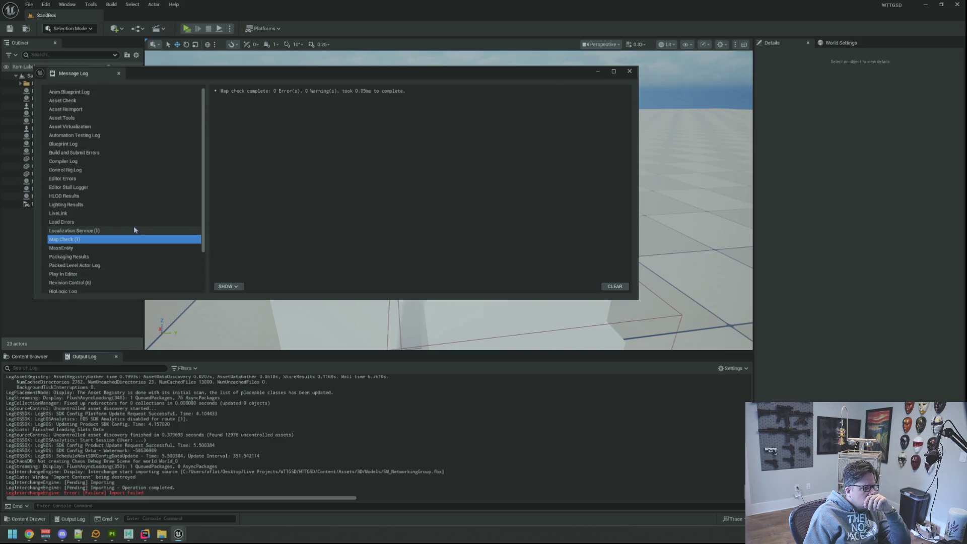
scroll(134, 224, "down", 5)
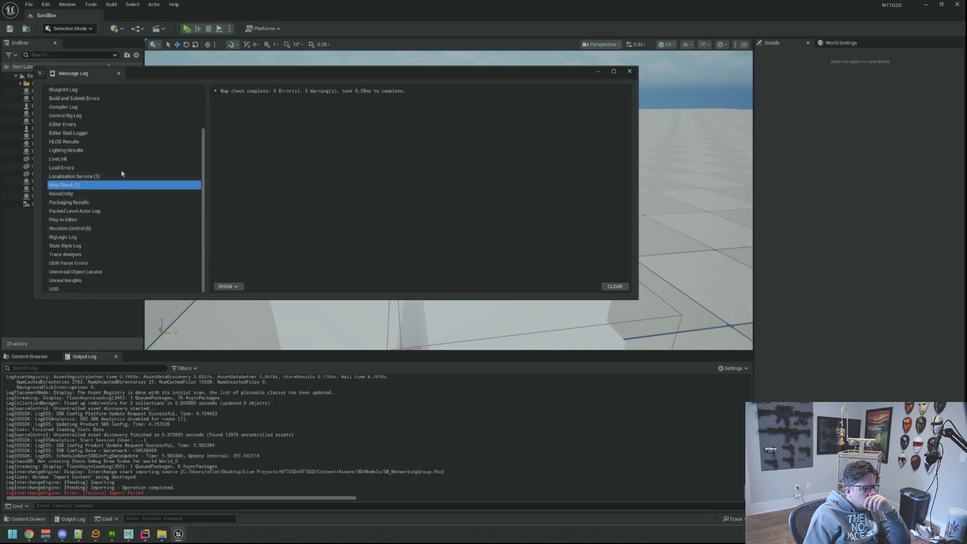
left_click(119, 73)
left_click(30, 357)
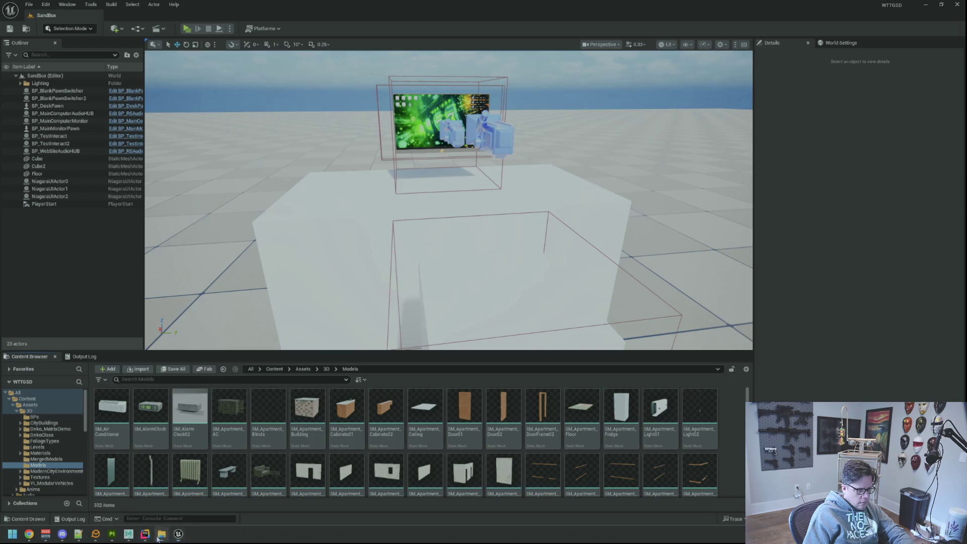
Bring Maya forward and orbit around the networking model
left_click(145, 534)
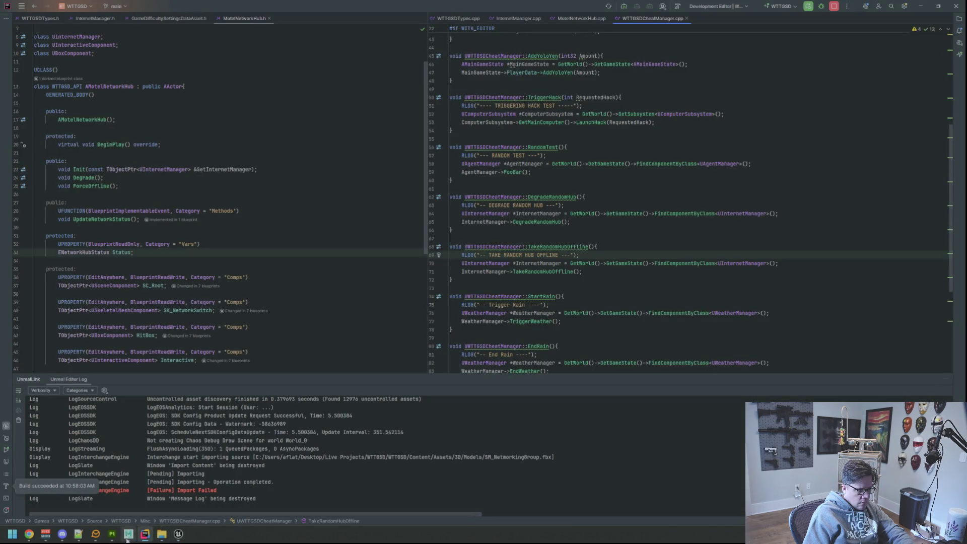
left_click(128, 534)
left_click(128, 534)
mouse_move(388, 422)
left_mouse_down()
mouse_move(425, 349)
mouse_move(533, 324)
mouse_move(460, 300)
left_mouse_up()
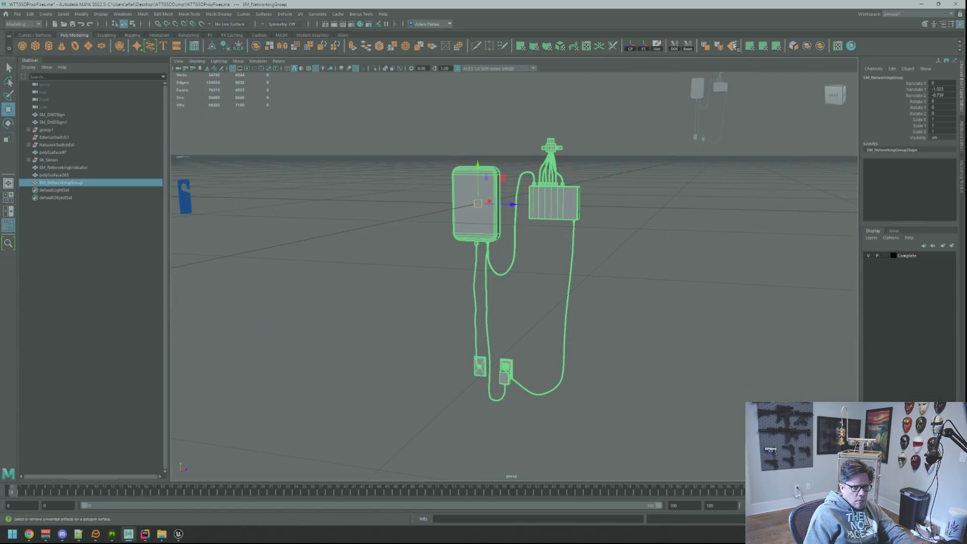
Frame the lower plug in face selection and inspect it from several angles
key("F11")
mouse_move(633, 160)
left_mouse_down()
mouse_move(580, 250)
mouse_move(596, 265)
mouse_move(566, 255)
mouse_move(595, 227)
mouse_move(561, 255)
mouse_move(568, 263)
mouse_move(631, 239)
mouse_move(579, 240)
left_mouse_up()
key("f")
right_click(626, 166)
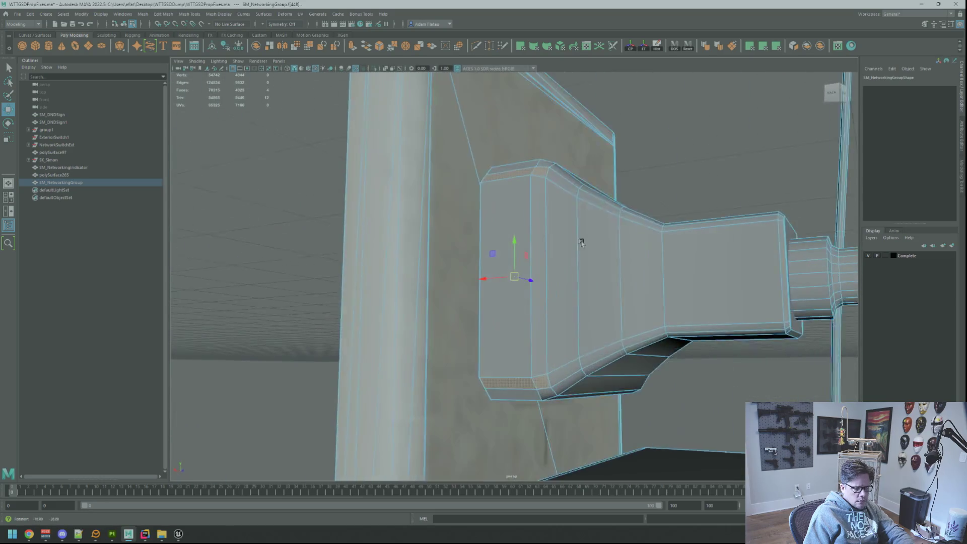
left_click_drag(552, 209, 553, 242)
right_click(553, 242)
right_click(654, 195)
mouse_move(605, 190)
left_mouse_down()
mouse_move(622, 144)
mouse_move(635, 160)
left_mouse_up()
right_click(659, 157)
left_click(594, 163)
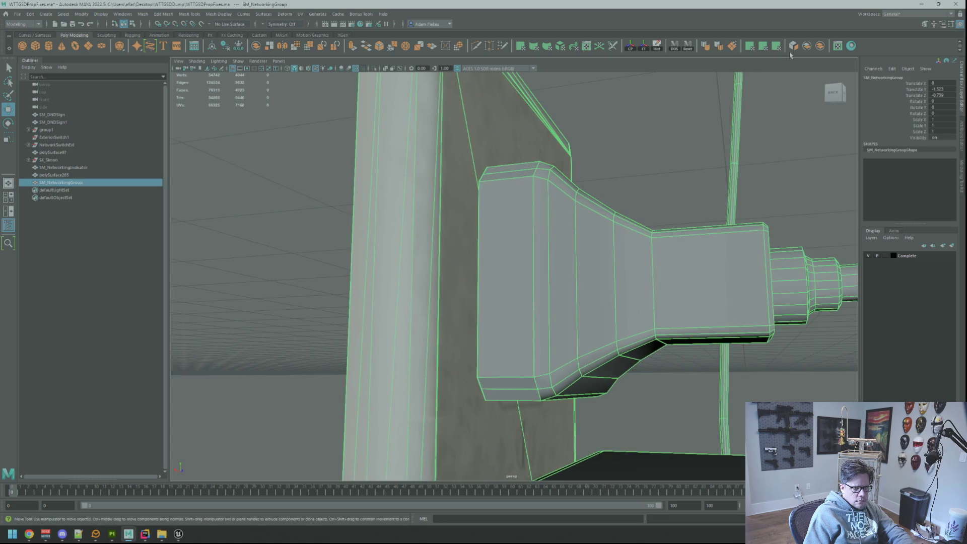
Pick a strip of faces on the plug, then reselect the whole networking group
key("F11")
mouse_move(638, 132)
left_mouse_down()
mouse_move(627, 146)
mouse_move(642, 135)
mouse_move(640, 121)
left_mouse_up()
right_click(618, 168)
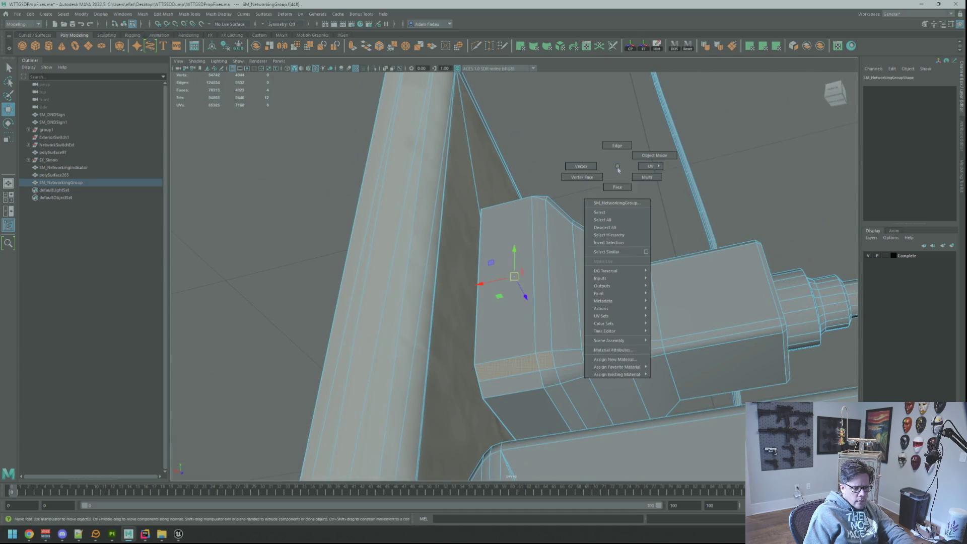
left_click(558, 334)
left_click(608, 214)
key("F8")
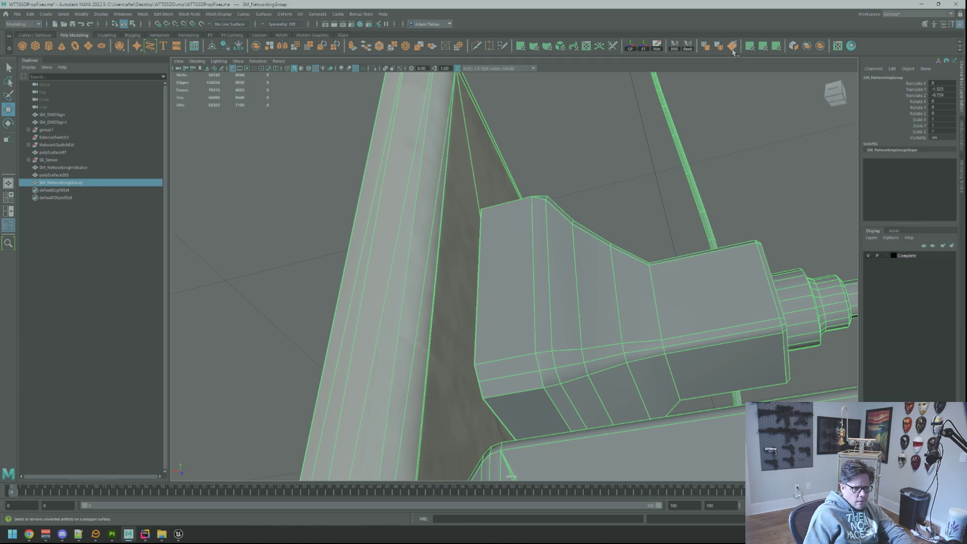
Run mesh Cleanup, then isolate and frame the networking mesh without the pole
left_click(733, 46)
right_click(571, 299)
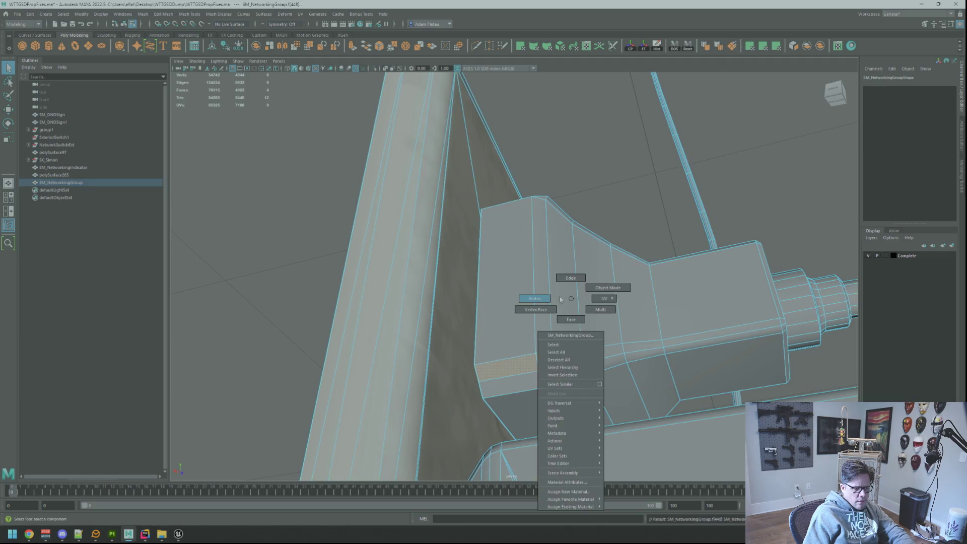
left_click(608, 287)
right_click(557, 277)
left_click(557, 297)
double_click(561, 294)
left_click(377, 59)
left_click(377, 69)
key("f")
mouse_move(484, 212)
left_mouse_down()
mouse_move(534, 201)
mouse_move(552, 214)
mouse_move(543, 227)
mouse_move(495, 217)
mouse_move(529, 215)
left_mouse_up()
scroll(536, 201, "up", 5)
Merge the stray corner vertices on the mesh underside with the Merge Vertex Tool
key("F9")
scroll(555, 202, "up", 5)
left_click(533, 213)
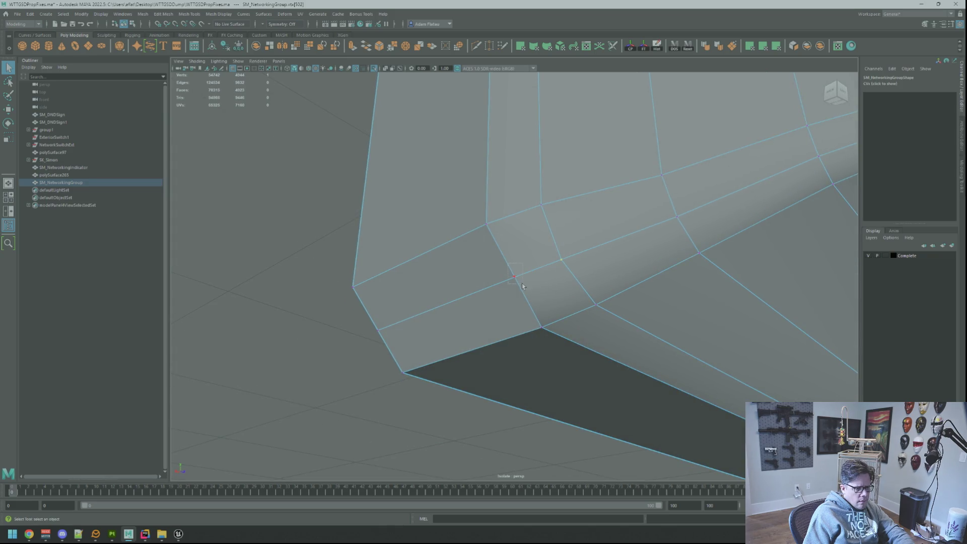
right_click(508, 251, "shift")
left_click(539, 235)
left_click(486, 223)
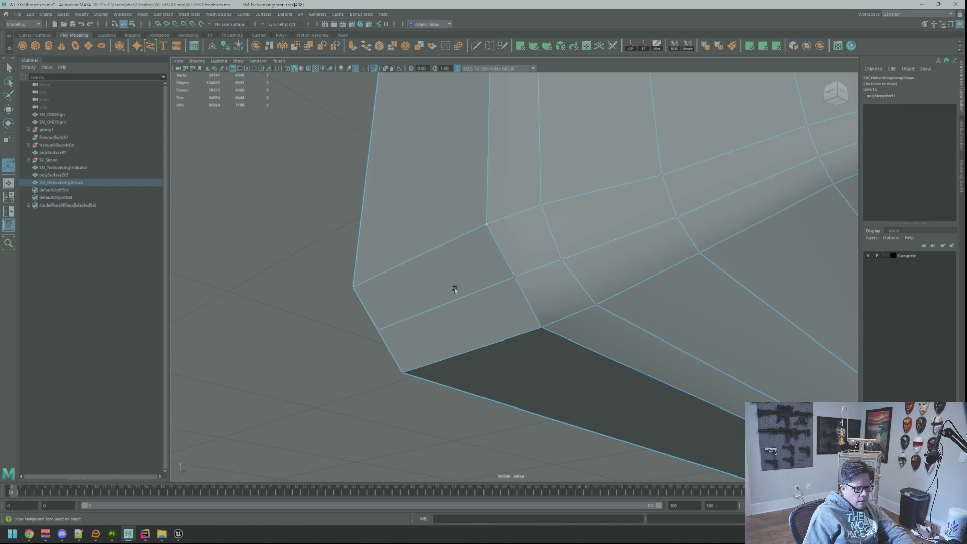
left_click(387, 341)
mouse_move(457, 208)
left_mouse_down("alt")
mouse_move(465, 216)
mouse_move(455, 229)
mouse_move(484, 253)
left_mouse_up("alt")
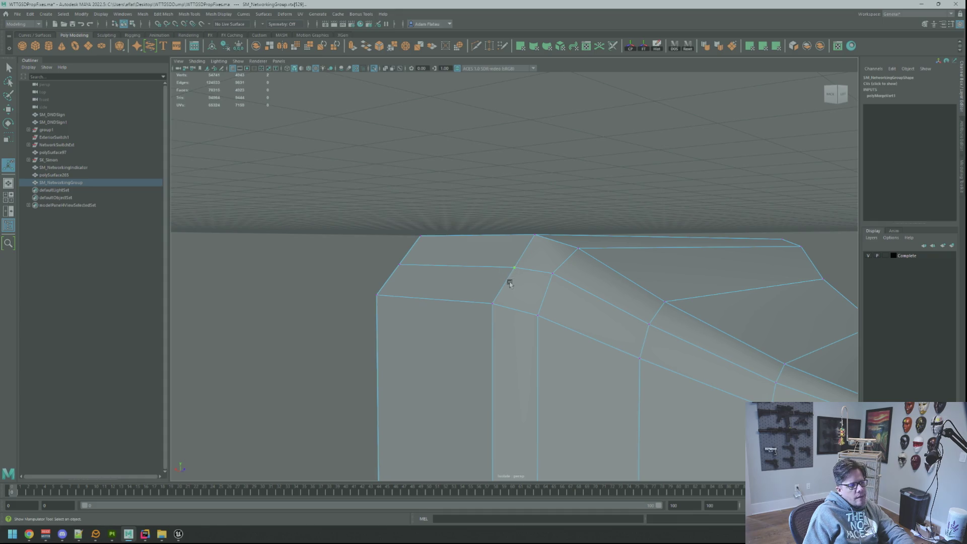
right_click(483, 252)
Reselect the whole networking group and open its UV layout
mouse_move(530, 233)
left_mouse_down("alt")
mouse_move(453, 274)
mouse_move(552, 298)
left_mouse_up("alt")
left_click(552, 298)
key("w")
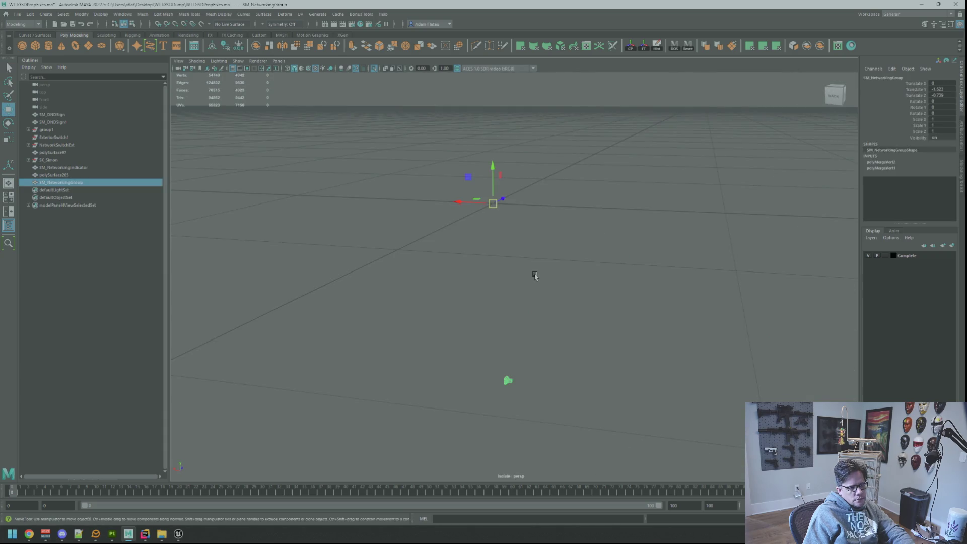
left_click(838, 46)
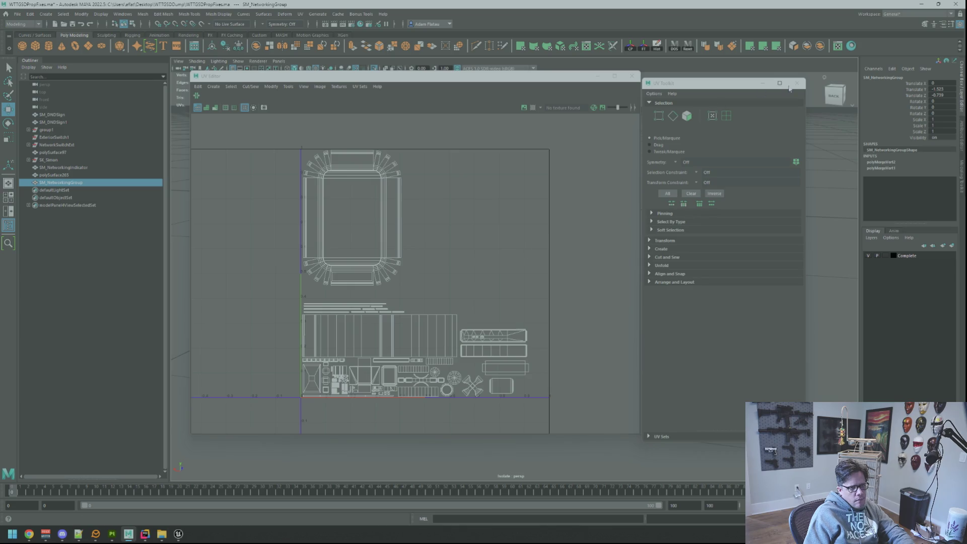
Close the UV Toolkit and UV Editor and reselect the networking group
left_click(792, 86)
left_click(633, 76)
right_click(506, 259)
left_click(511, 288)
key("ctrl+z")
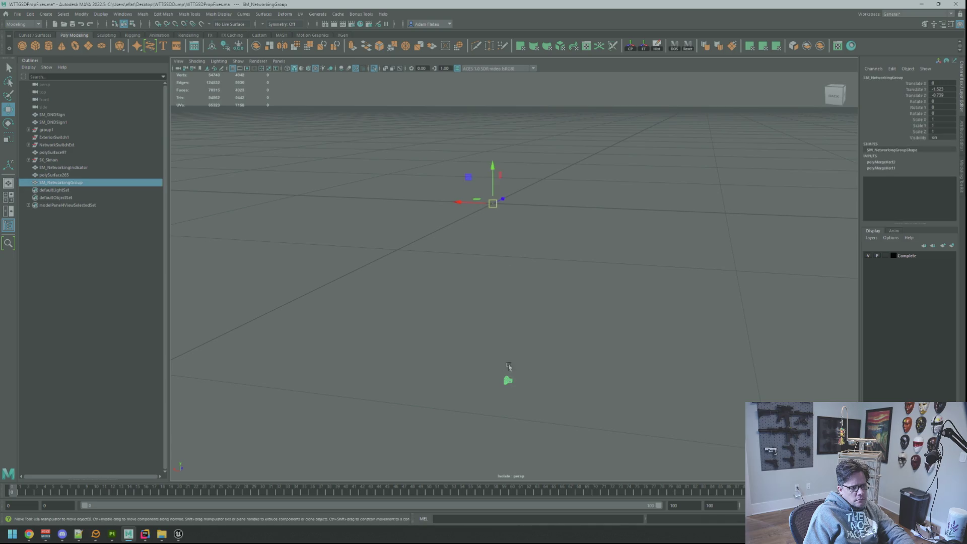
Turn off Isolate Select to show the full scene, then reselect the networking group
left_click(373, 68)
left_click_drag(580, 231, 474, 130)
scroll(496, 259, "up", 5)
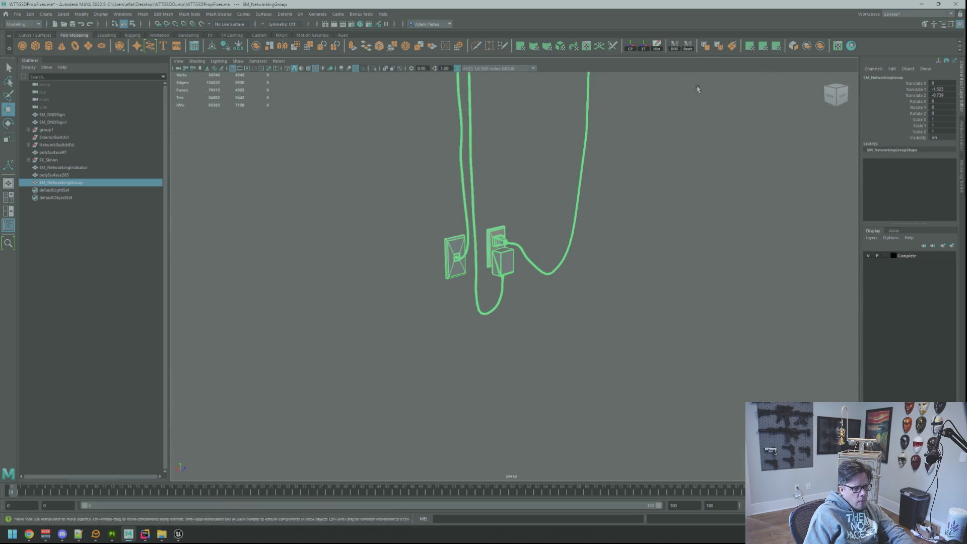
left_click(600, 162)
left_click_drag(600, 161, 482, 126)
left_click(483, 126)
Export the selected networking group as SM_NetworkingGroup.fbx to the Models folder
key("f")
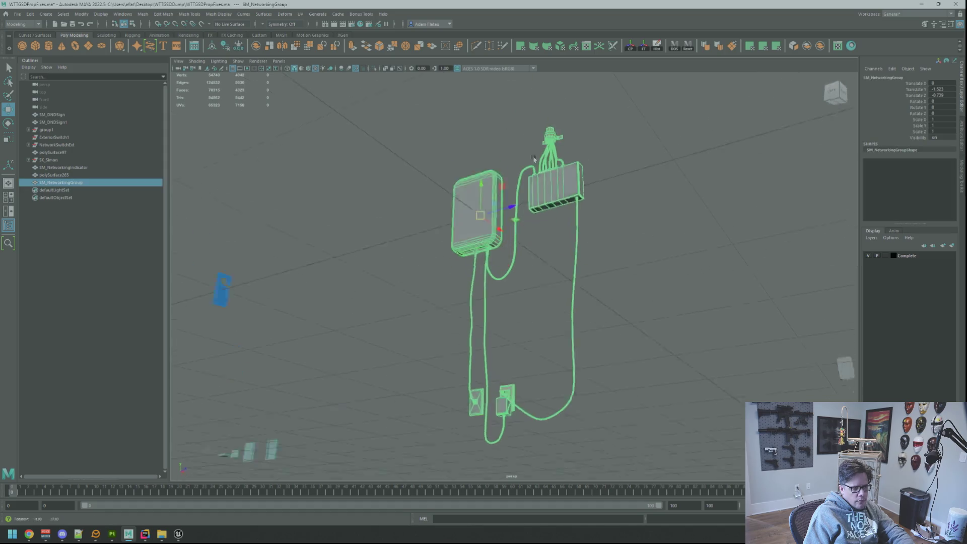
key("ctrl+shift+e")
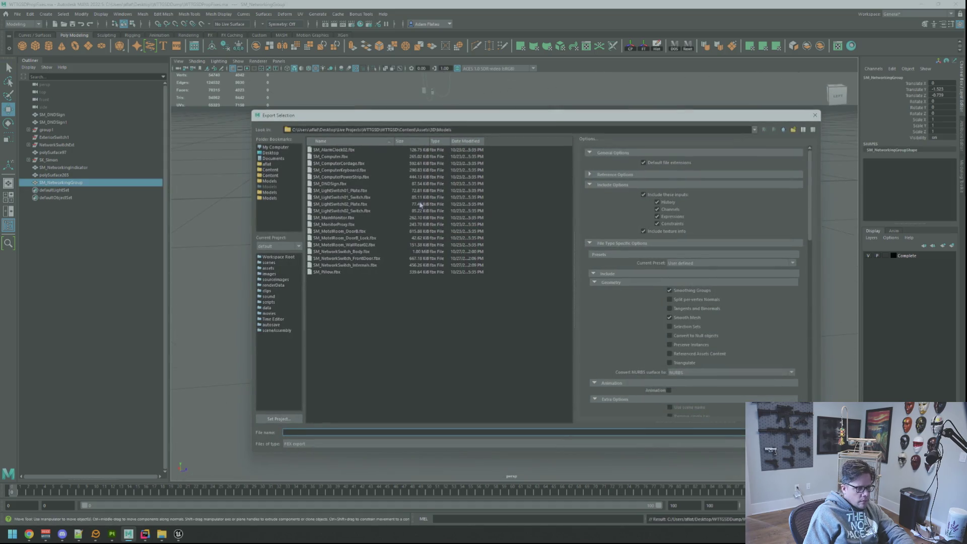
key("Escape")
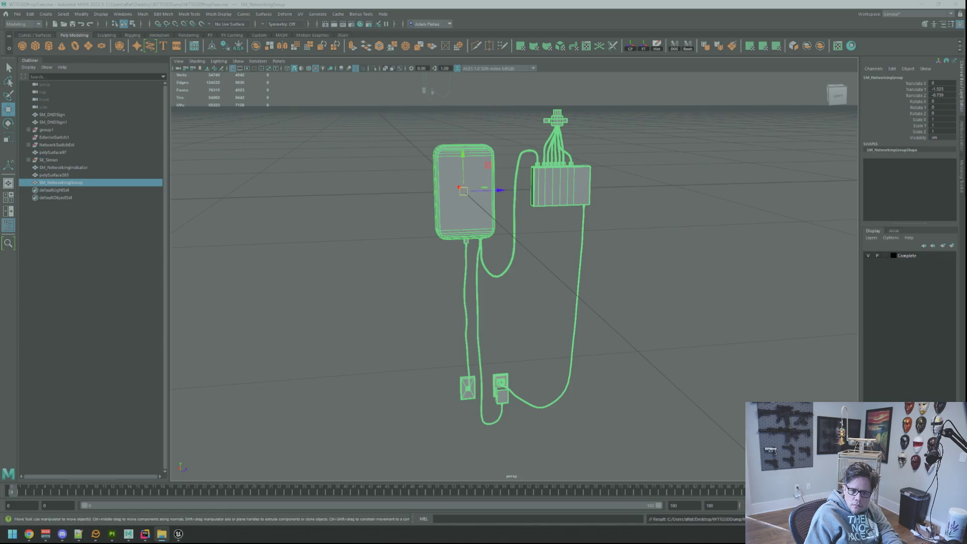
left_click(628, 254)
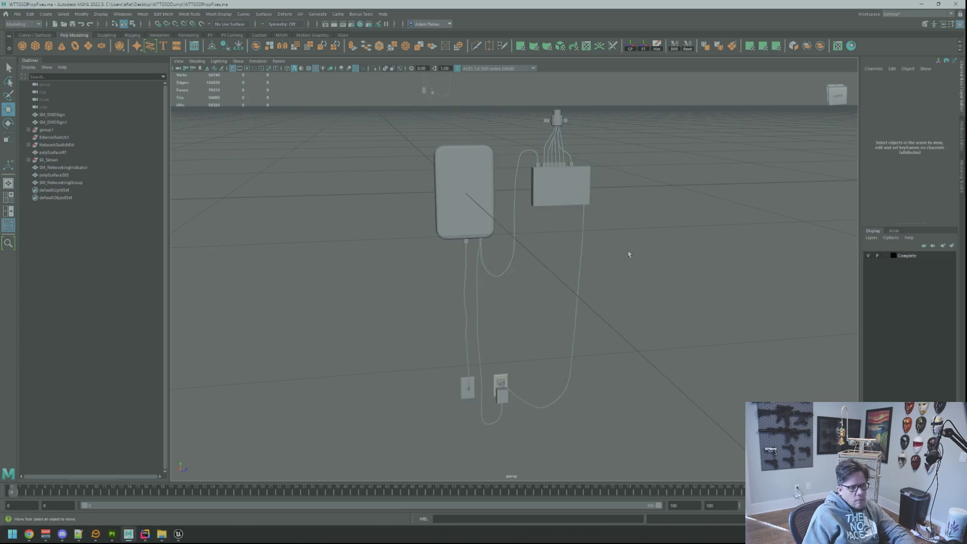
left_click(483, 204)
key("ctrl+shift+e")
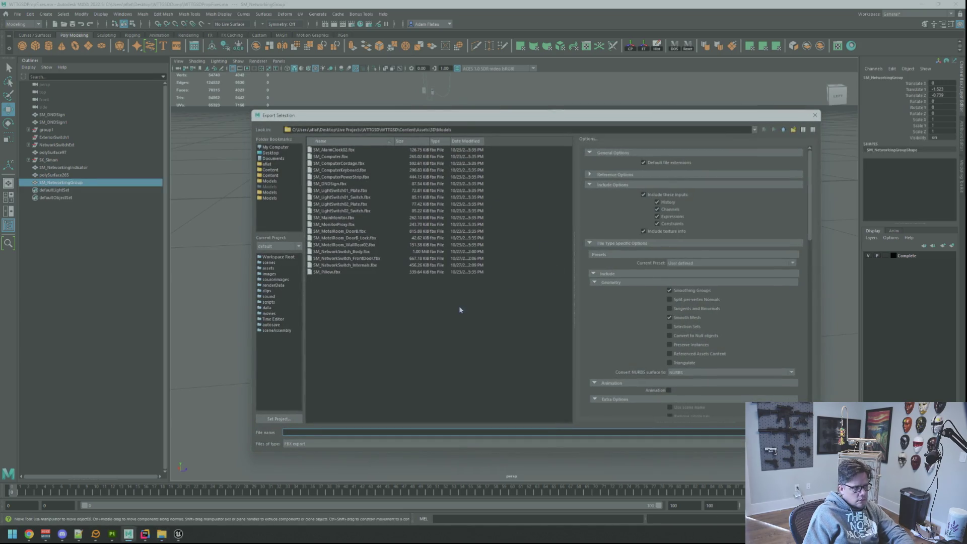
type("SM_NetworkingGroup")
key("Return")
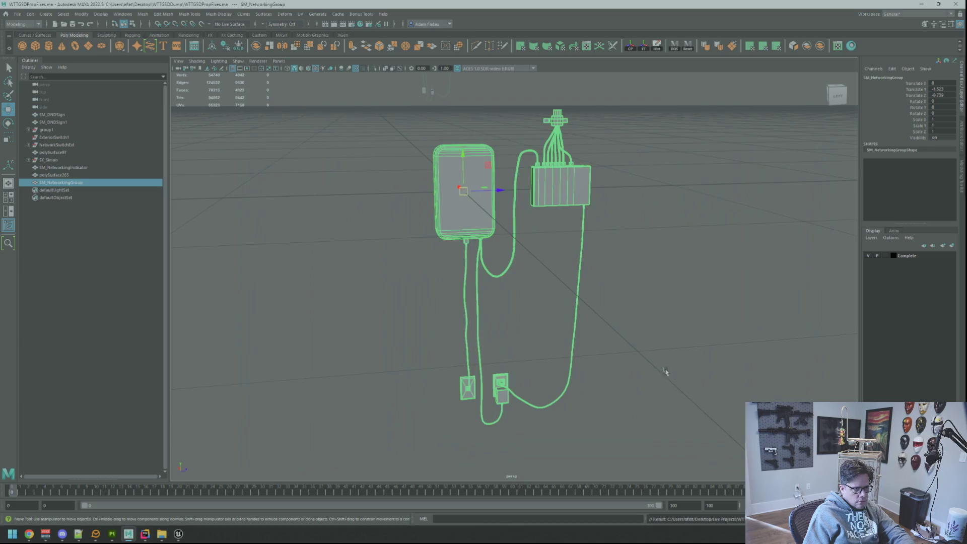
Confirm the SM_NetworkingGroup.fbx import in Unreal, then search Windows for Maya 2022
left_click(179, 534)
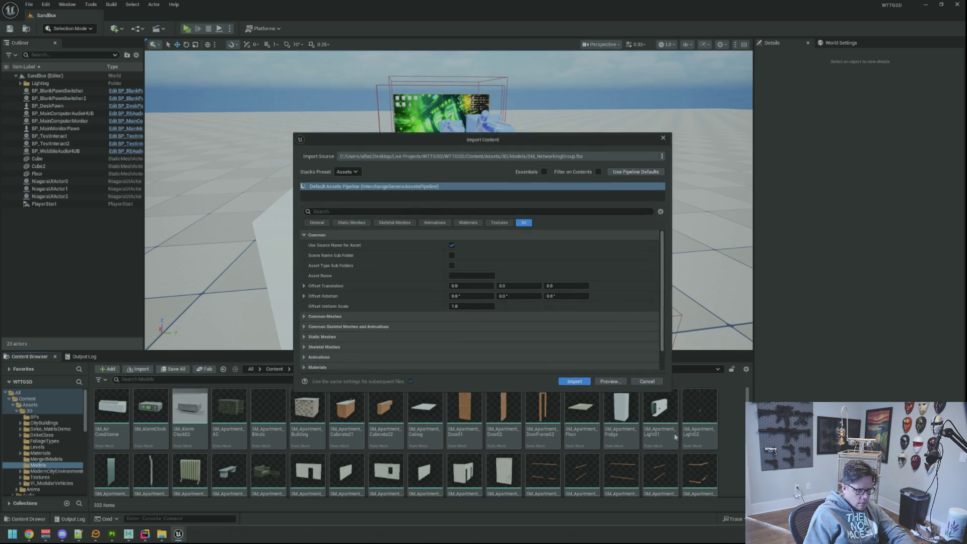
left_click(575, 381)
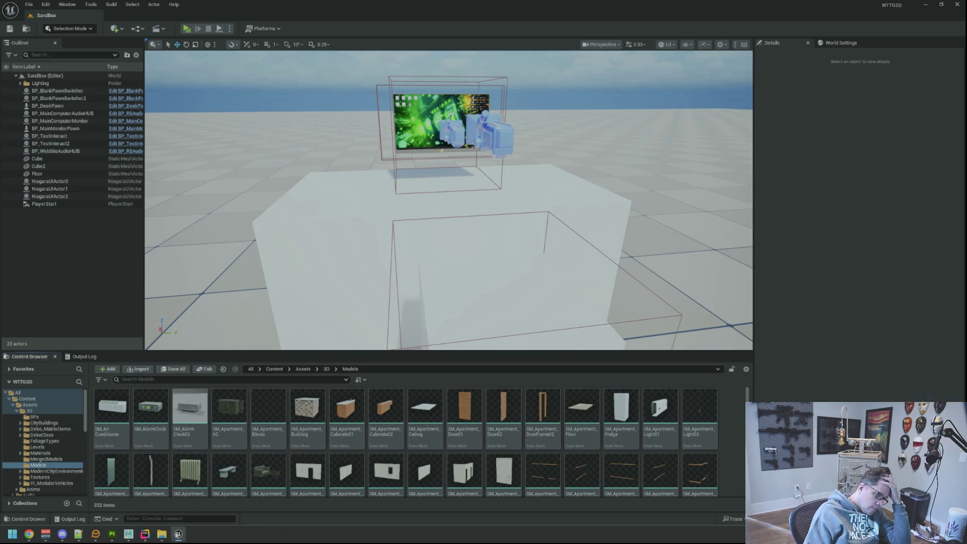
left_click(128, 534)
key("super")
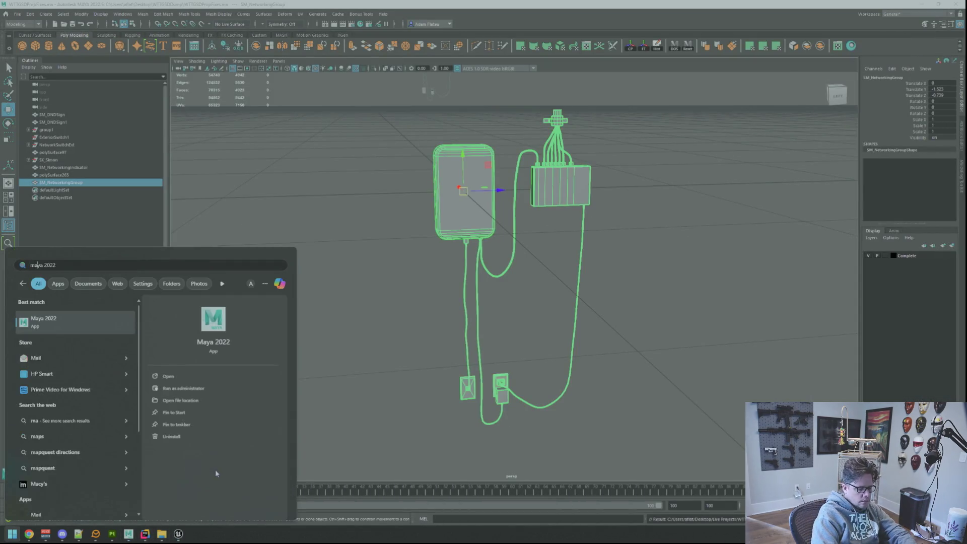
Launch a second Maya 2022 session and drag SM_NetworkingGroup.fbx into its empty scene
key("Escape")
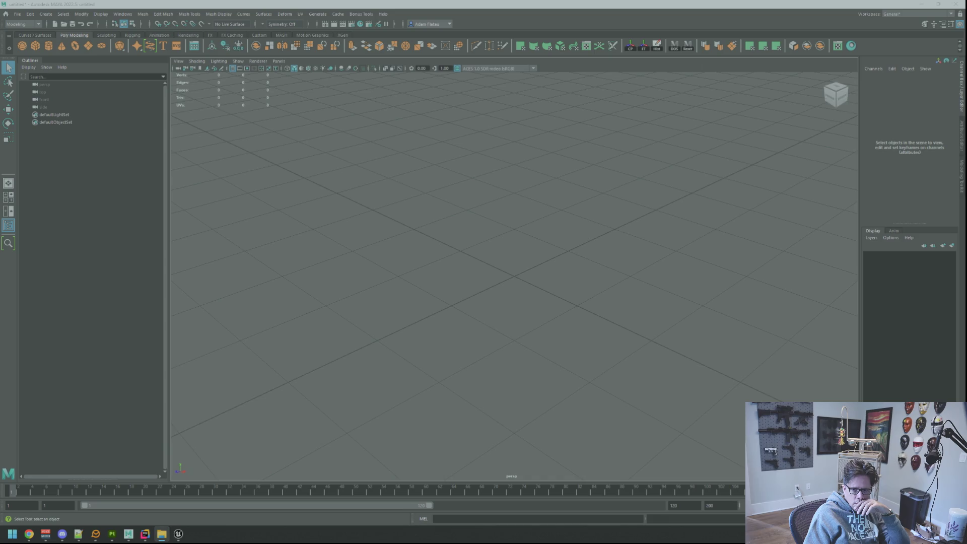
left_click_drag(966, 262, 582, 219)
left_click(504, 283)
Frame and orbit the imported networking group to inspect the router and its cables
key("f")
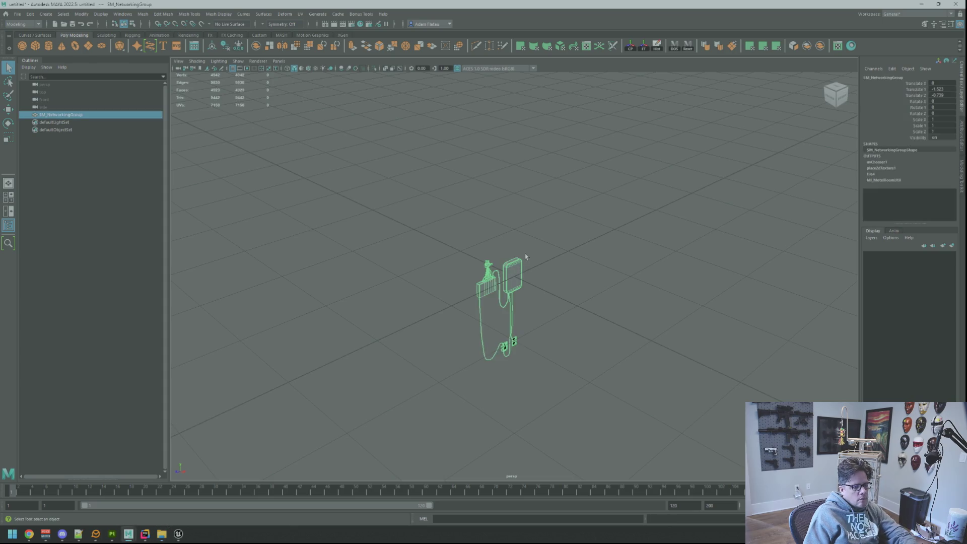
left_click(663, 227)
mouse_move(662, 227)
left_mouse_down()
mouse_move(535, 230)
mouse_move(630, 216)
mouse_move(611, 166)
mouse_move(614, 244)
mouse_move(593, 261)
mouse_move(630, 211)
left_mouse_up()
left_click(551, 199)
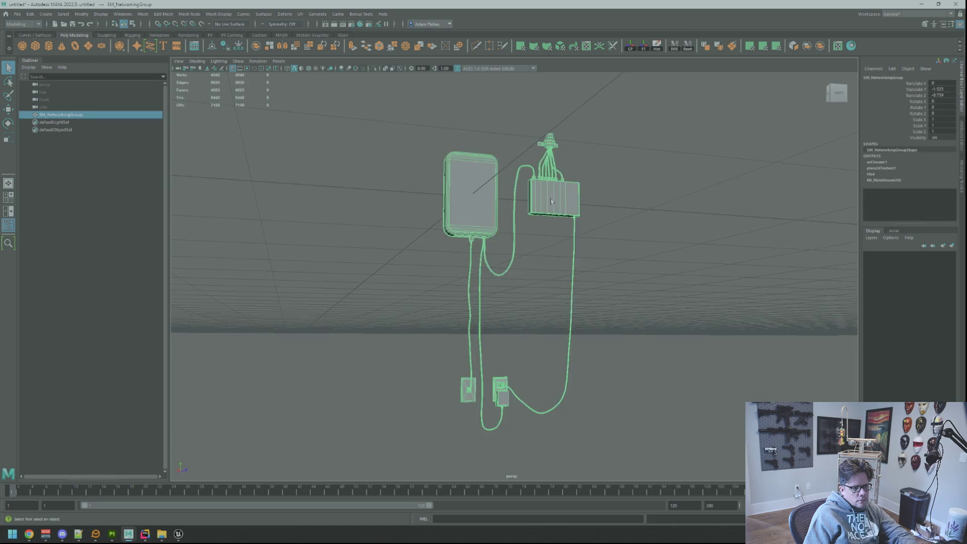
left_click(557, 248)
scroll(512, 233, "up", 3)
mouse_move(512, 233)
left_mouse_down()
mouse_move(480, 190)
mouse_move(594, 281)
mouse_move(570, 168)
mouse_move(576, 274)
mouse_move(477, 253)
mouse_move(432, 290)
mouse_move(661, 276)
mouse_move(823, 288)
mouse_move(504, 228)
mouse_move(510, 283)
mouse_move(537, 263)
mouse_move(544, 287)
mouse_move(513, 280)
mouse_move(578, 273)
mouse_move(562, 230)
left_mouse_up()
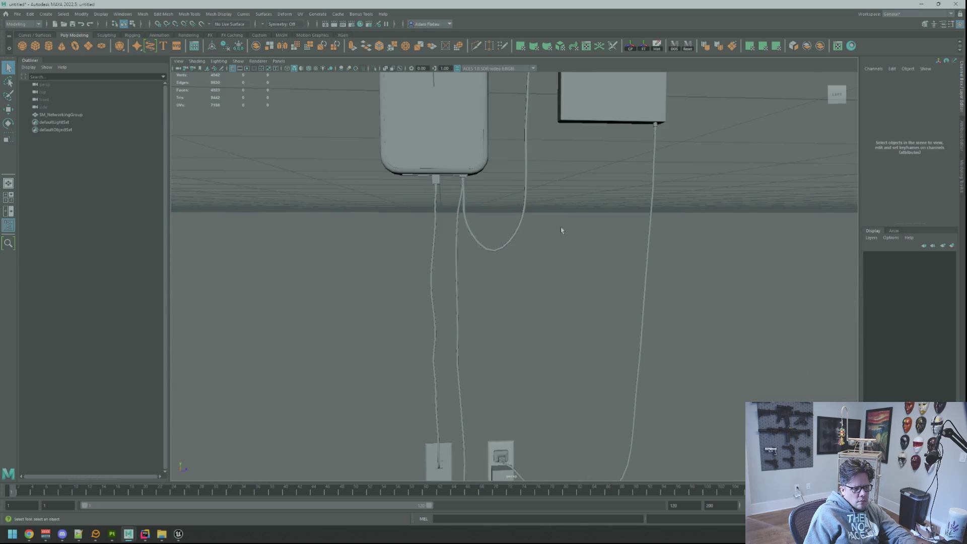
left_click(447, 164)
key("f")
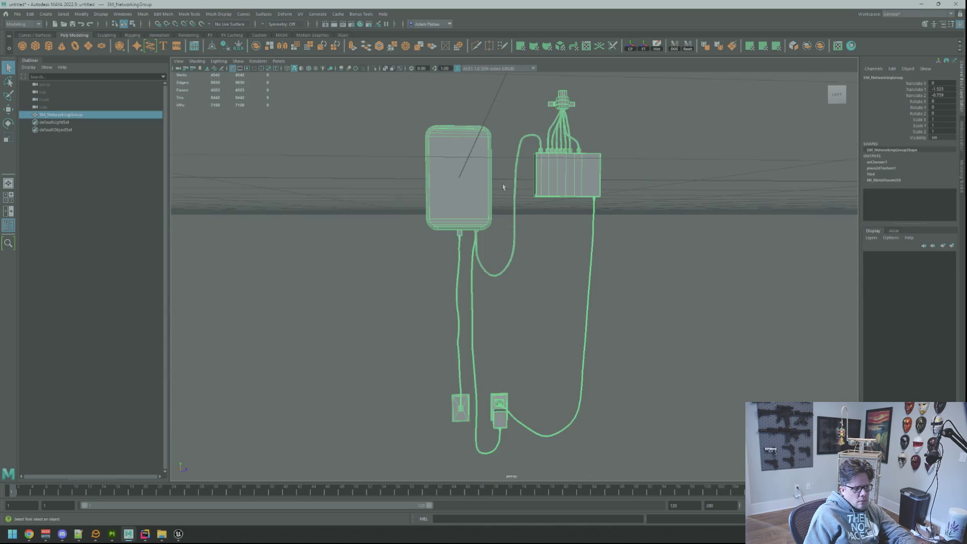
left_click(610, 256)
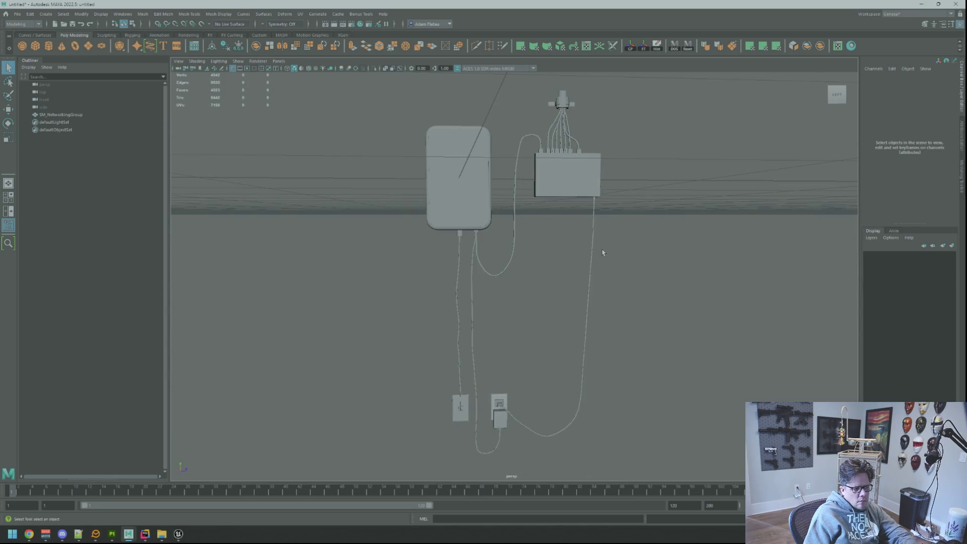
left_click(454, 191)
left_click_drag(461, 190, 503, 217)
Export the selected group as SM_NetworkingGroup into the project's Models folder
key("w")
key("ctrl+alt+e")
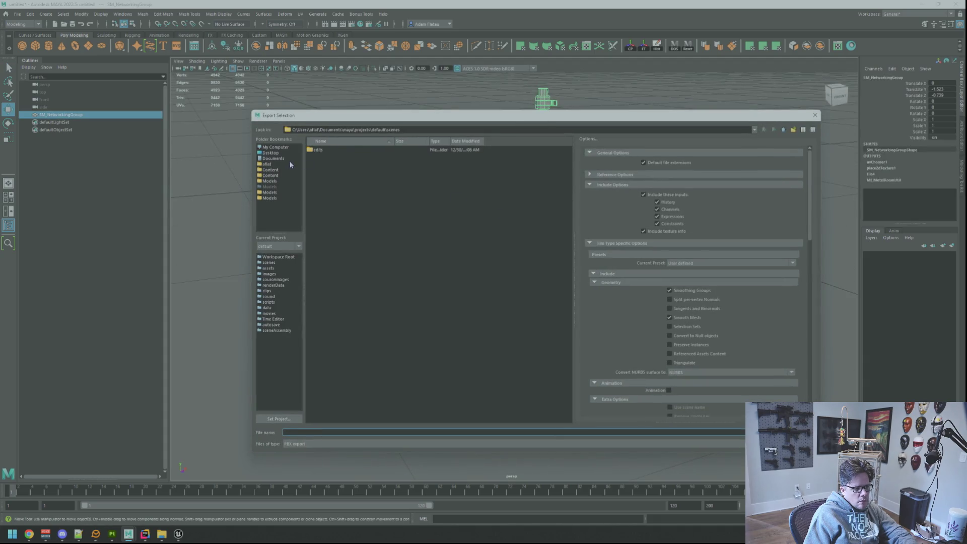
left_click(270, 198)
left_click(350, 432)
type("SM_NetworkingGroup")
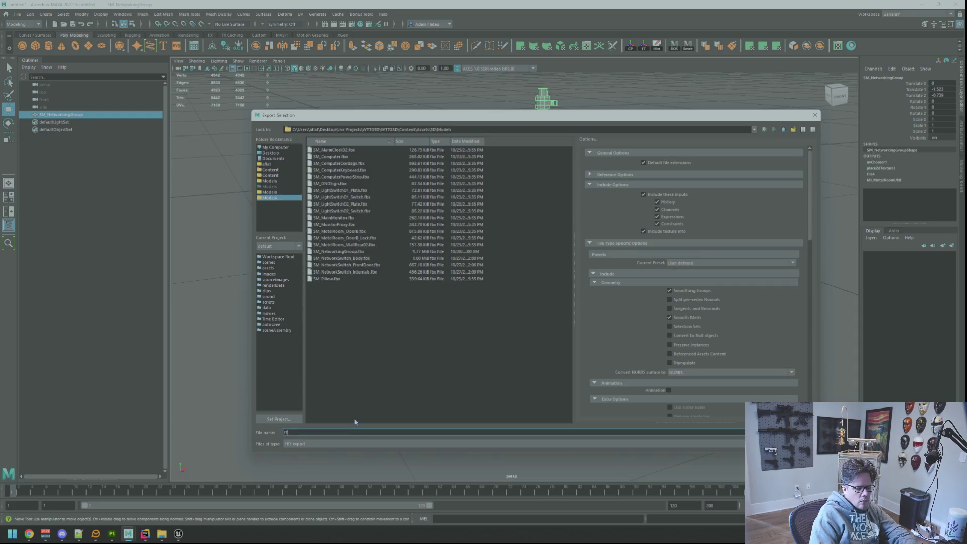
key("Return")
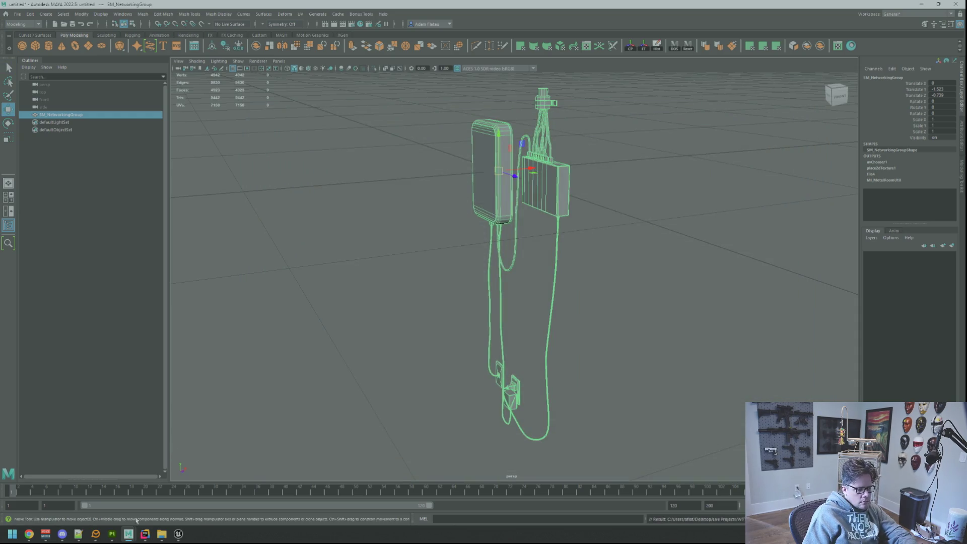
key("alt+Tab")
key("alt+Tab")
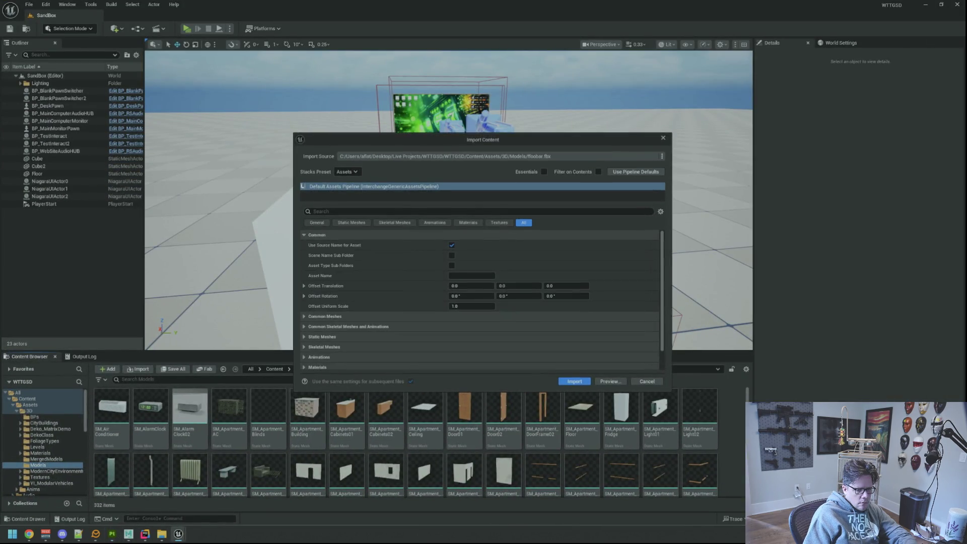
Import the model with current settings, check the Content Browser, then minimize the Unreal Editor
left_click(575, 381)
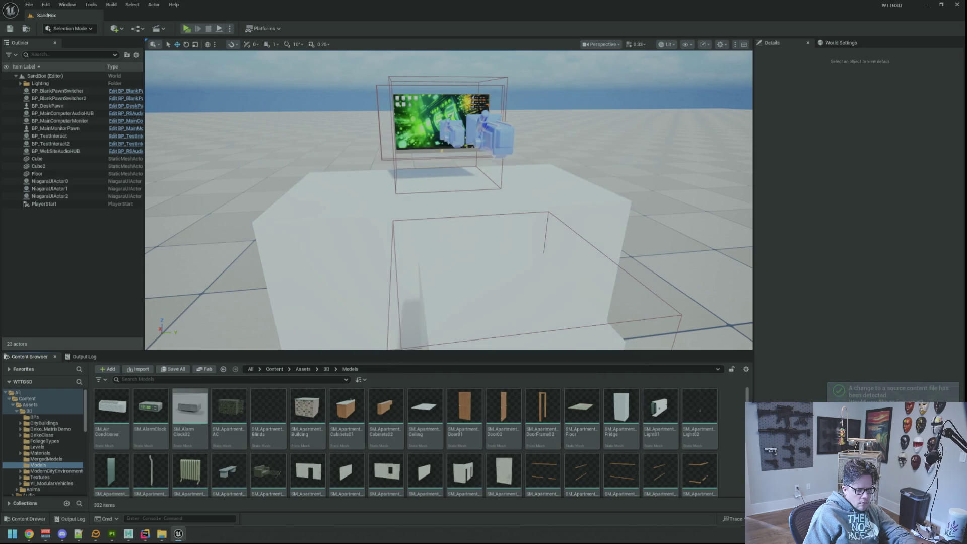
scroll(711, 428, "down", 10)
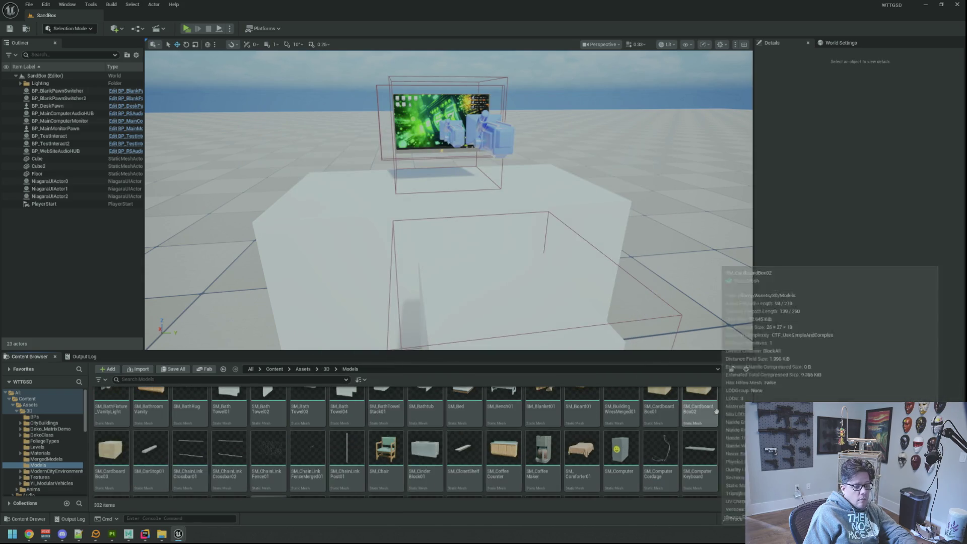
scroll(731, 417, "down", 15)
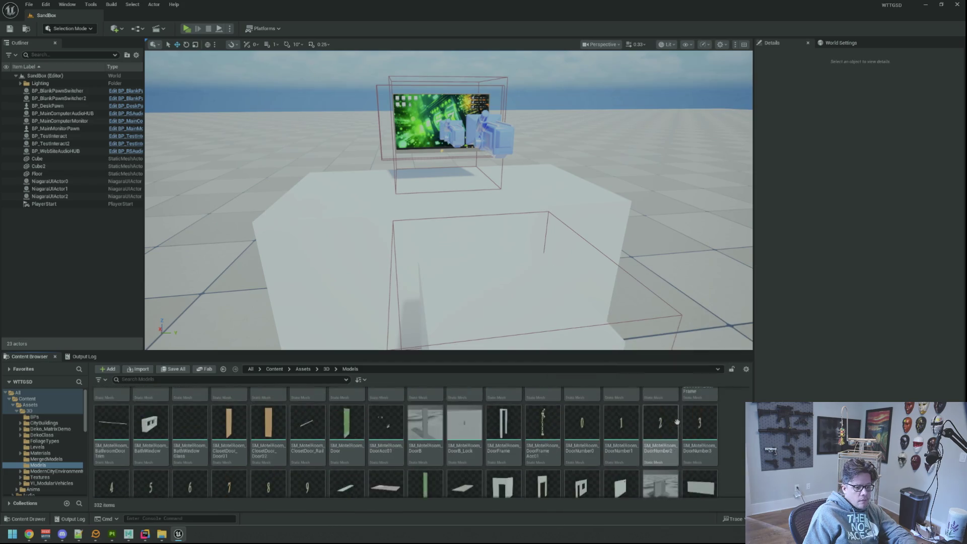
scroll(730, 437, "up", 10)
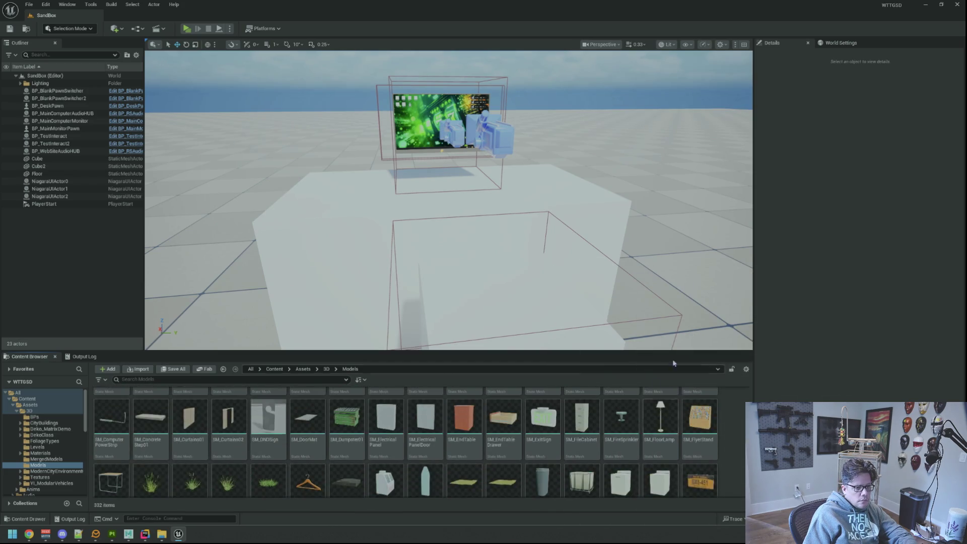
left_click(925, 6)
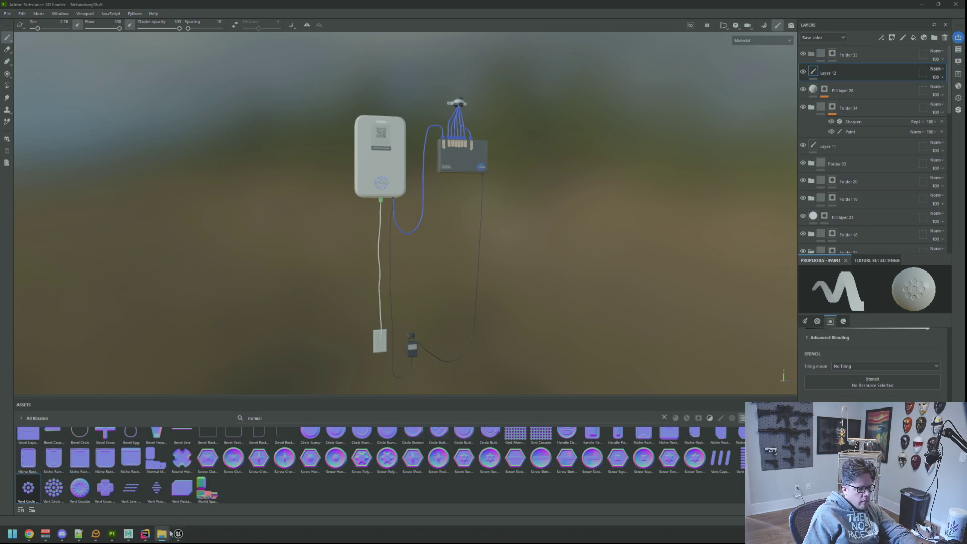
Close the untitled Maya scene without saving, returning to the original prop scene
left_click(129, 534)
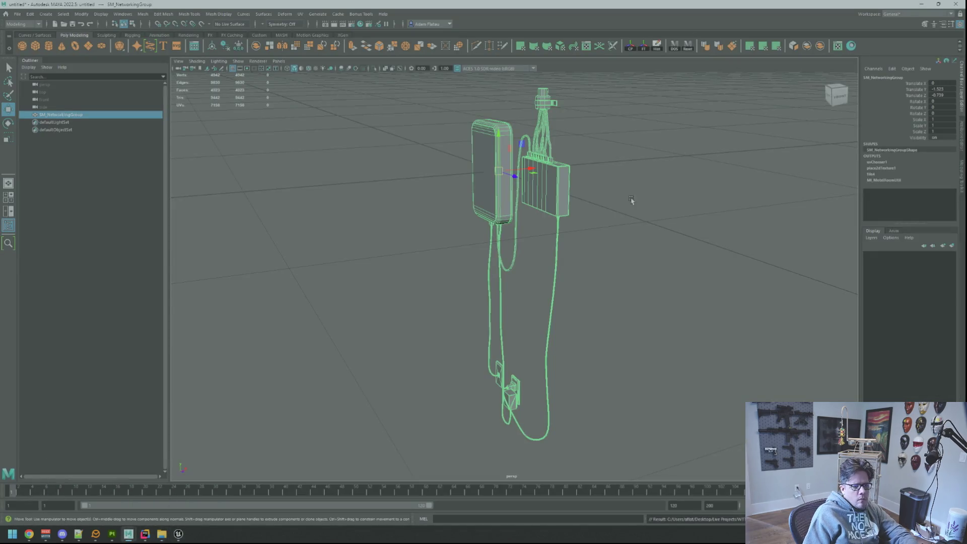
left_click(956, 4)
left_click(482, 268)
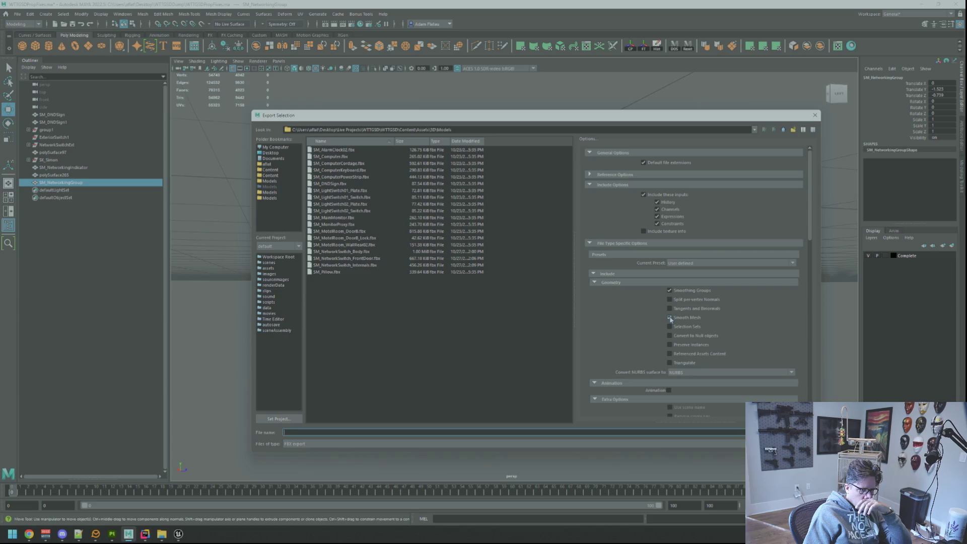
Keep FBX 2018 as the version, export SM_NetworkingGroup to Models, and switch back to Unreal
scroll(661, 321, "down", 15)
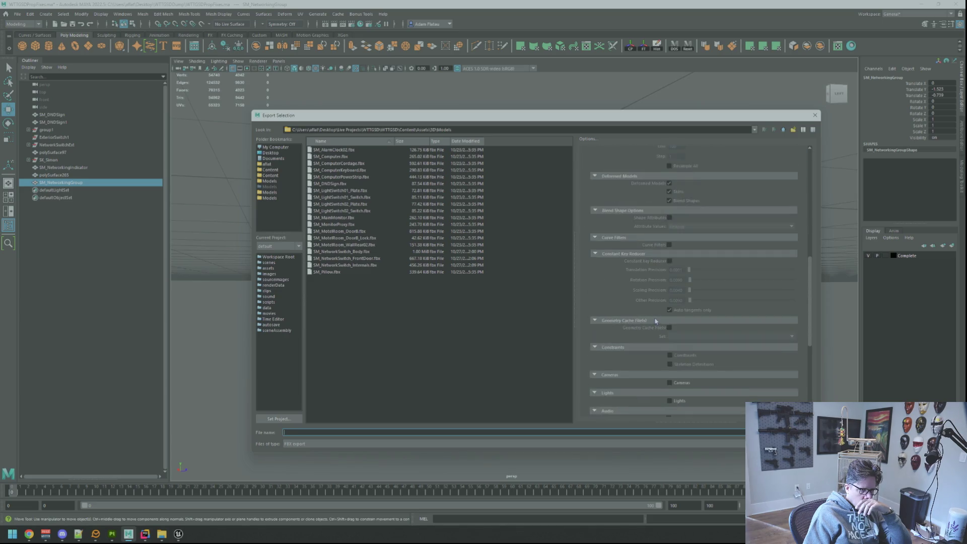
scroll(655, 320, "down", 3)
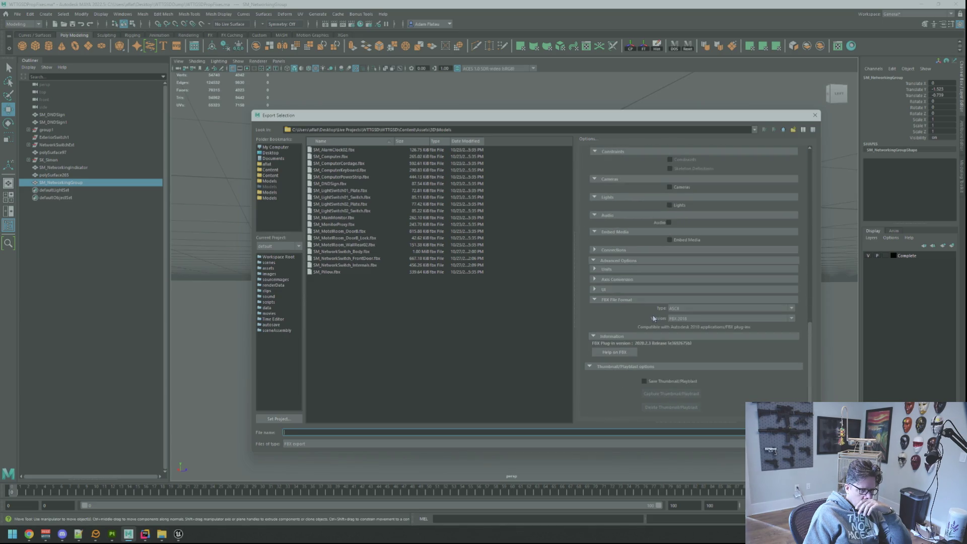
left_click(683, 319)
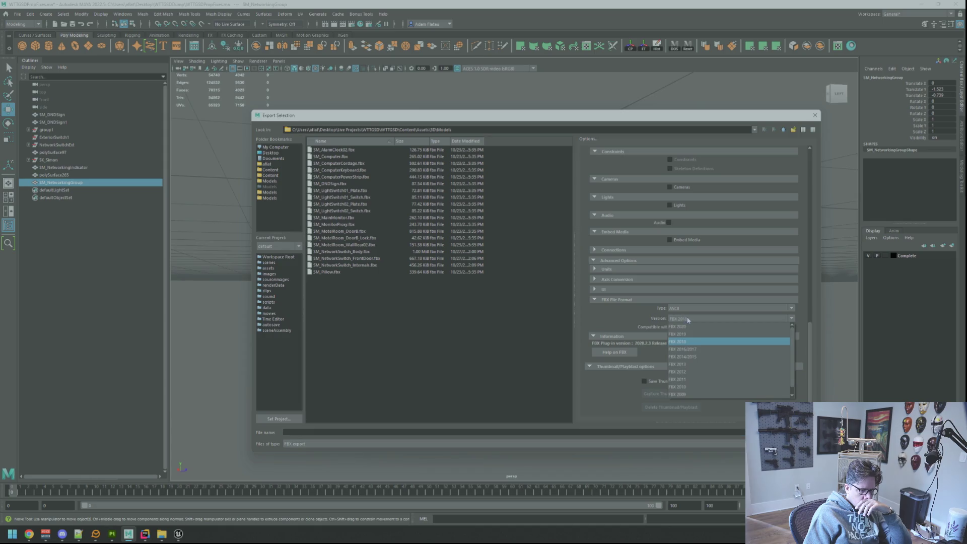
left_click(685, 319)
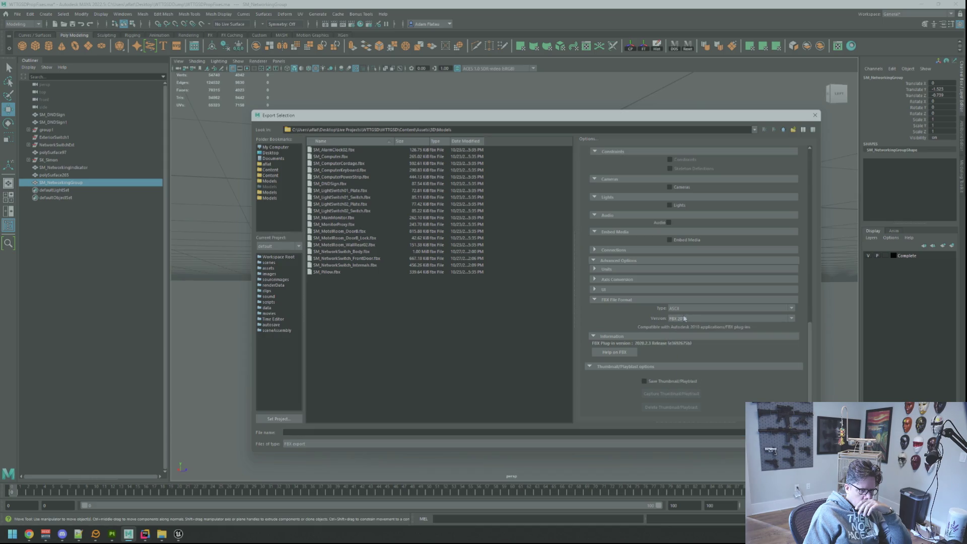
left_click(383, 432)
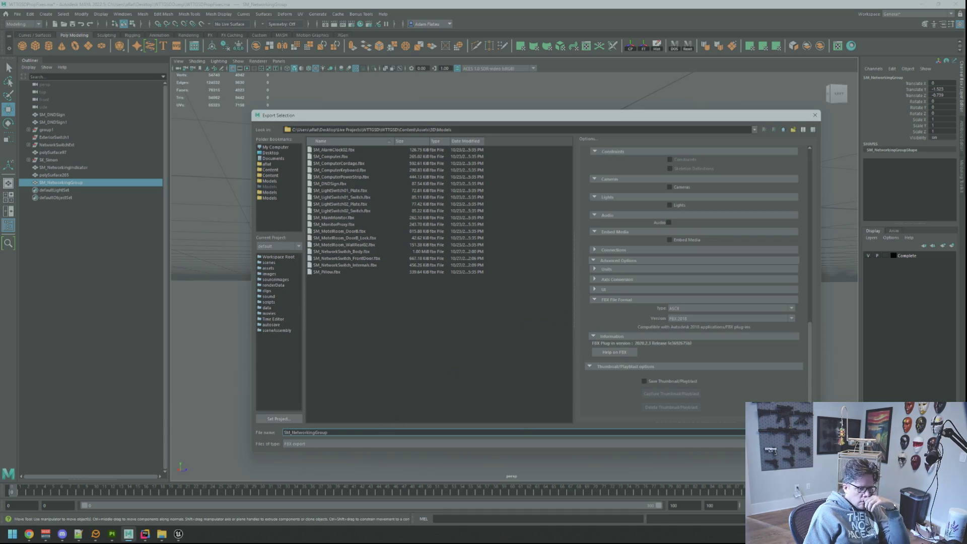
key("Return")
left_click(178, 534)
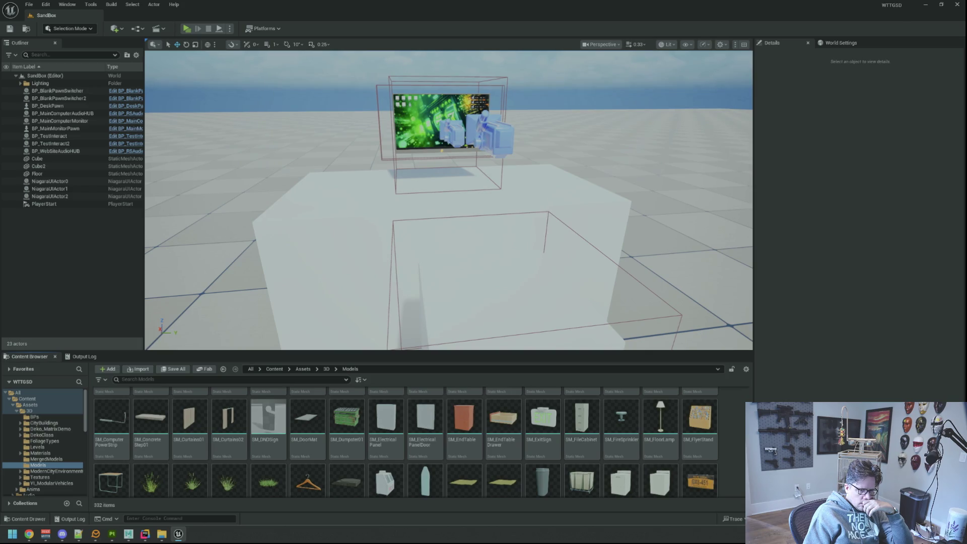
Open the SM_NetworkingGroup.fbx import settings and review the extra information, animation and skeletal mesh sections
left_click(337, 235)
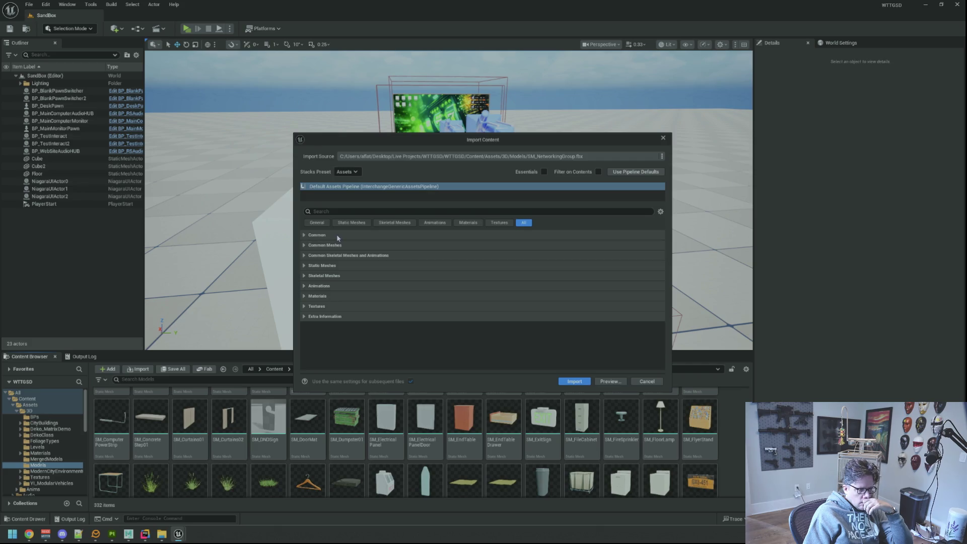
left_click(341, 317)
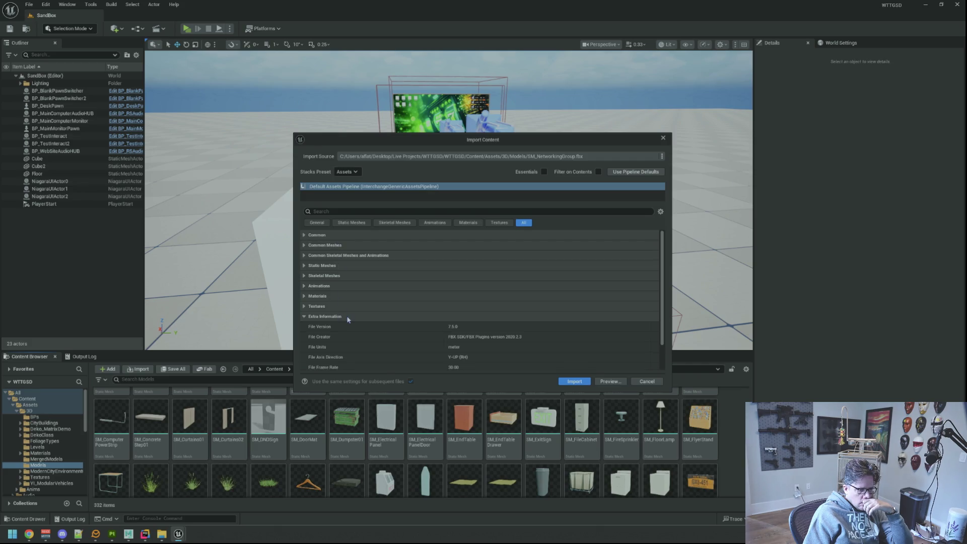
left_click(354, 317)
left_click(354, 317)
left_click(353, 315)
left_click(345, 286)
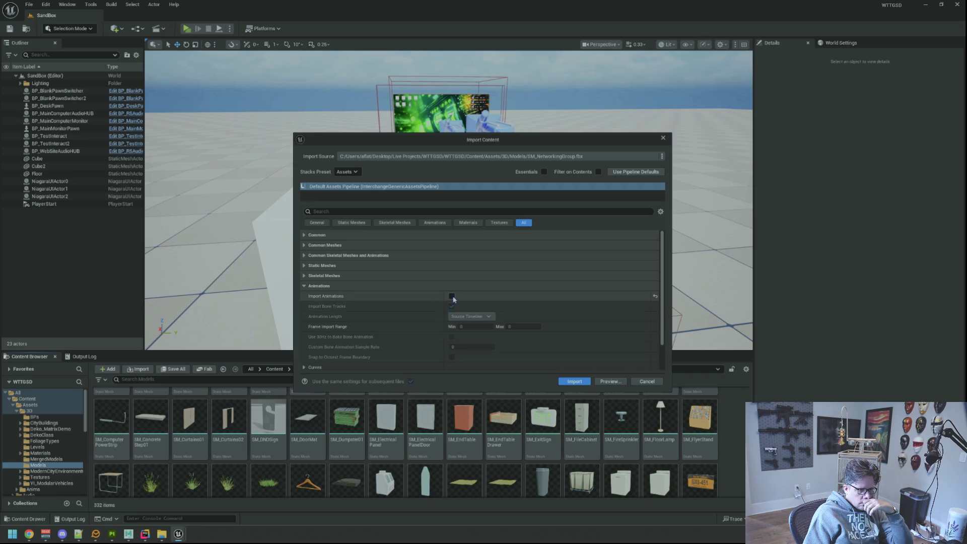
left_click(390, 285)
left_click(390, 276)
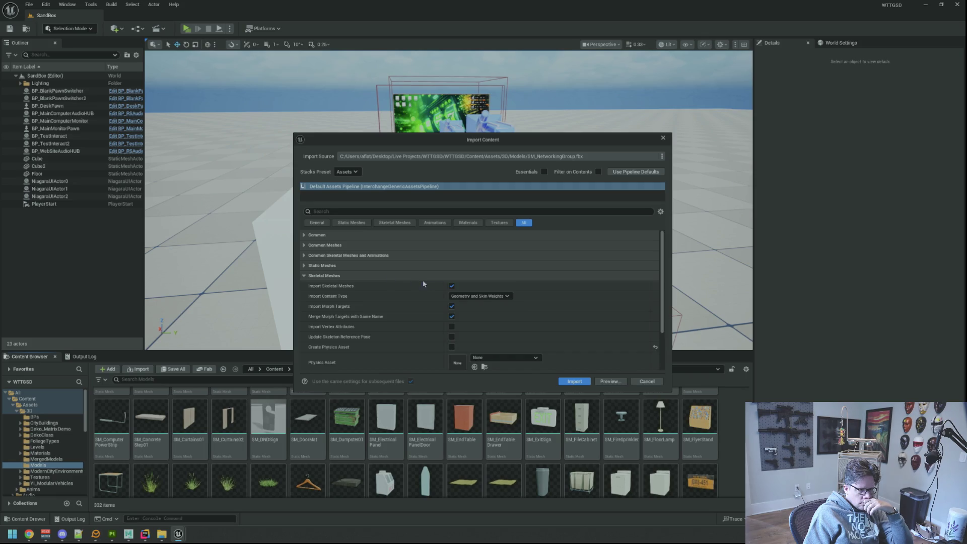
left_click(382, 276)
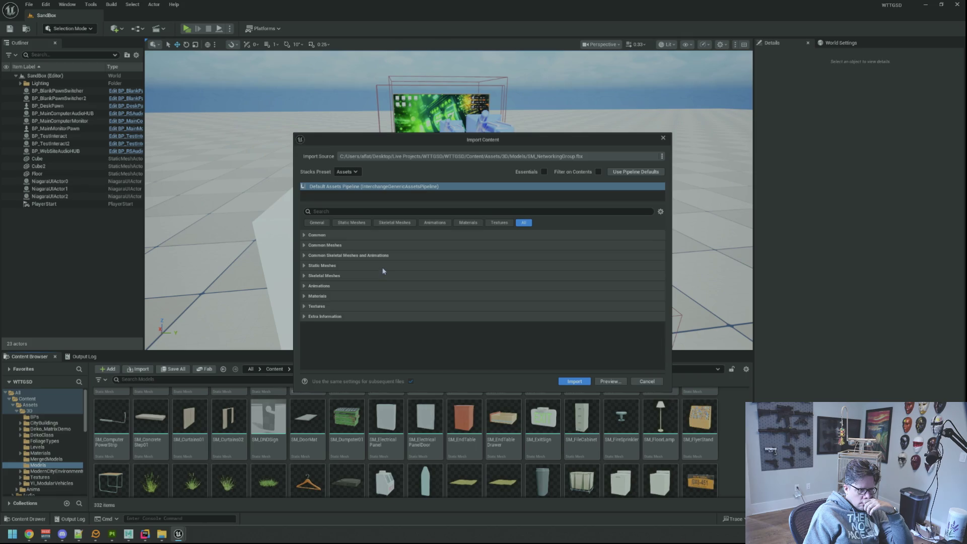
Review the static mesh, common mesh and asset name options, then import with defaults
left_click(383, 267)
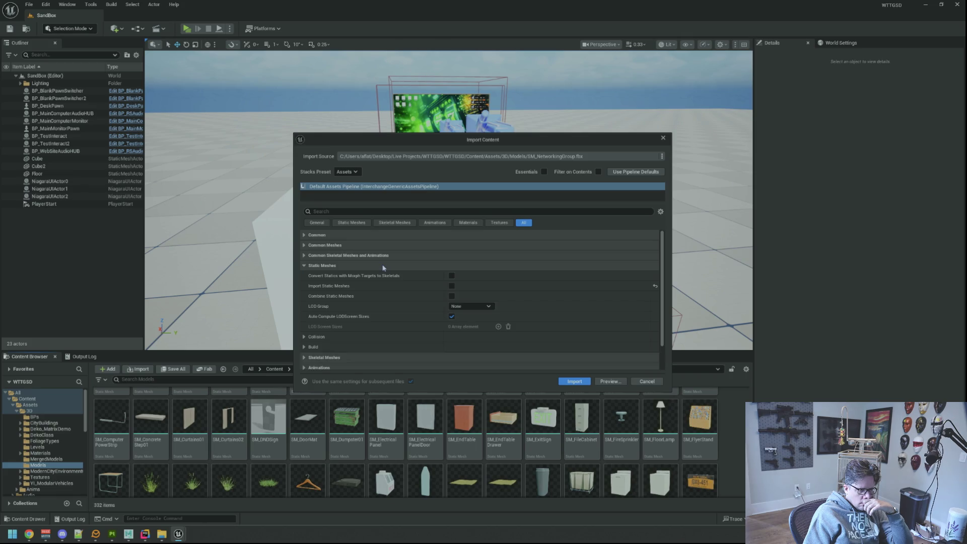
left_click(384, 267)
left_click(384, 256)
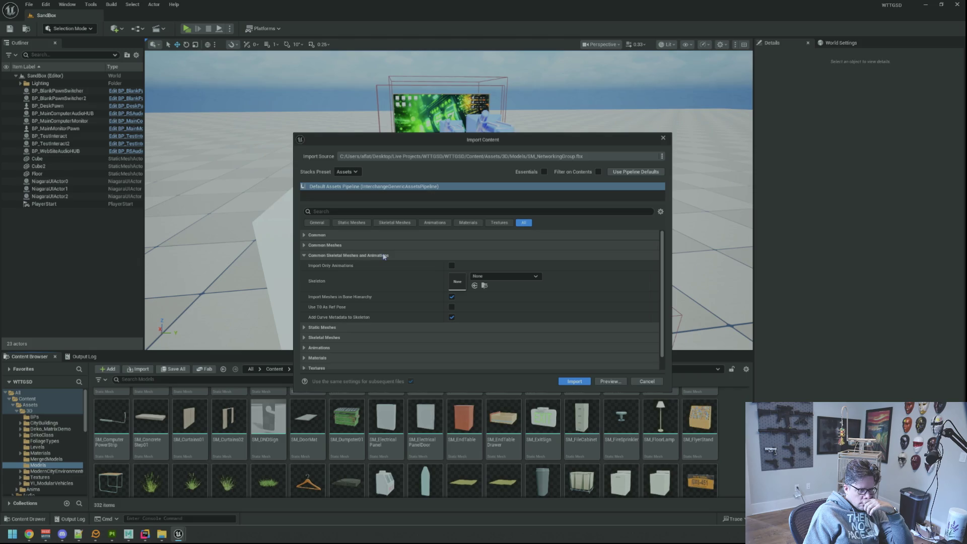
left_click(384, 255)
left_click(380, 245)
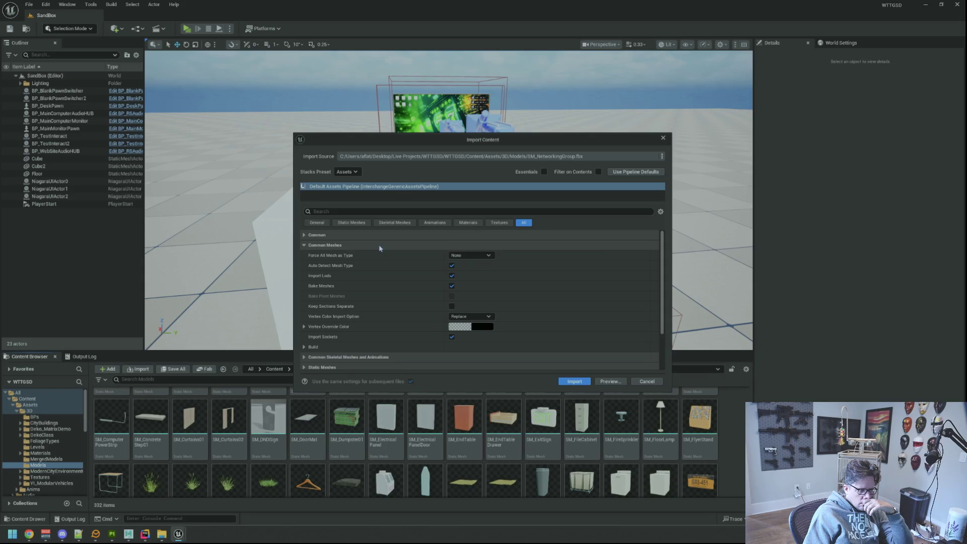
left_click(380, 246)
left_click(382, 236)
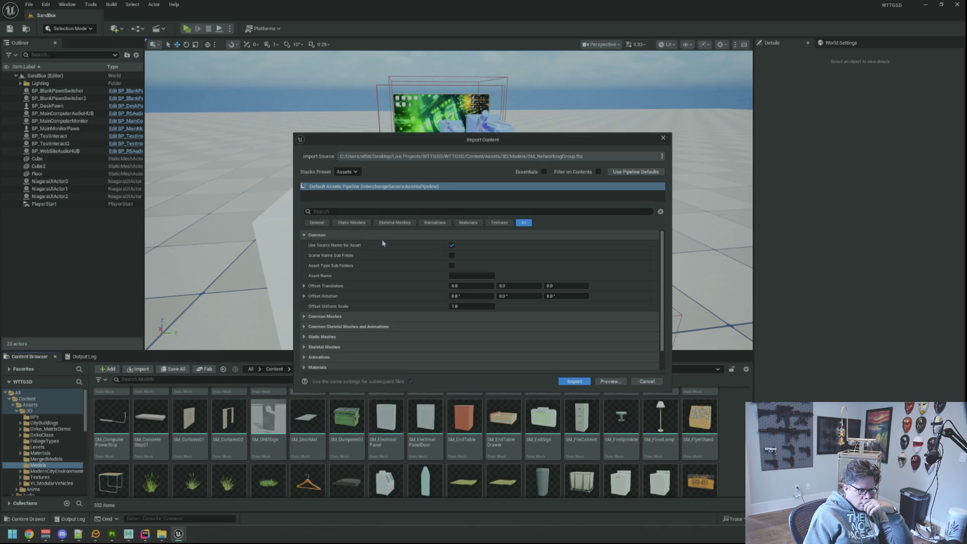
left_click(382, 236)
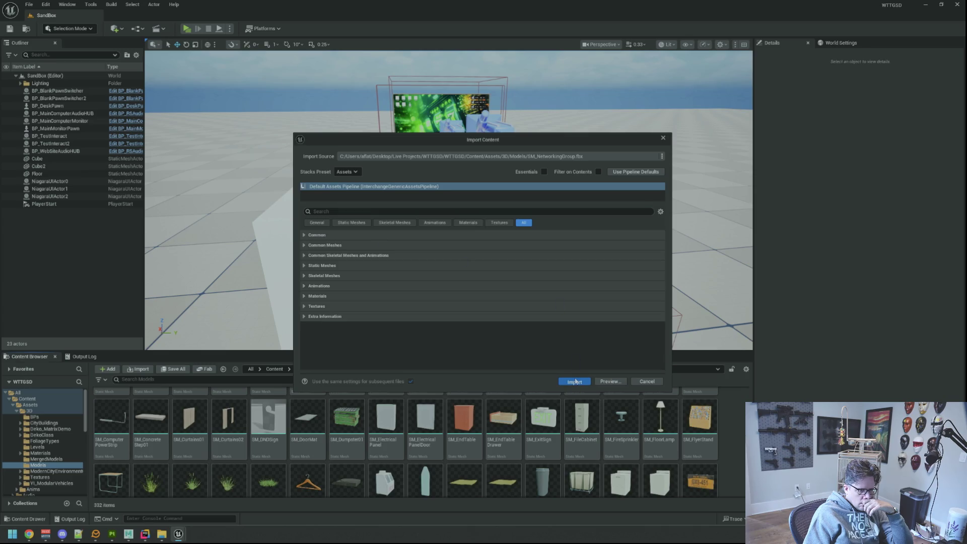
left_click(575, 381)
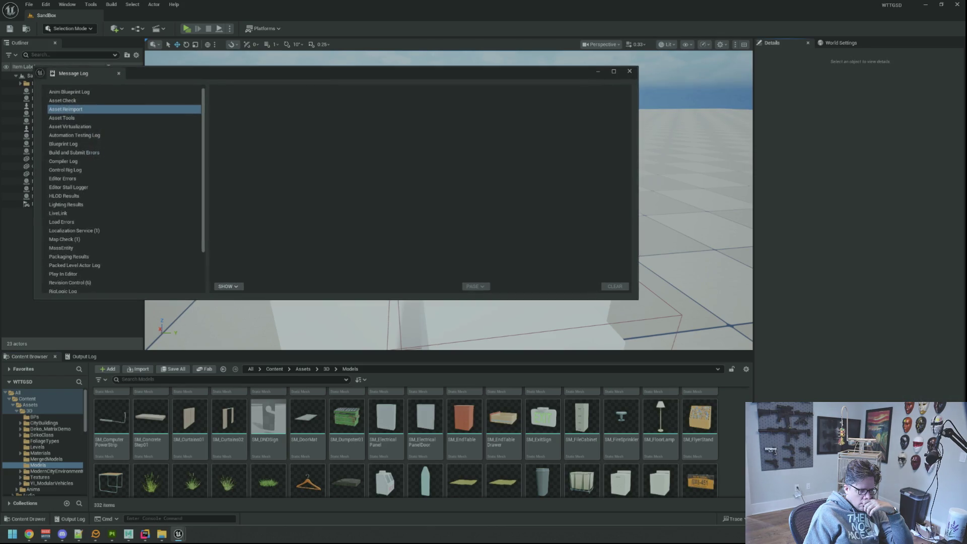
Check the Localization Service and Map Check messages, then close the Message Log
left_click(147, 177)
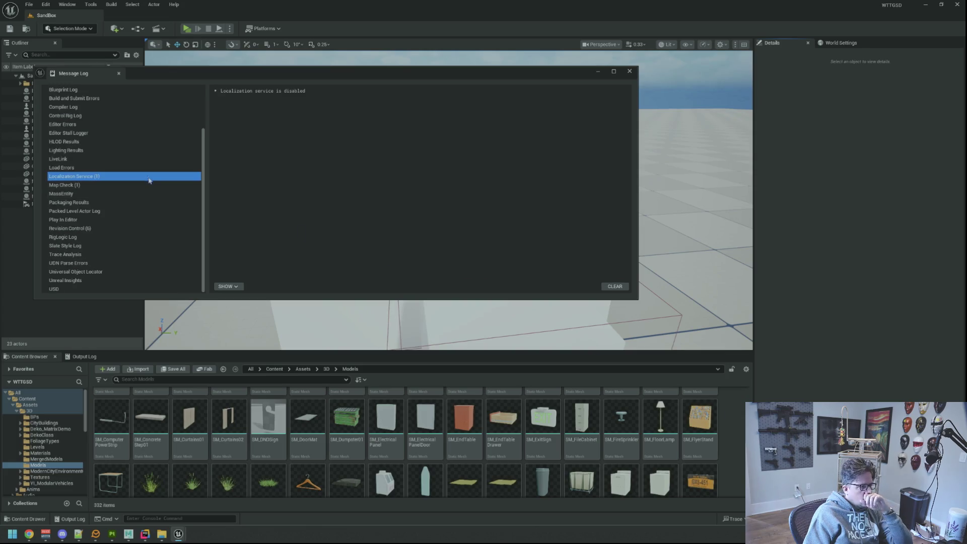
left_click(148, 185)
left_click(150, 177)
left_click(152, 184)
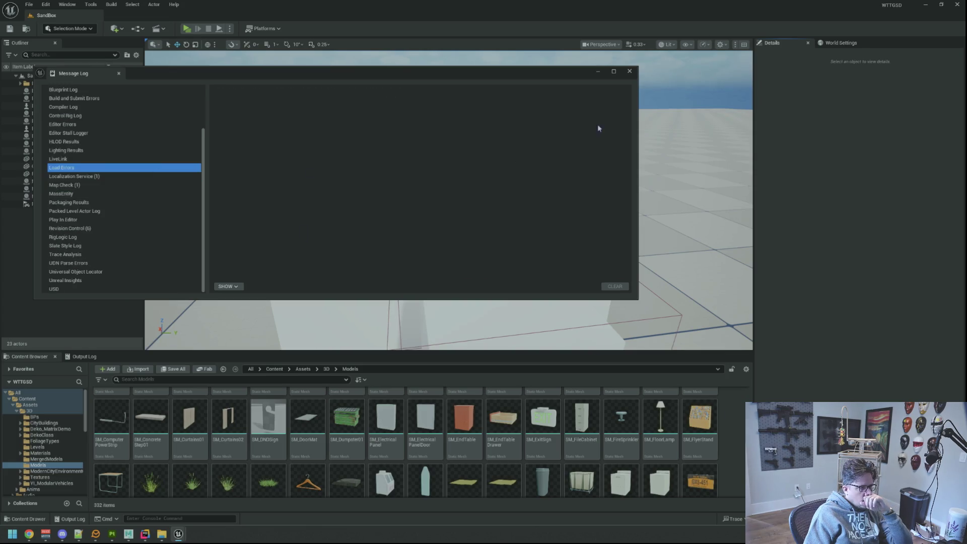
left_click(629, 71)
Minimize the Unreal Editor, Maya and Substance Painter windows
left_click(928, 4)
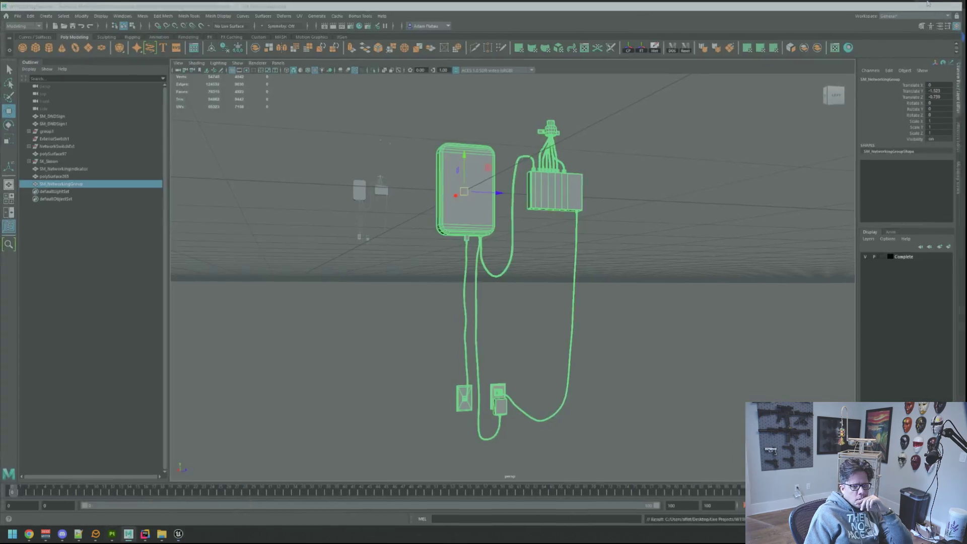
left_click(927, 5)
left_click(925, 6)
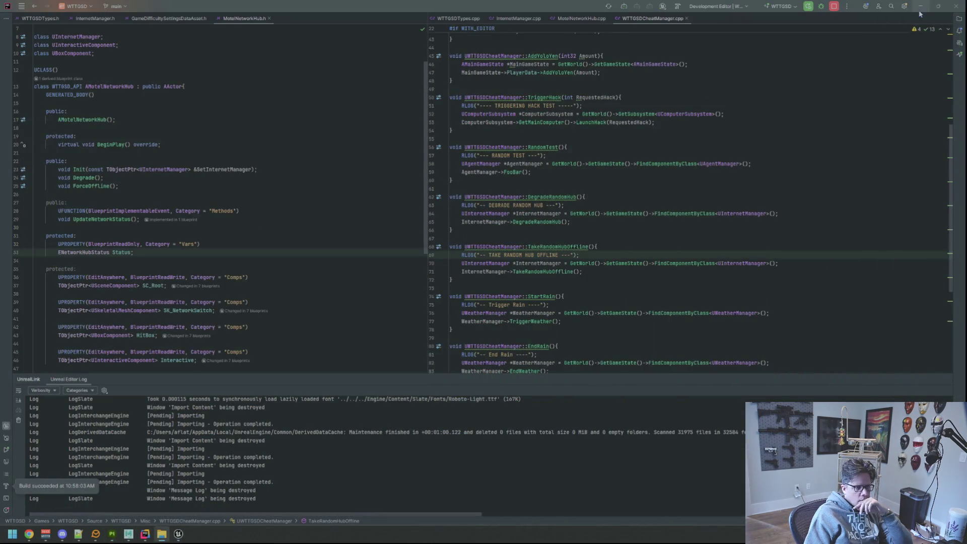
Minimize Rider, open DumpProjects > AssetDump, launch AssetDump.uproject and show its Content folder
left_click(921, 6)
double_click(523, 15)
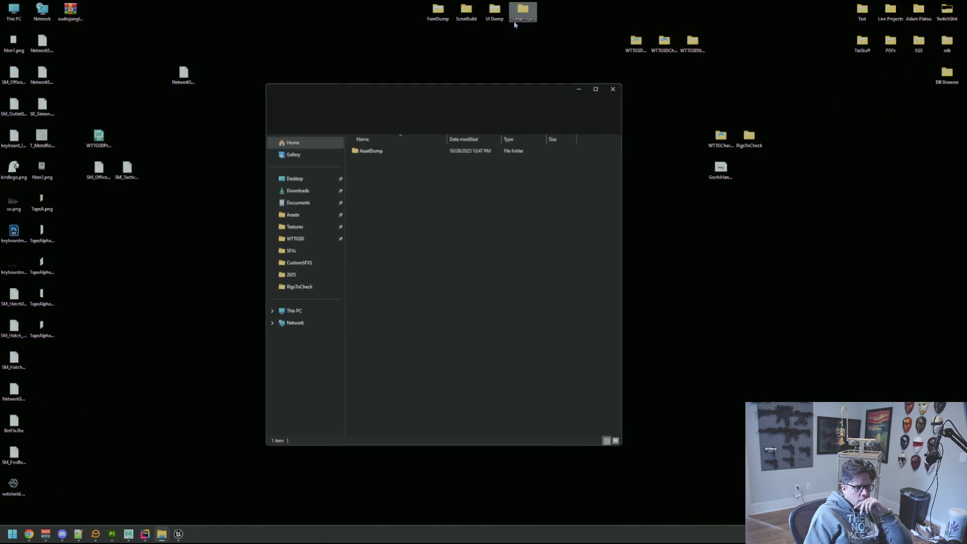
double_click(375, 150)
double_click(394, 204)
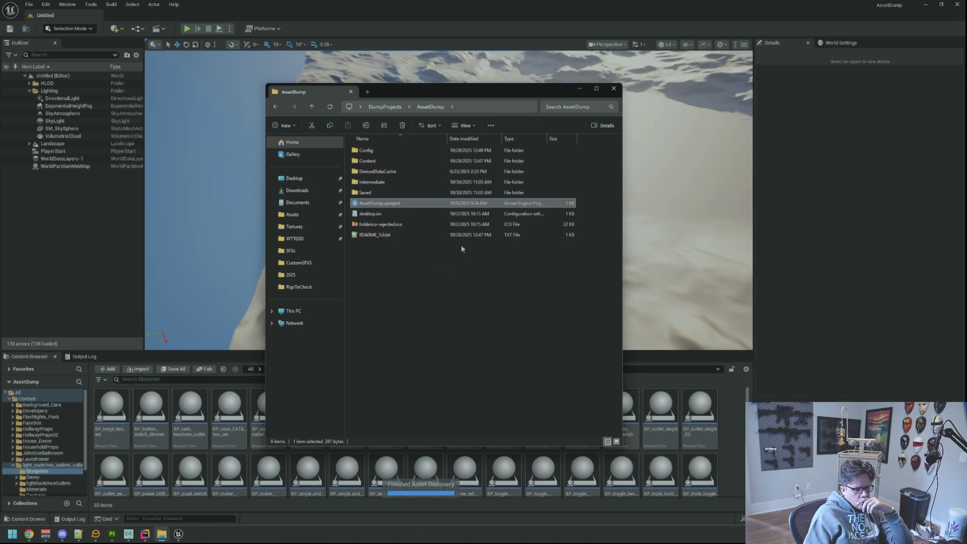
left_click(803, 276)
left_click(27, 399)
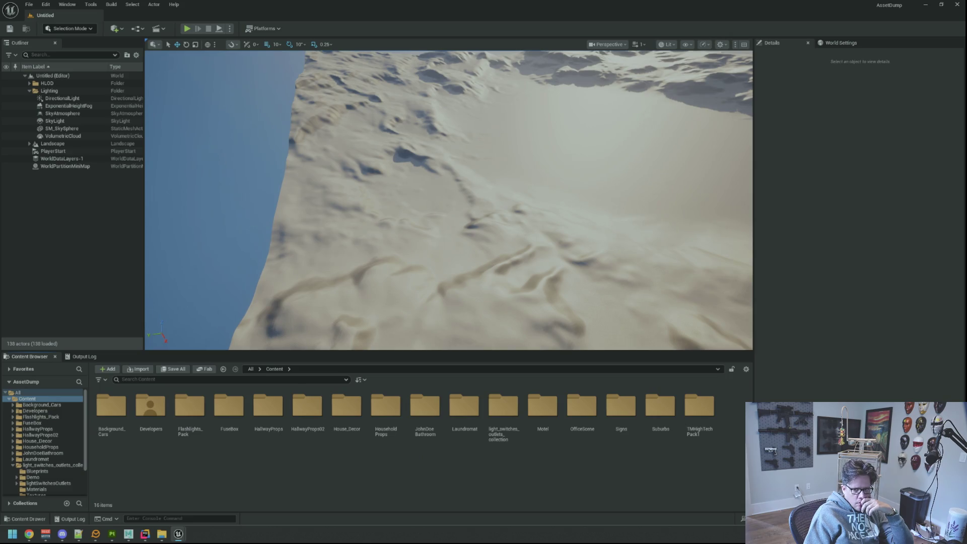
Drag SM_NetworkingGroup.fbx into the AssetDump Content folder and import it with its materials and texture
key("alt+Tab")
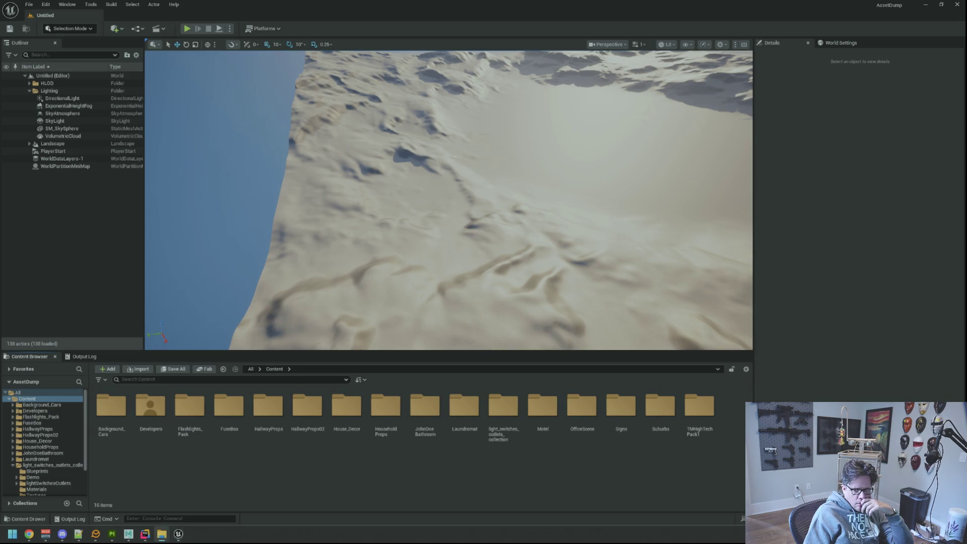
left_click_drag(927, 379, 670, 468)
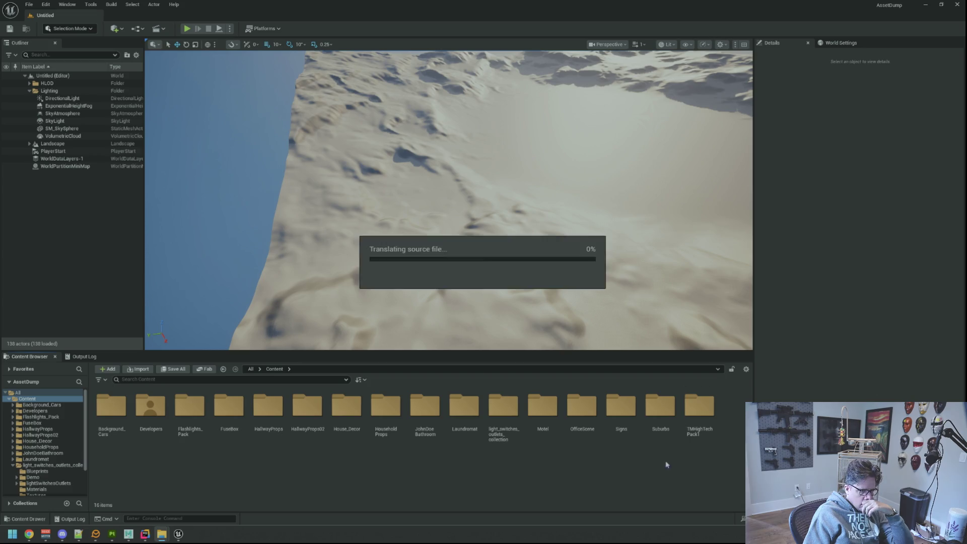
left_click(582, 380)
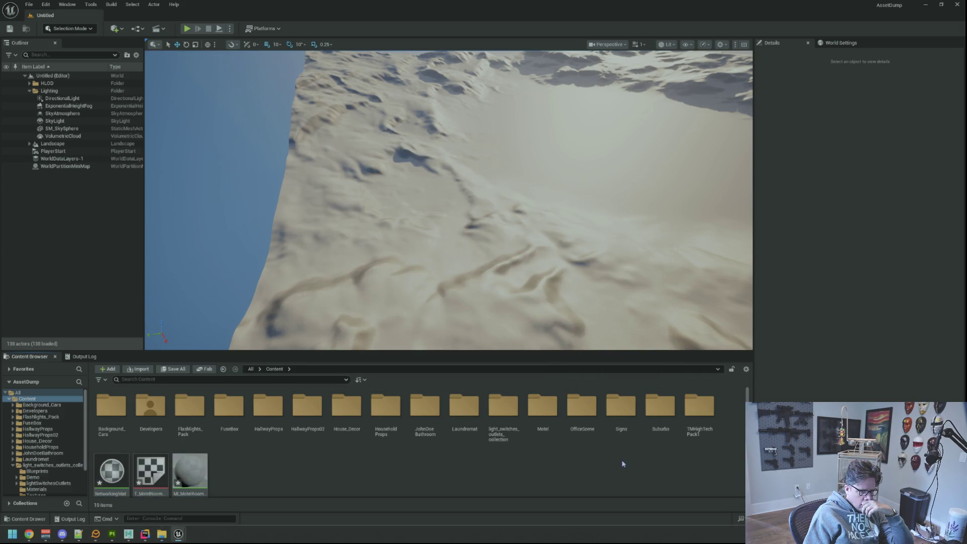
left_click(623, 465)
scroll(406, 455, "down", 1)
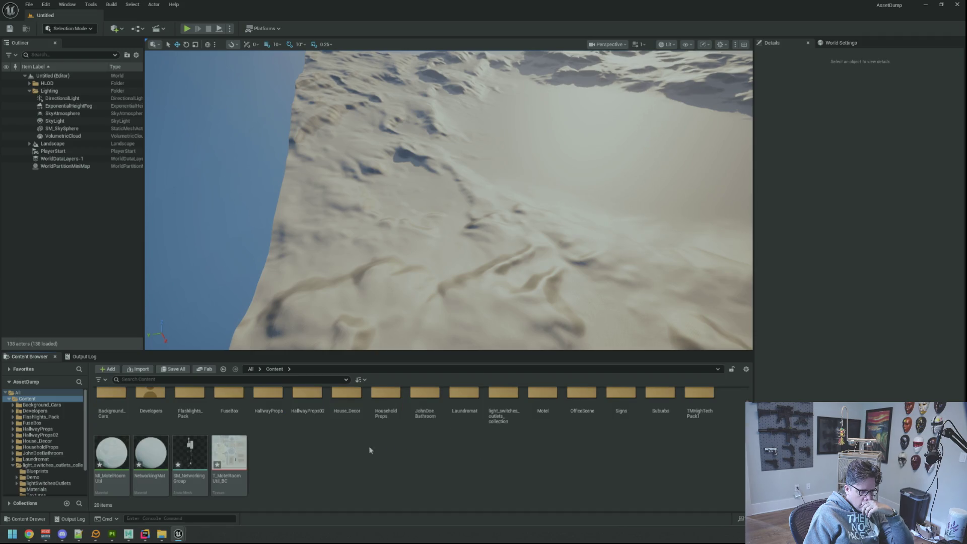
Inspect SM_NetworkingGroup in the mesh editor, then close the AssetDump editor without saving
double_click(190, 461)
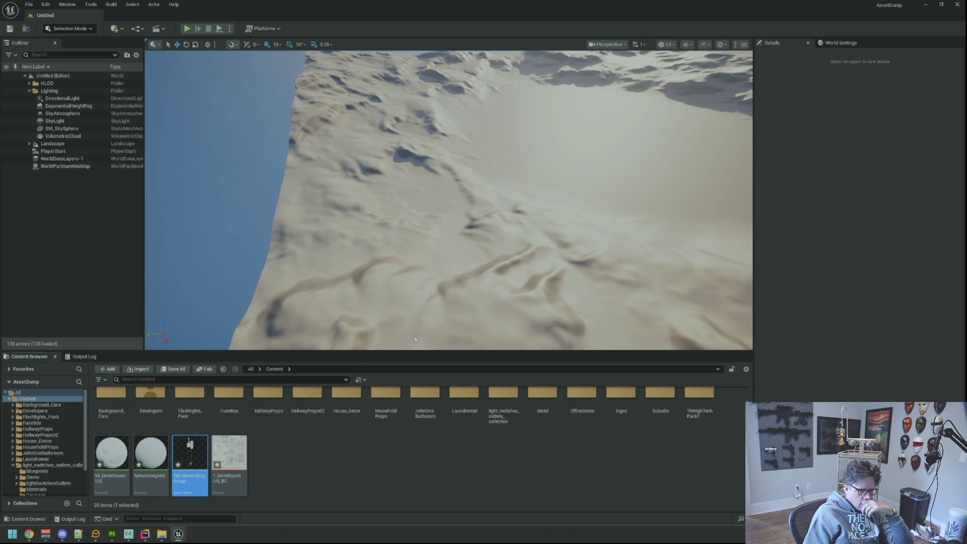
scroll(435, 289, "up", 10)
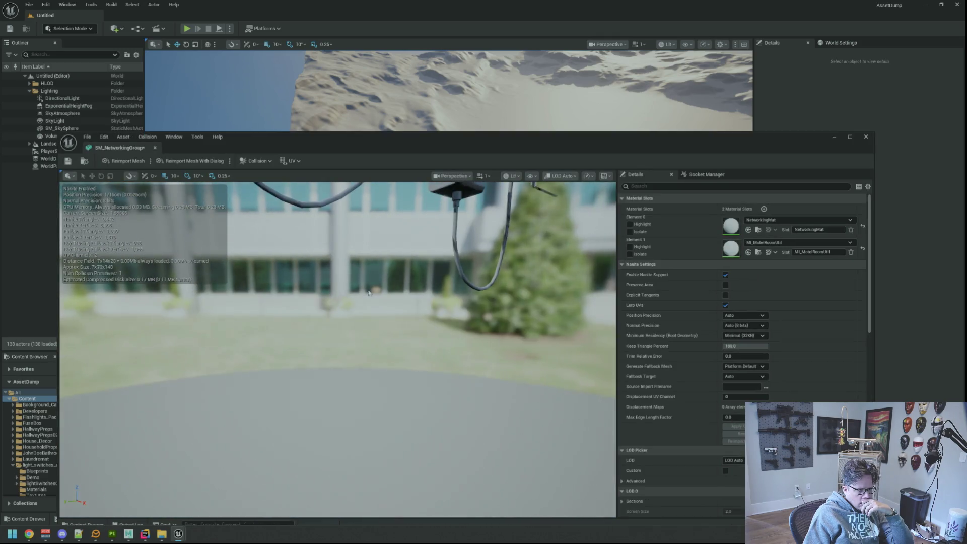
scroll(368, 292, "up", 3)
scroll(368, 292, "down", 10)
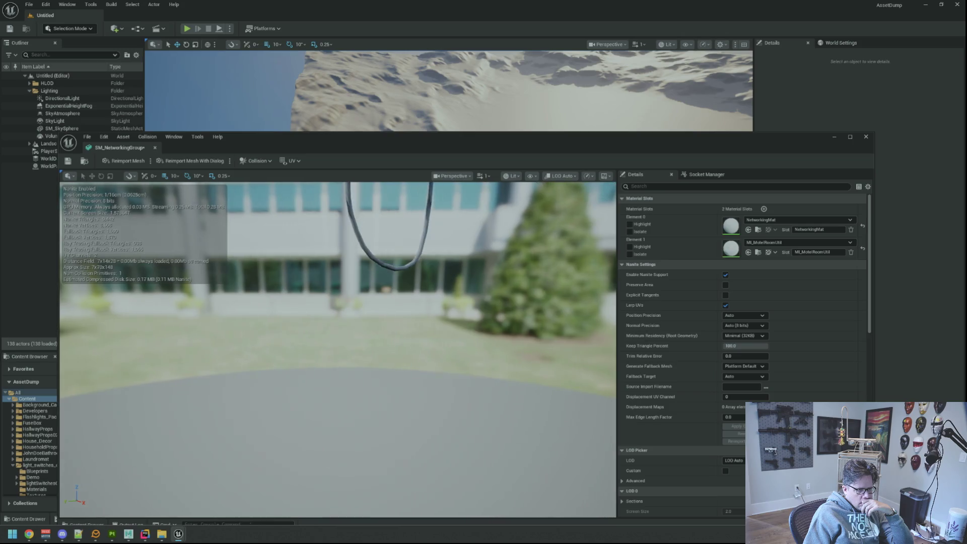
left_click_drag(367, 279, 339, 274)
left_click(867, 137)
key("ctrl+shift+s")
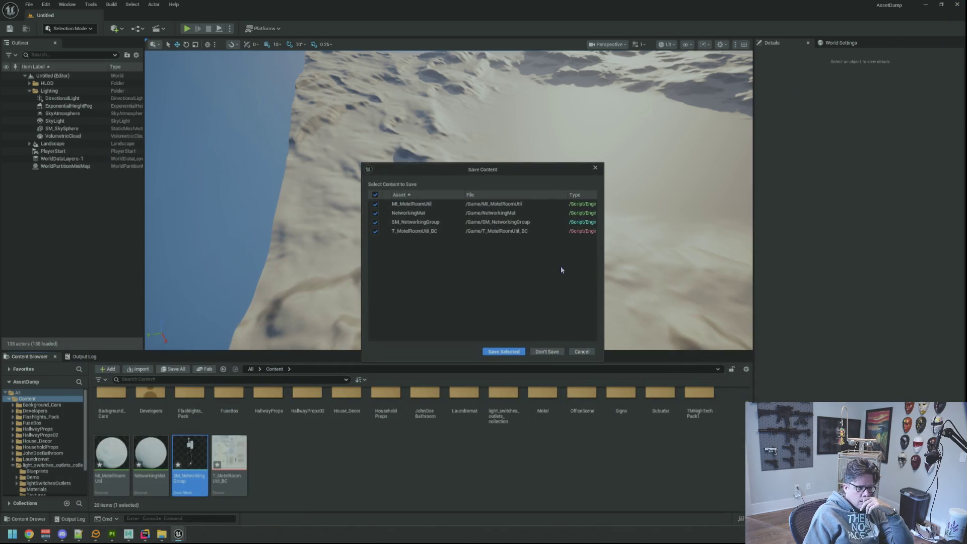
left_click(545, 351)
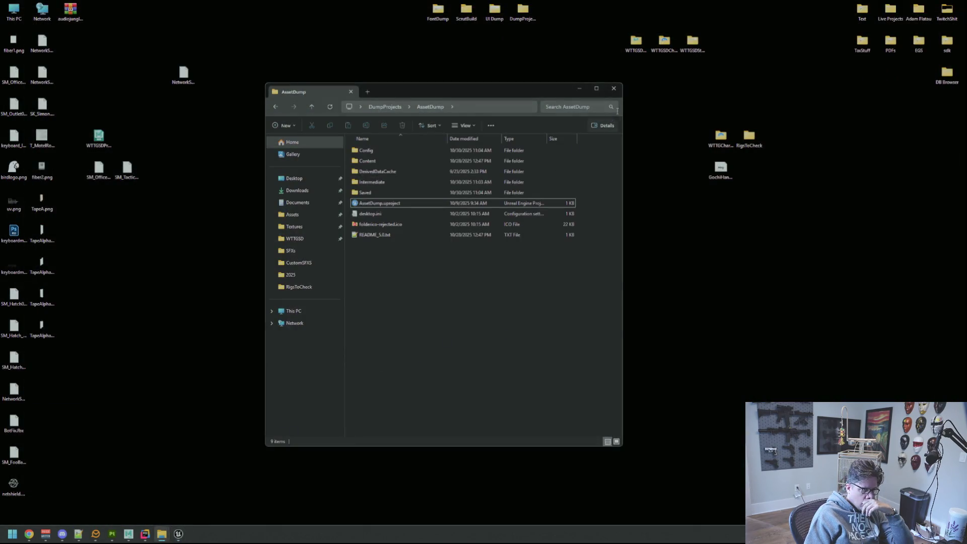
Close the AssetDump Explorer window, the WTTGSD Unreal editor and Rider
left_click(614, 89)
left_click(145, 535)
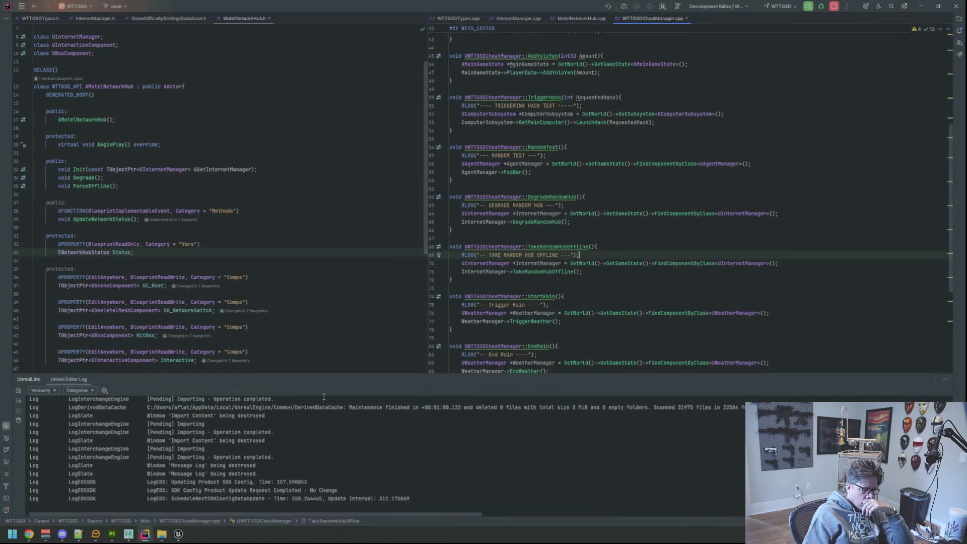
left_click(179, 534)
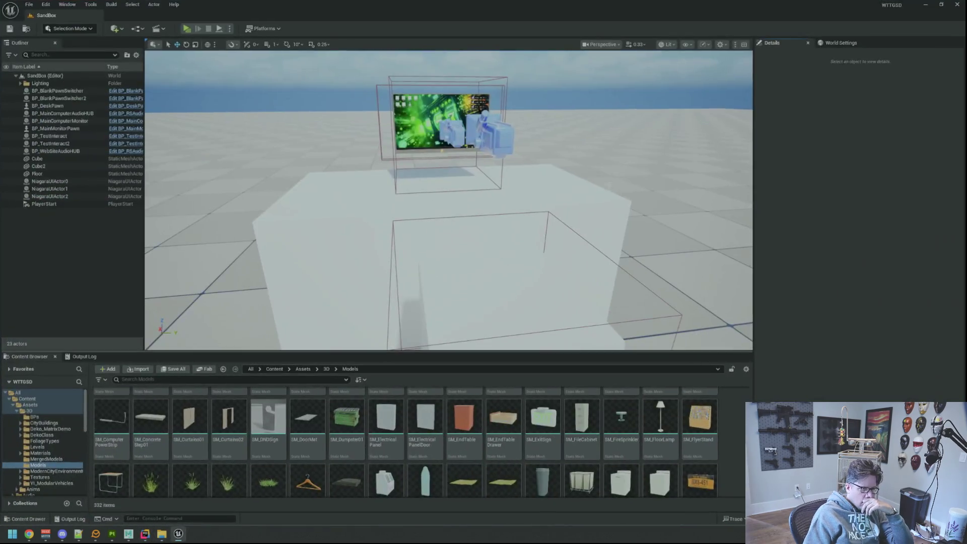
left_click(958, 5)
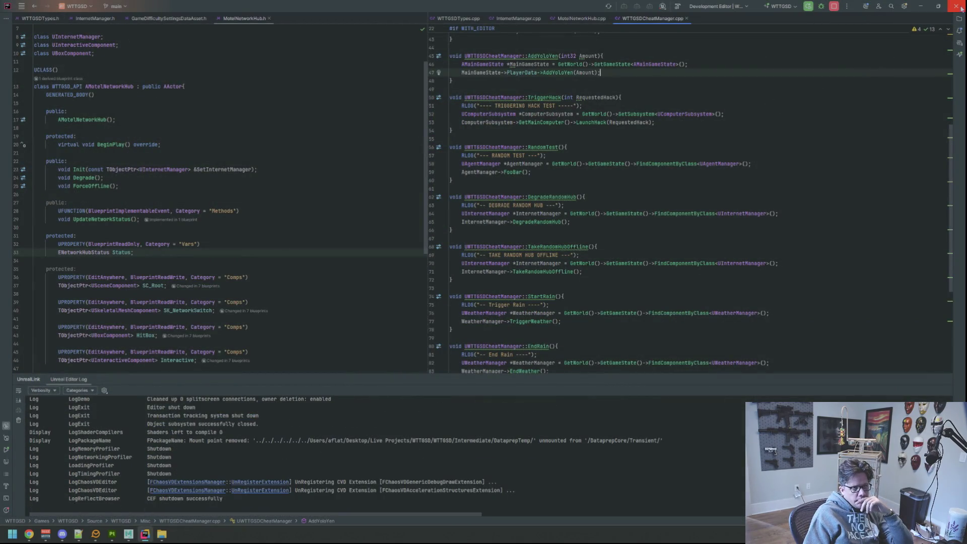
left_click(962, 8)
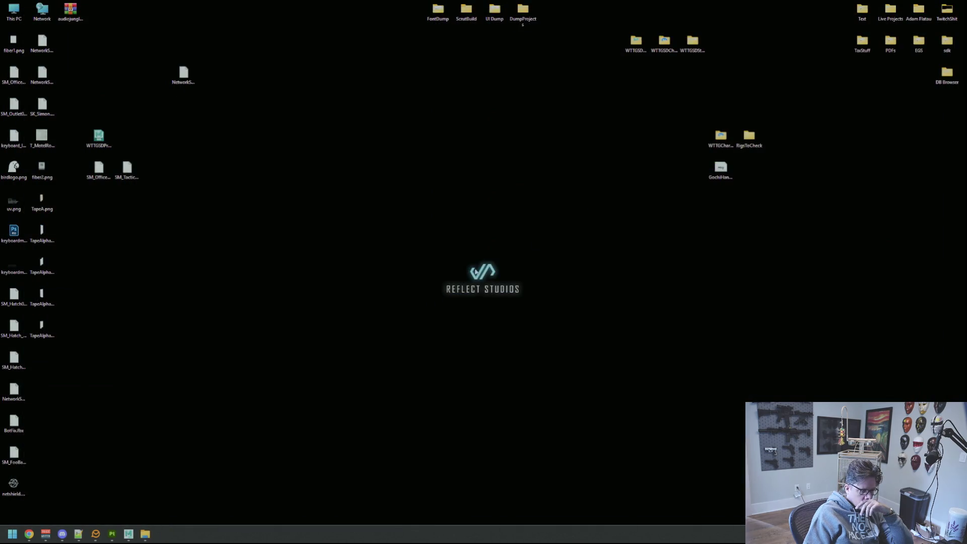
Open Live Projects > WTTGSD > WTTGSD and launch WTTGSD.uproject
double_click(891, 10)
left_click(419, 235)
double_click(419, 237)
double_click(408, 183)
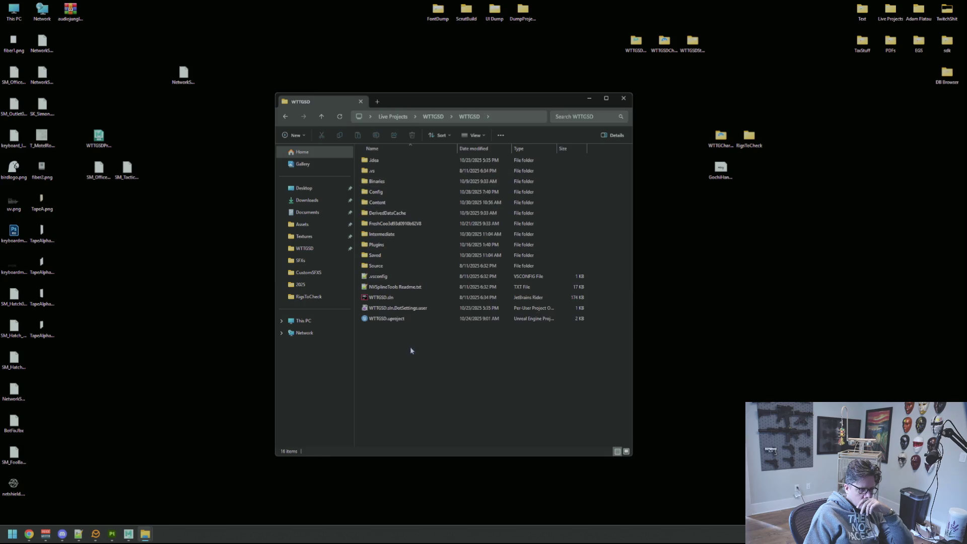
left_click(405, 321)
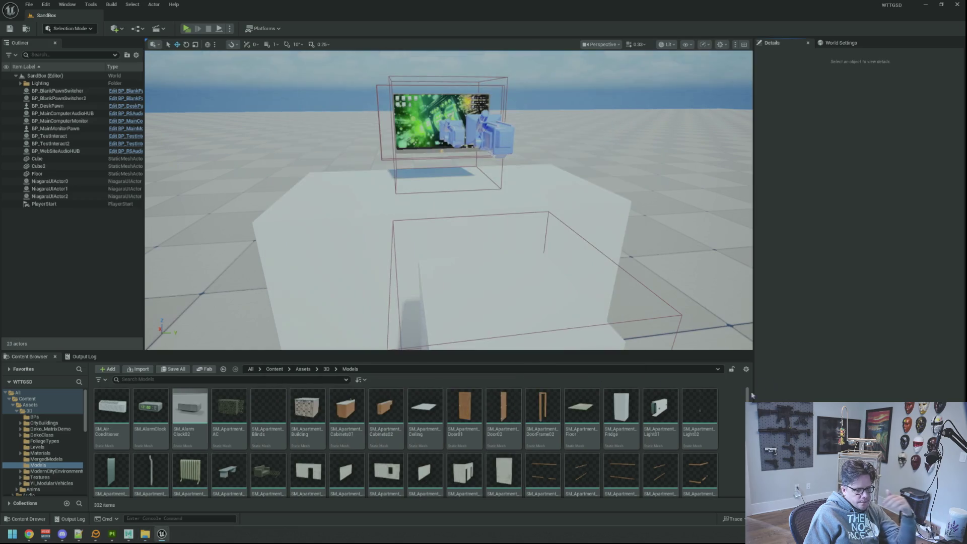
Search the Models assets for 'networ', then clear the filter and view the 3D folder
left_click(271, 381)
type("networ")
left_click(117, 380)
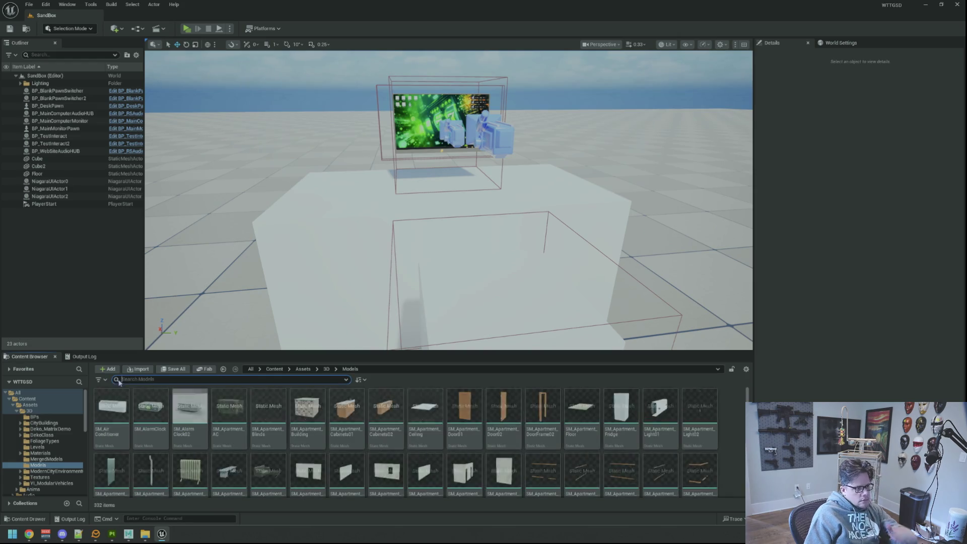
left_click(73, 410)
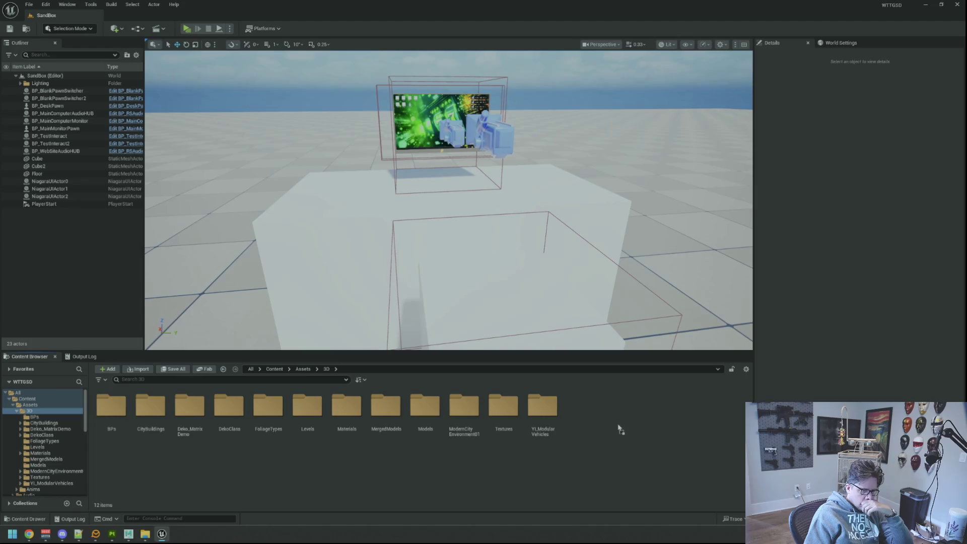
left_click_drag(621, 429, 621, 430)
key("Escape")
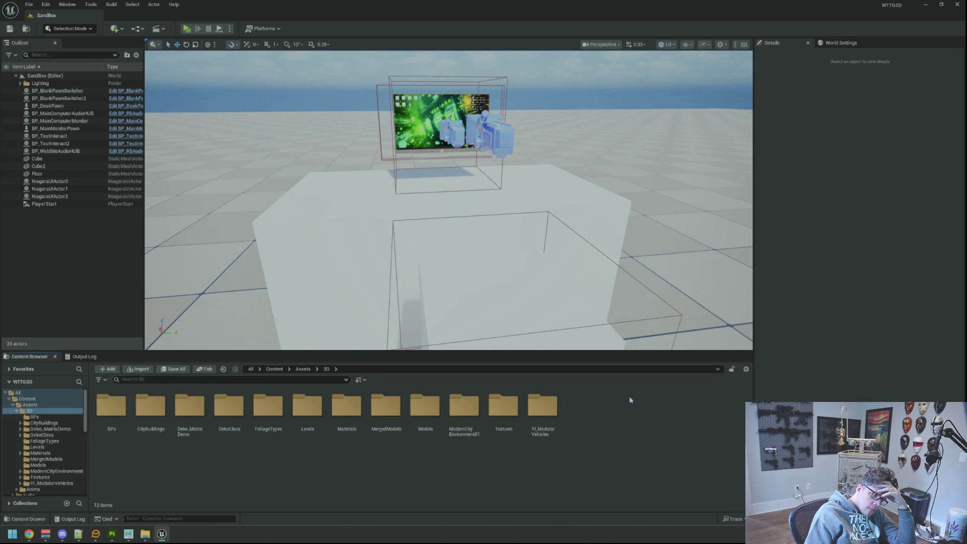
Import the networking mesh and copy the dropped assets into the Content folder
left_click(28, 399)
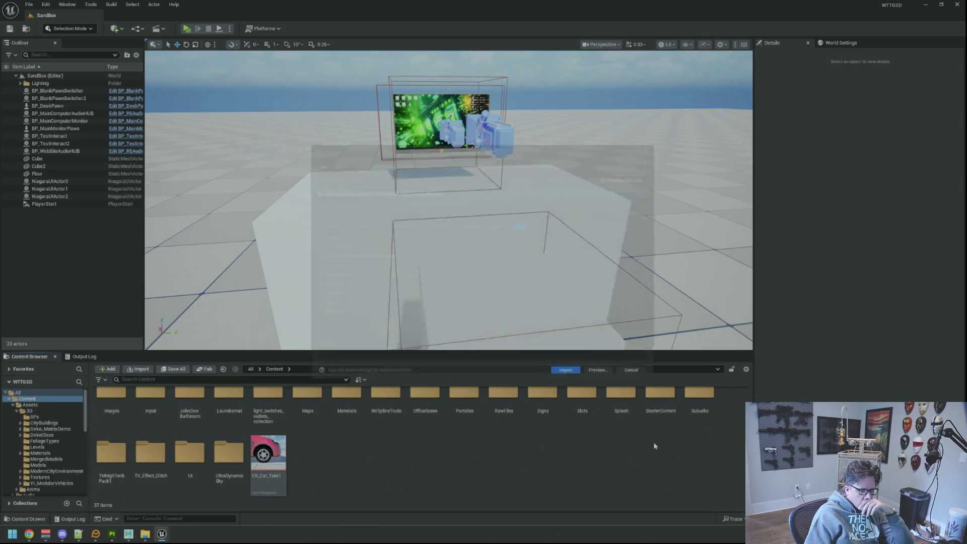
left_click(581, 381)
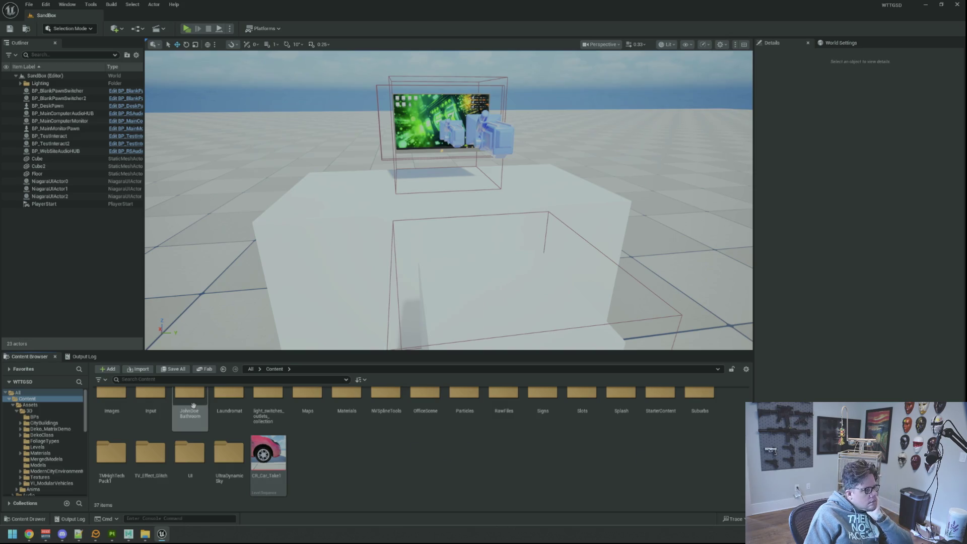
left_click(86, 357)
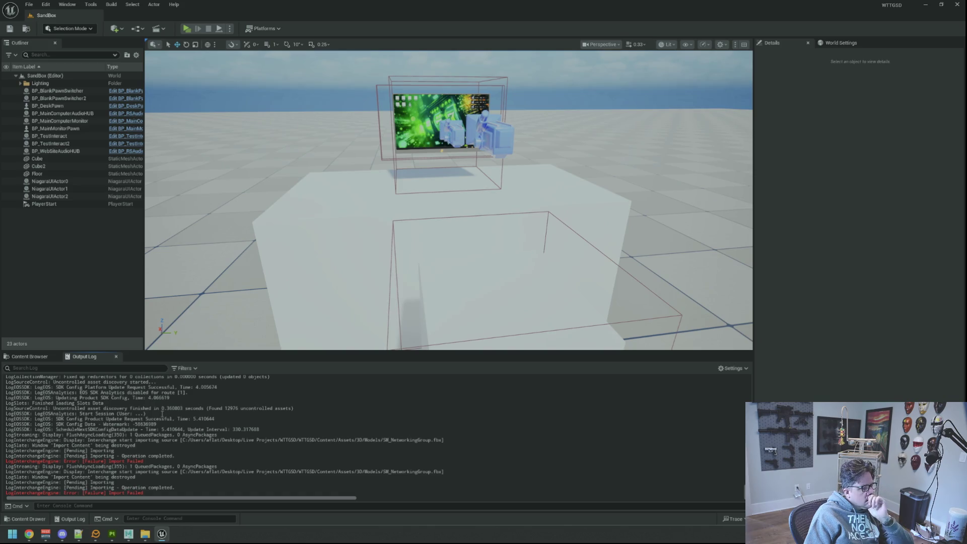
left_click(29, 356)
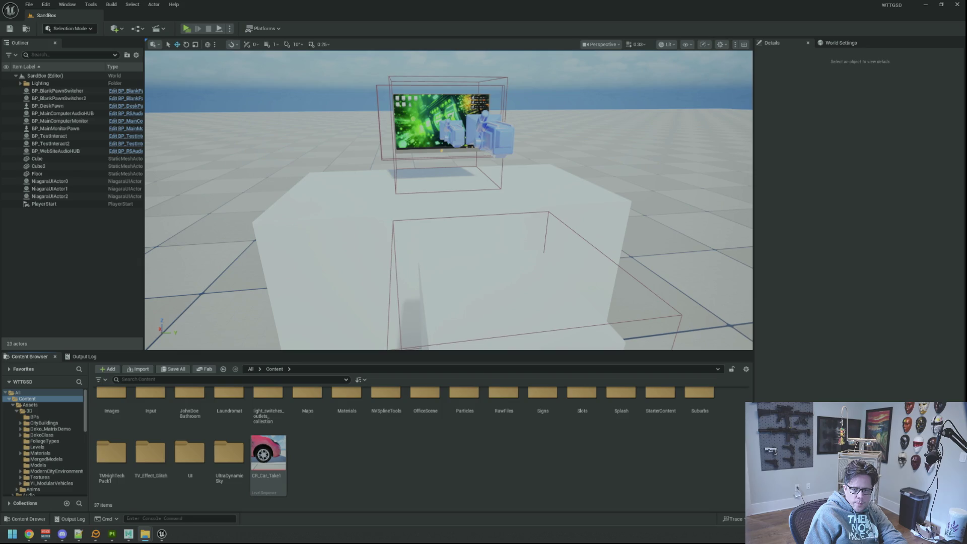
left_click_drag(579, 420, 550, 456)
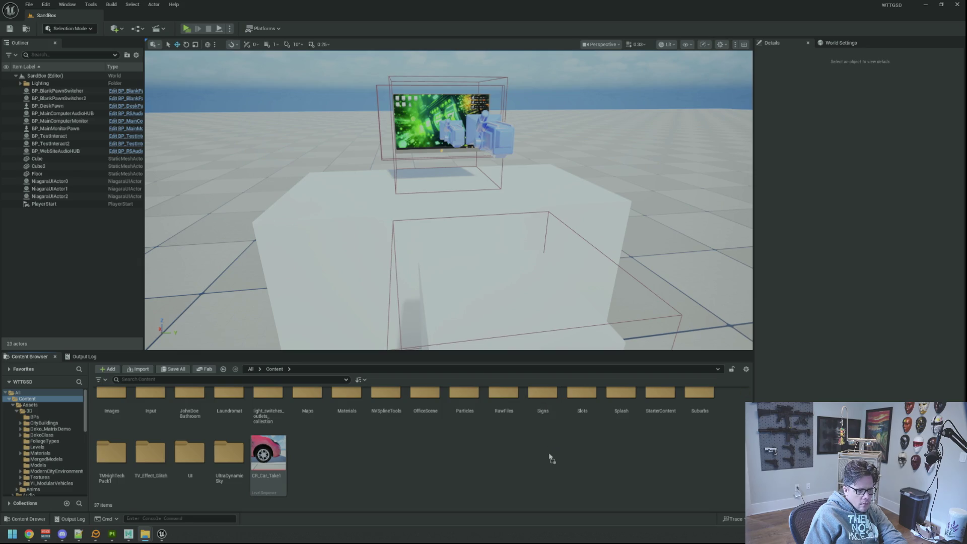
left_click(578, 384)
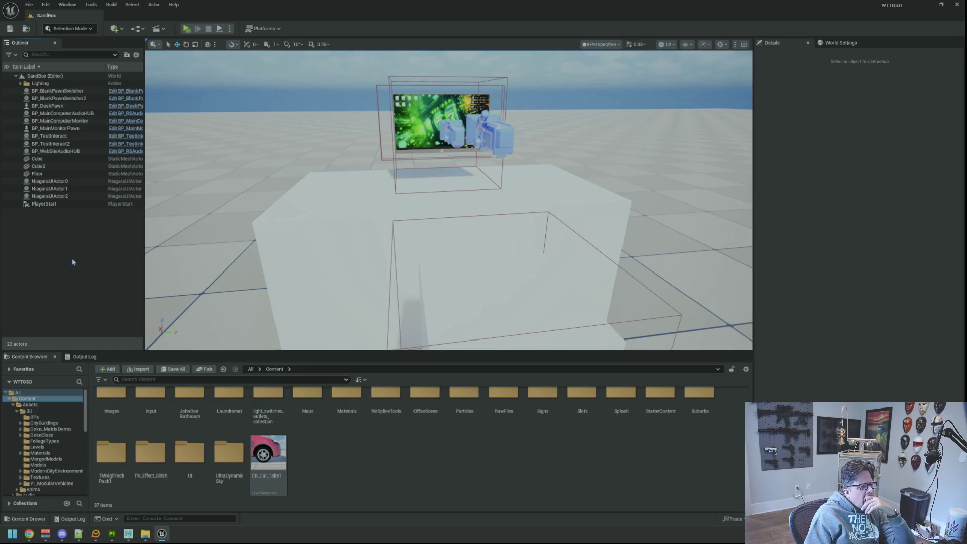
Bring up the Maya scene and orbit around the networking model
key("alt+Tab")
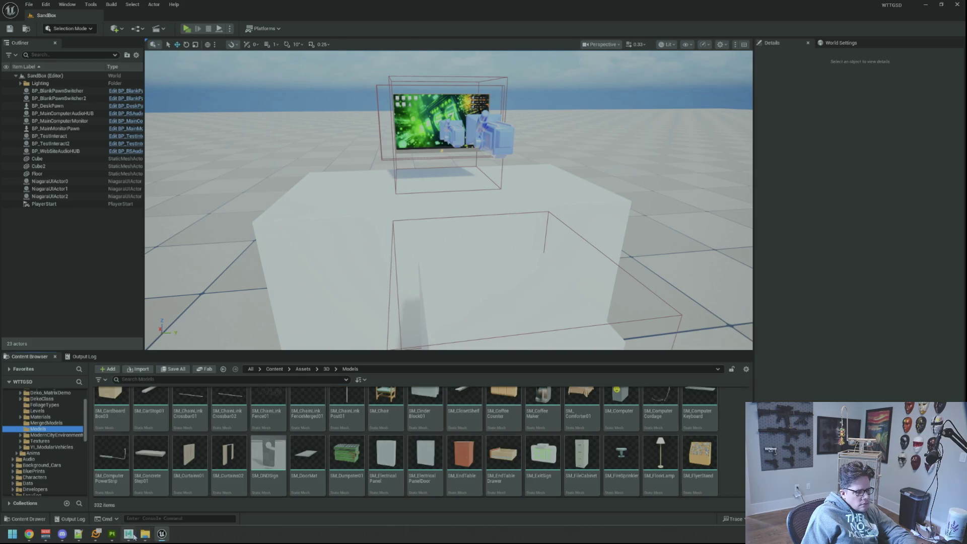
left_click(129, 534)
mouse_move(448, 338)
left_mouse_down("alt")
mouse_move(535, 298)
mouse_move(571, 303)
mouse_move(554, 288)
mouse_move(622, 286)
mouse_move(697, 307)
mouse_move(521, 291)
mouse_move(557, 265)
left_mouse_up("alt")
Export the selected group as SM_NetworkingGroup.fbx and return to Unreal's Models folder
key("ctrl+shift+e")
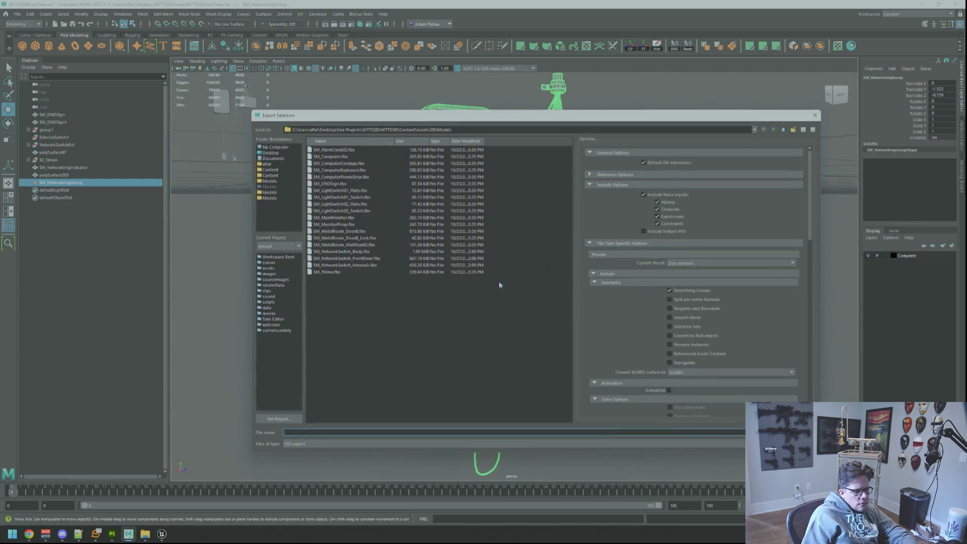
key("Return")
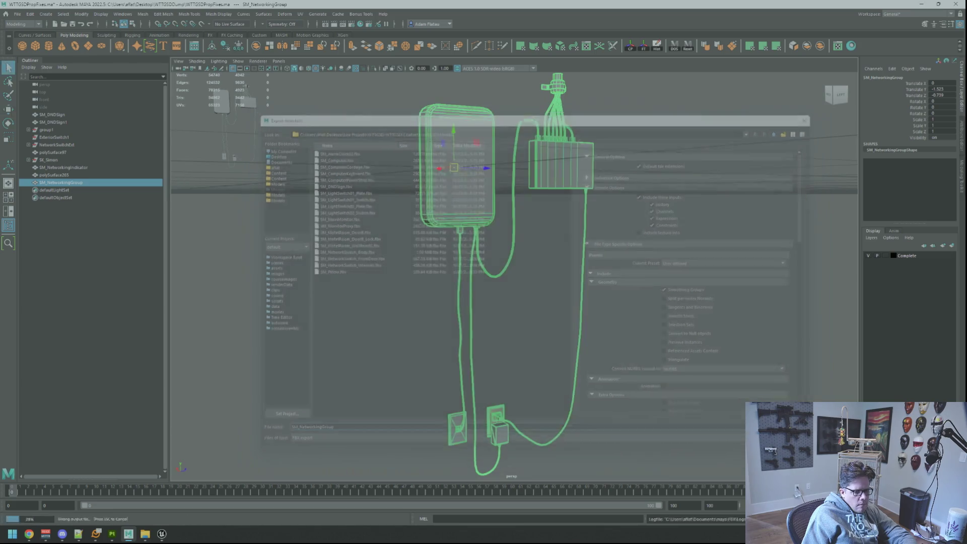
key("alt+Tab")
scroll(623, 453, "down", 10)
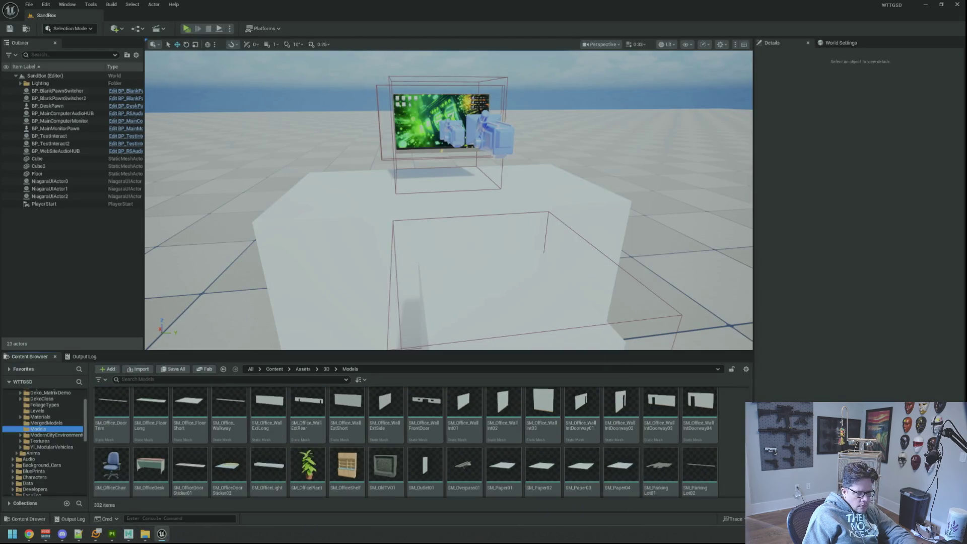
Import SM_NetworkingGroup, scroll to it in Models and open it in the Static Mesh Editor
left_click(574, 381)
scroll(589, 447, "down", 3)
scroll(588, 448, "down", 10)
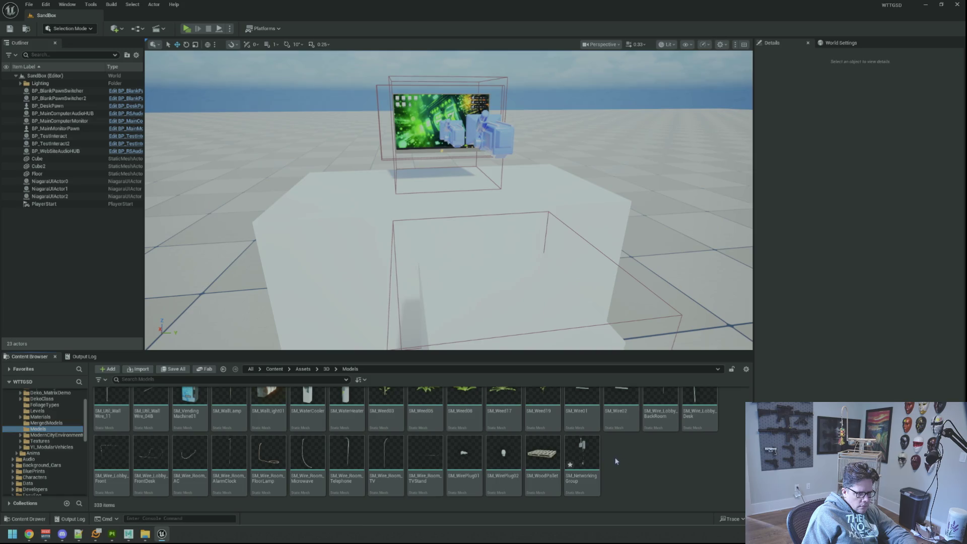
double_click(583, 456)
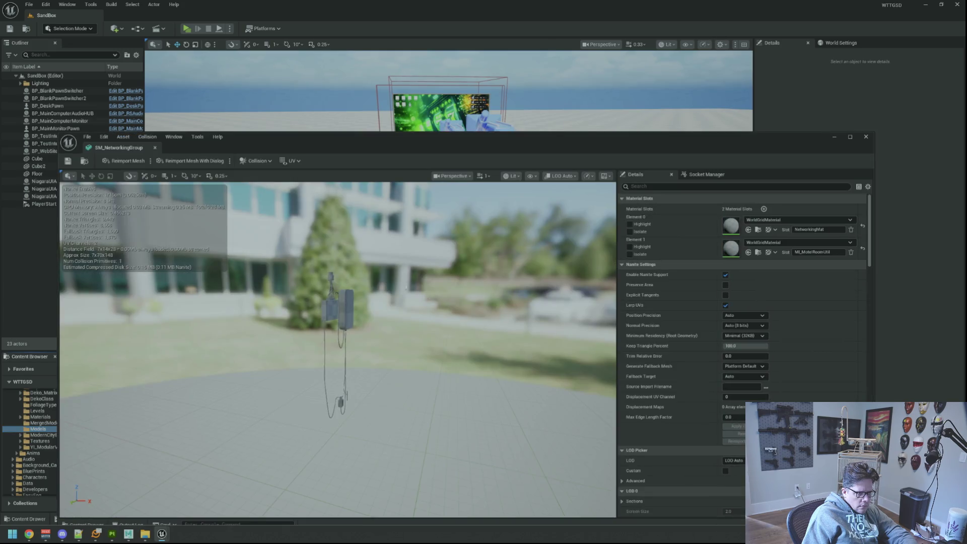
mouse_move(399, 330)
left_mouse_down()
mouse_move(332, 272)
mouse_move(383, 327)
mouse_move(322, 312)
mouse_move(356, 339)
mouse_move(359, 317)
mouse_move(337, 304)
left_mouse_up()
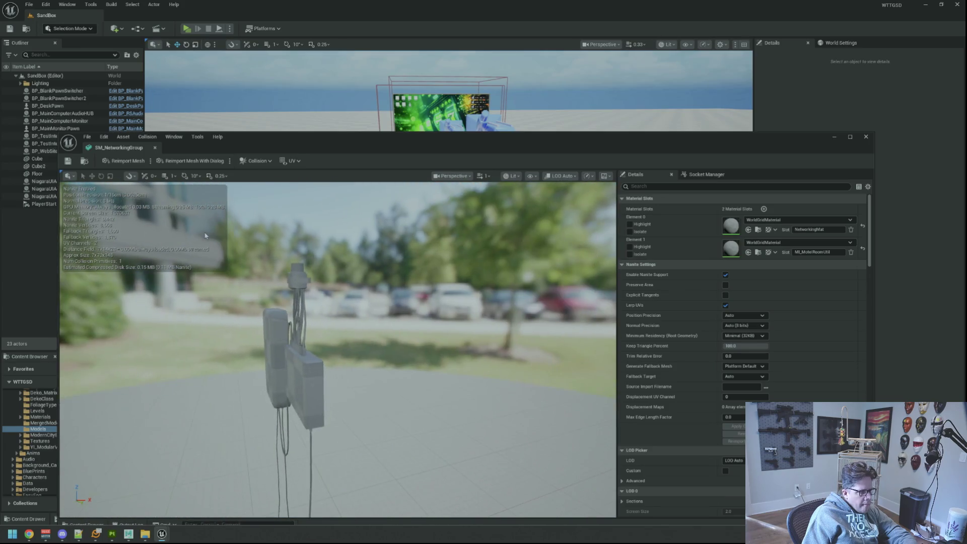
Close and reopen SM_NetworkingGroup, inspecting the cable connectors and the hanging mesh
left_click(154, 148)
right_click(427, 428)
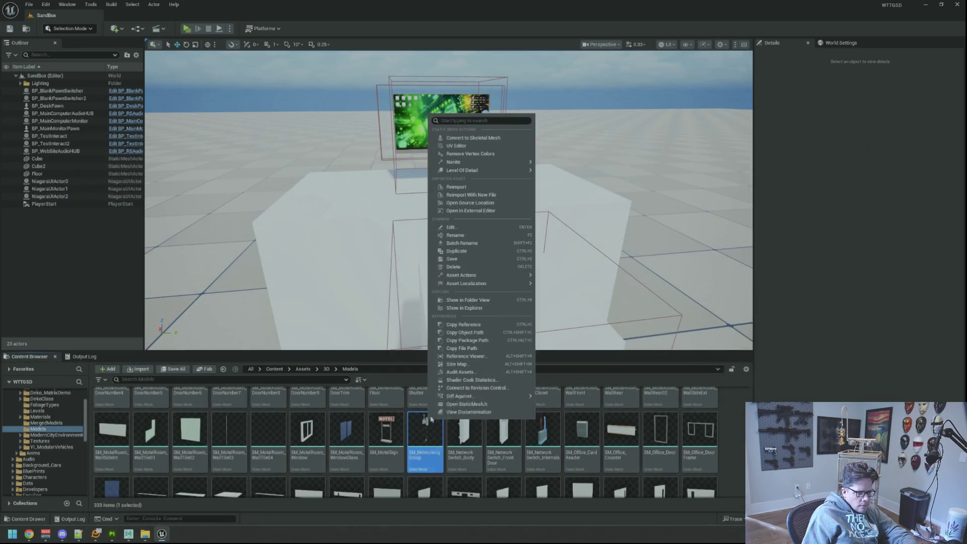
mouse_move(524, 170)
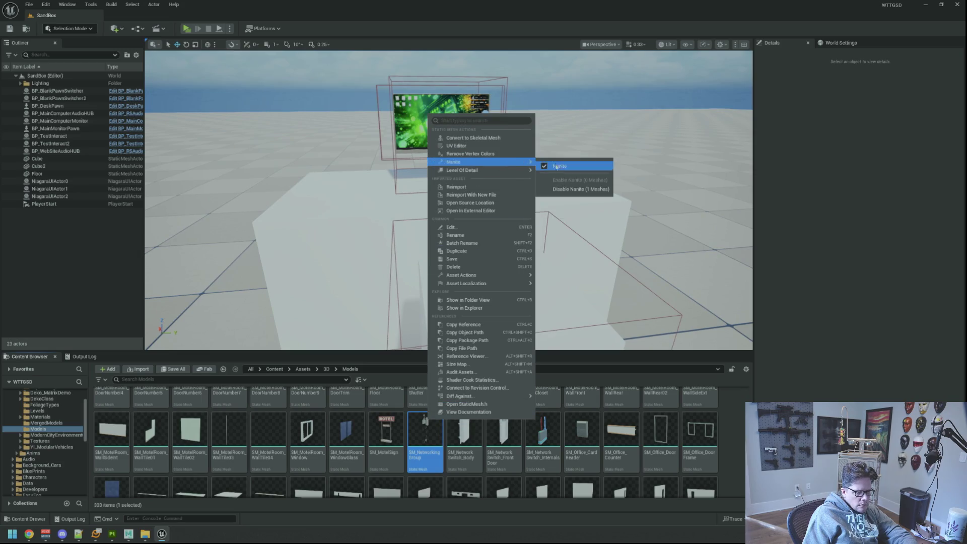
key("Escape")
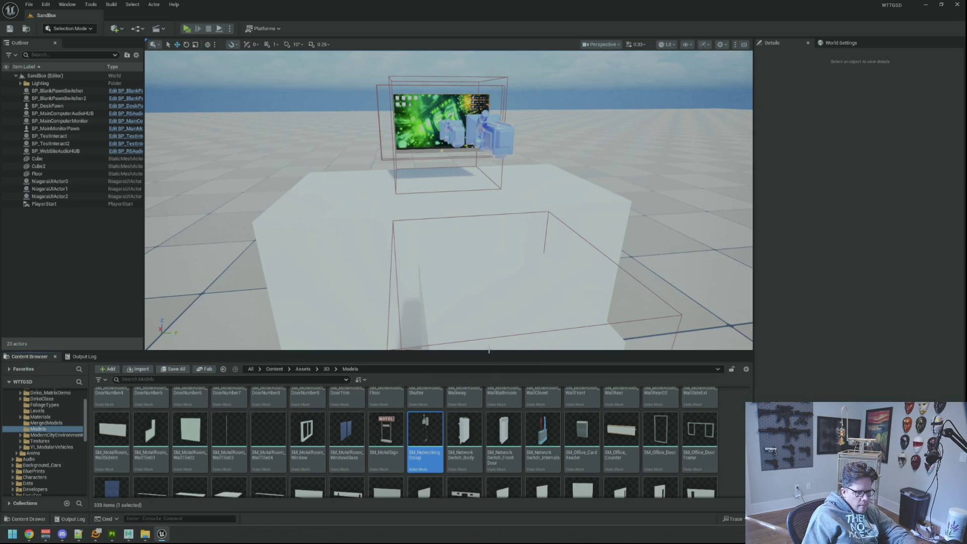
double_click(425, 431)
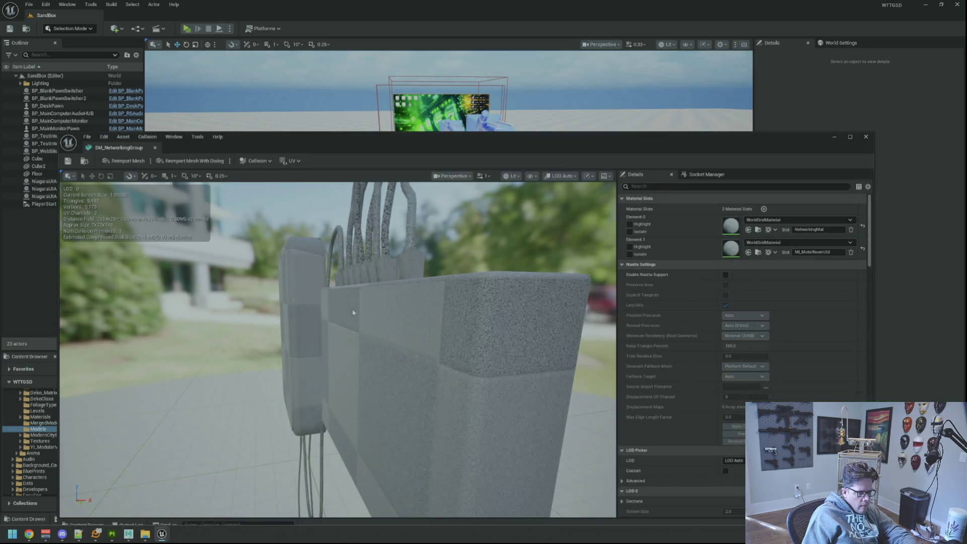
scroll(355, 310, "up", 10)
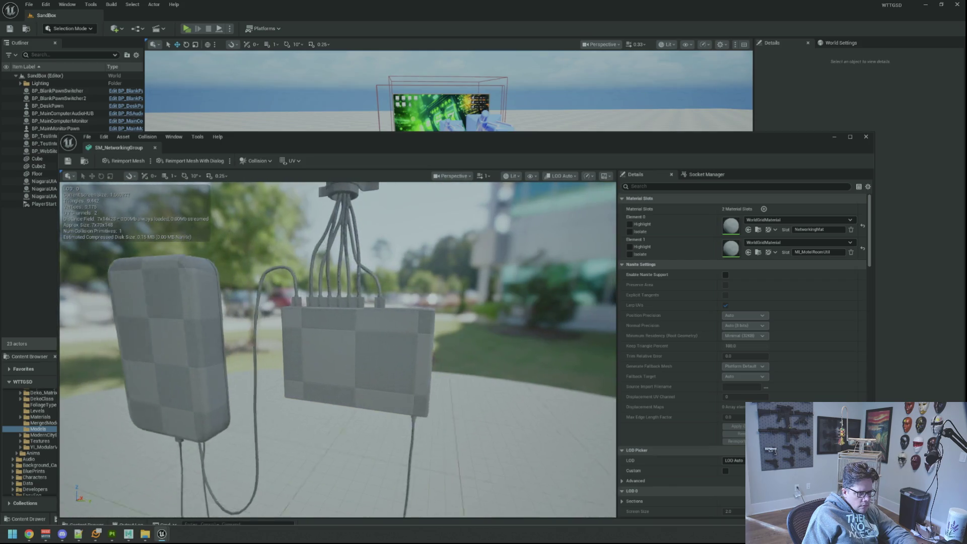
left_click_drag(355, 309, 298, 307)
mouse_move(367, 315)
left_mouse_down()
mouse_move(359, 281)
mouse_move(360, 322)
left_mouse_up()
scroll(698, 355, "down", 1)
scroll(697, 355, "down", 10)
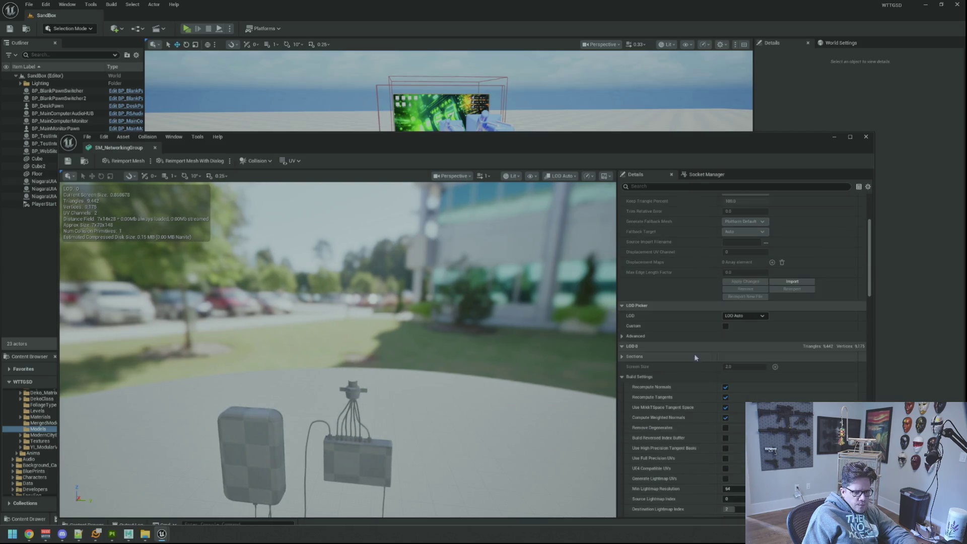
scroll(690, 356, "down", 15)
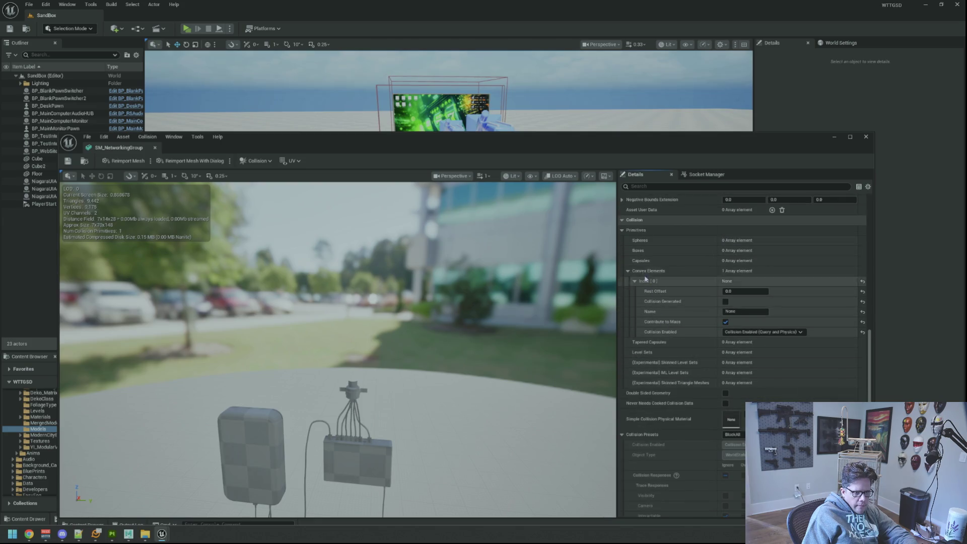
Collapse the collision primitives and presets details and frame the whole mesh
left_click(623, 231)
left_click(623, 282)
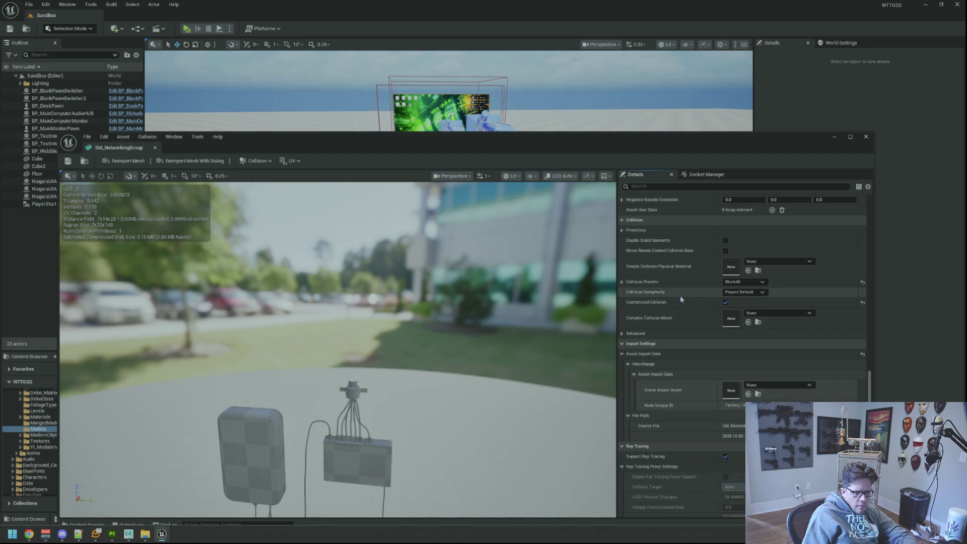
left_click_drag(453, 353, 454, 318)
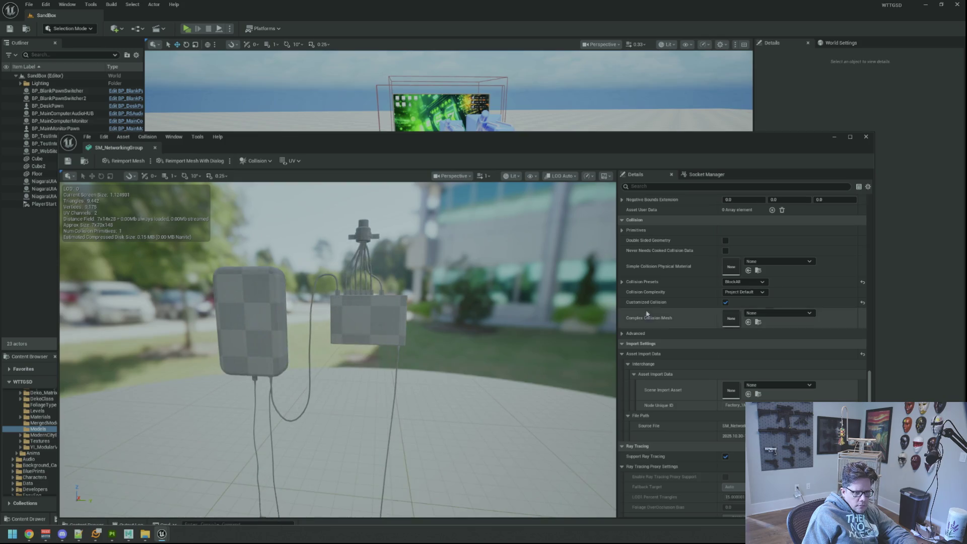
left_click(633, 282)
left_click(634, 282)
left_click(634, 283)
left_click(634, 283)
left_click_drag(451, 299, 472, 304)
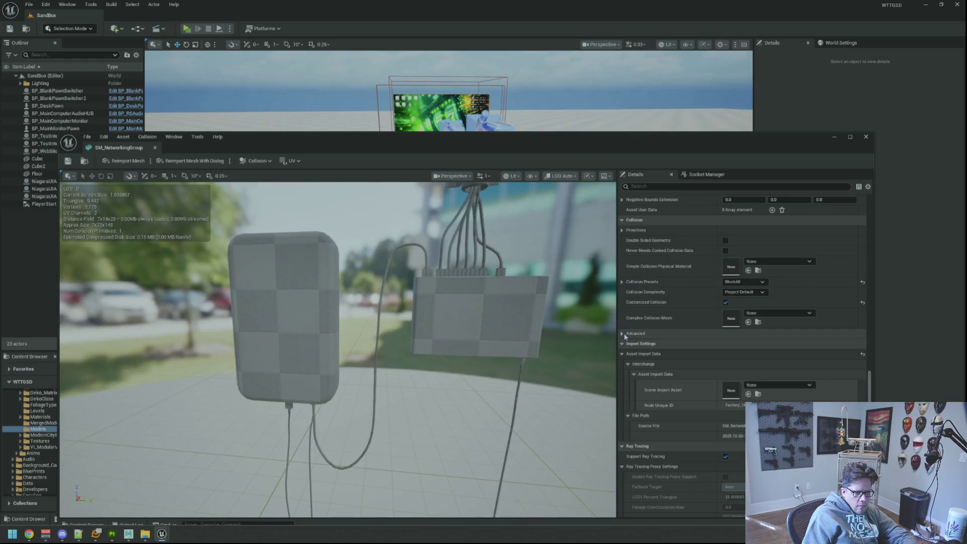
key("f")
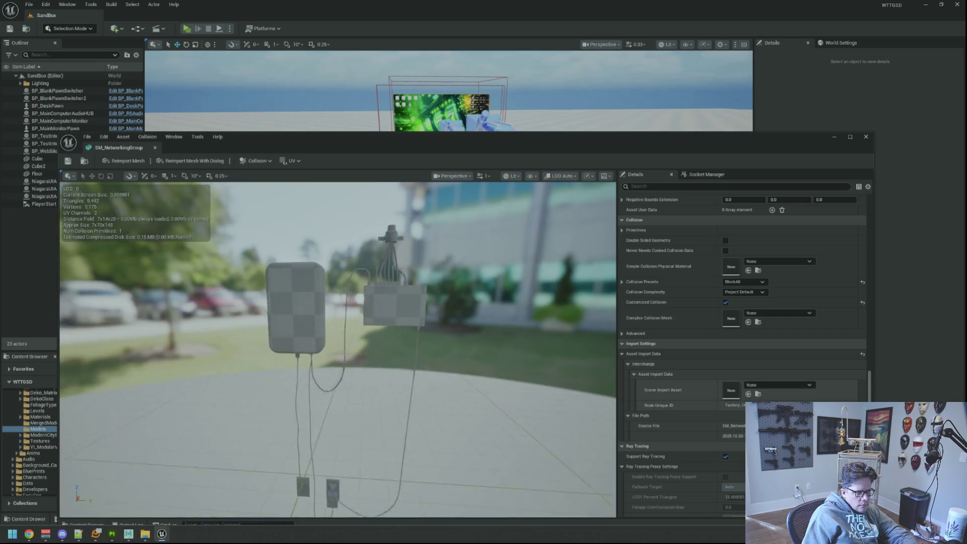
Remove all collision from the mesh and move the editor window aside
left_click(257, 161)
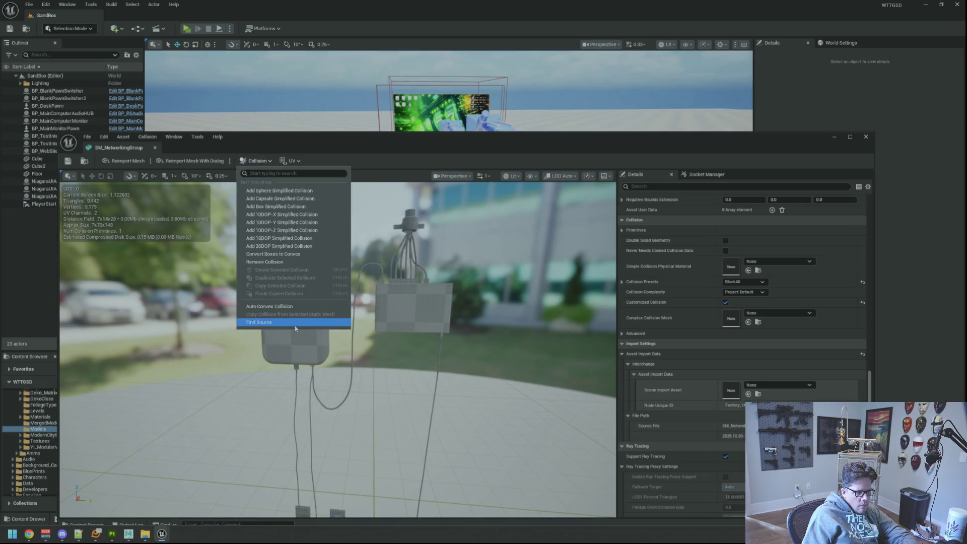
left_click(307, 262)
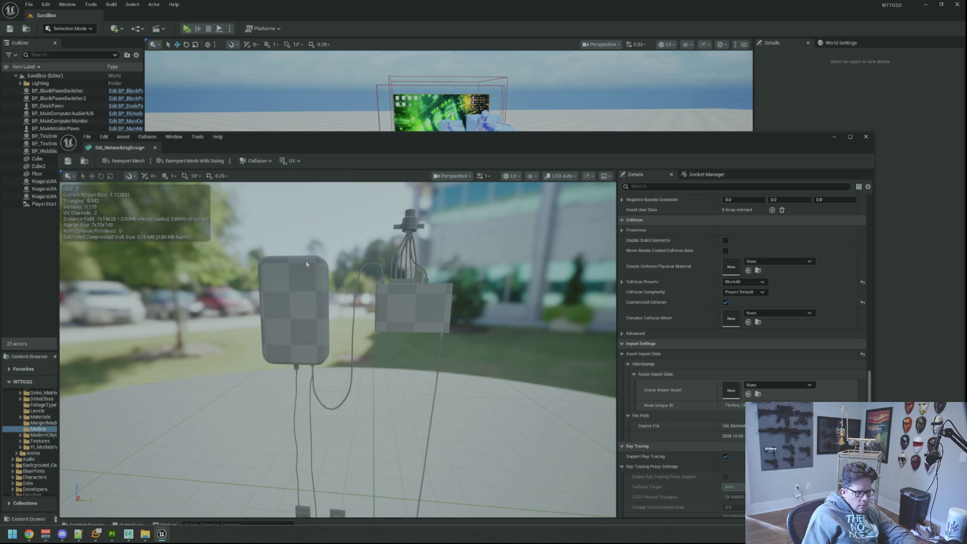
left_click_drag(124, 152, 126, 153)
scroll(449, 201, "down", 5)
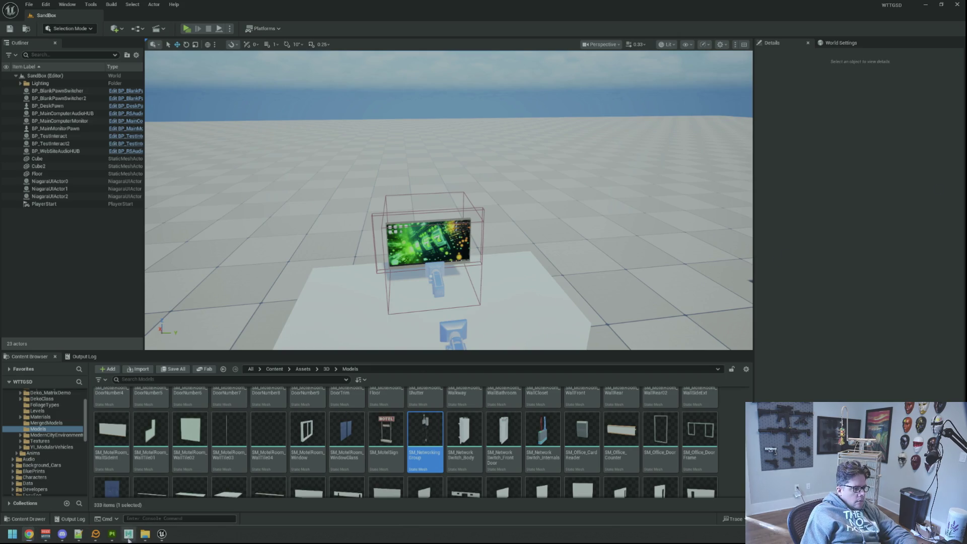
Select SM_NetworkingIndicator in Maya, export it as FBX, and confirm its import in Unreal
left_click(128, 535)
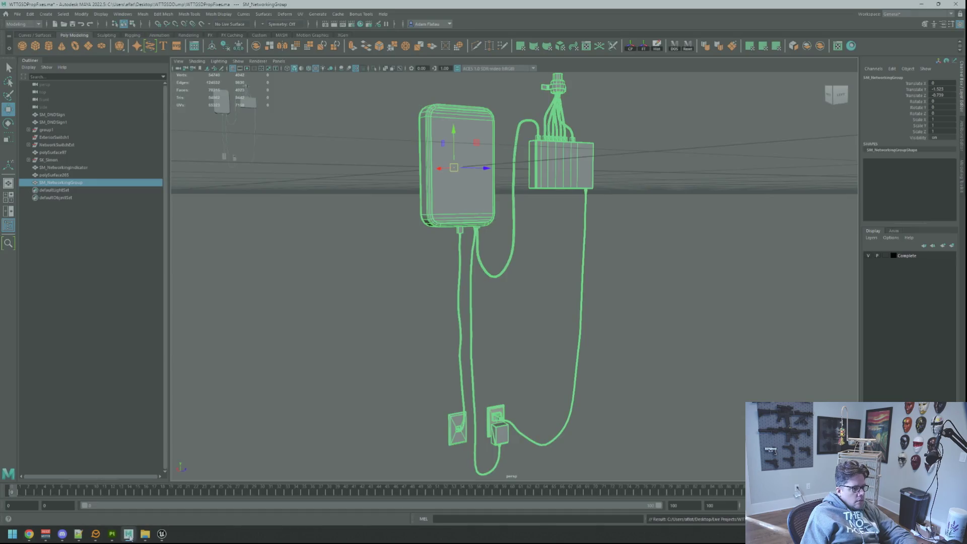
double_click(102, 167)
key("ctrl+alt+e")
key("Return")
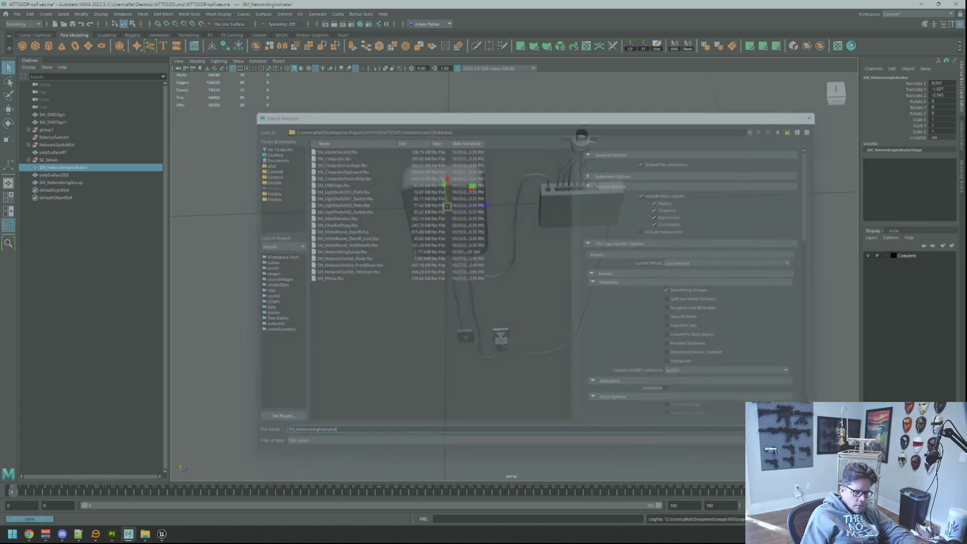
left_click(161, 535)
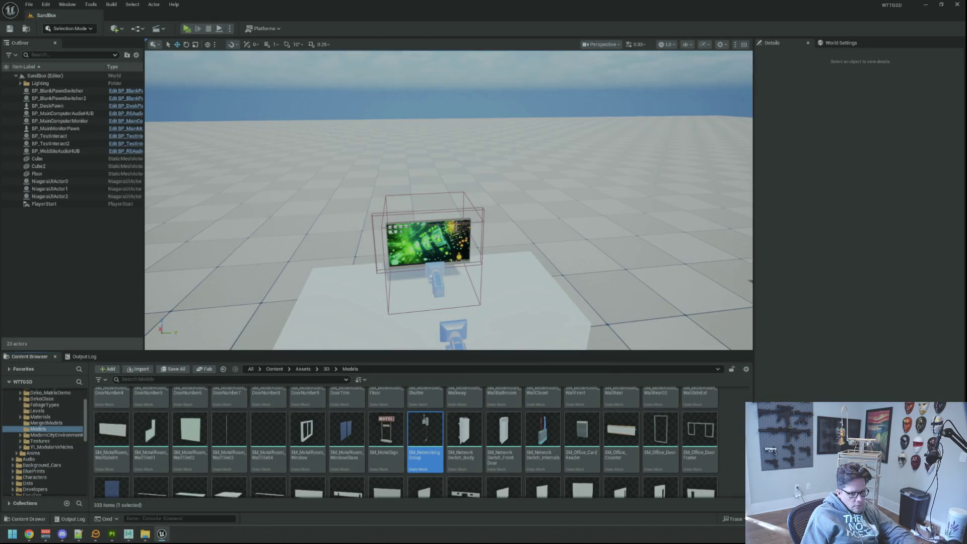
left_click(576, 383)
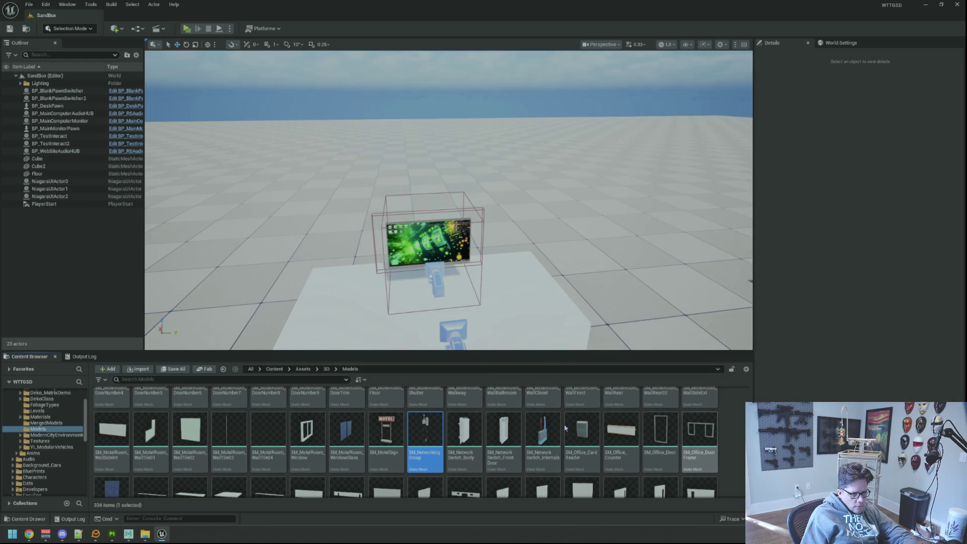
Resize the mesh editor, filter Models by 'networking' and open SM_NetworkingIndicator
double_click(437, 410)
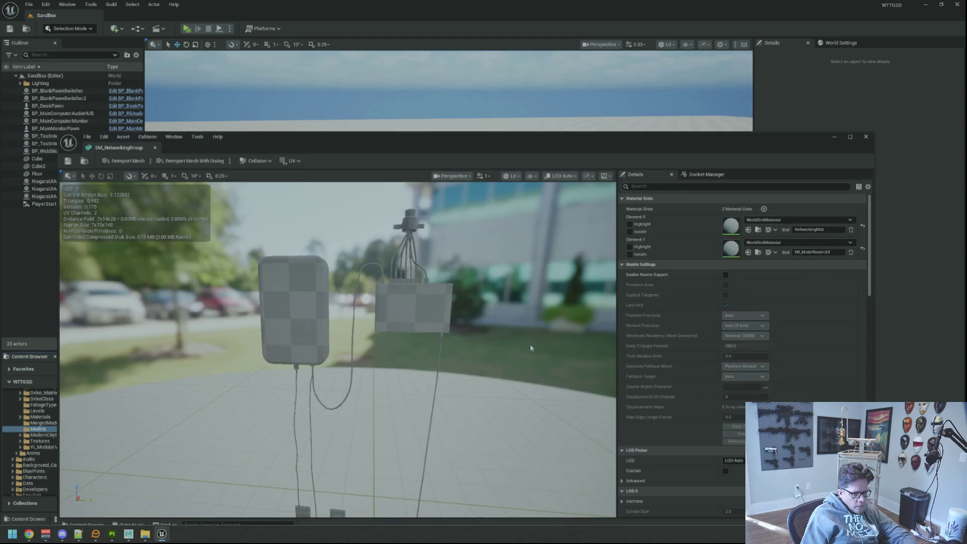
left_click_drag(379, 151, 406, 27)
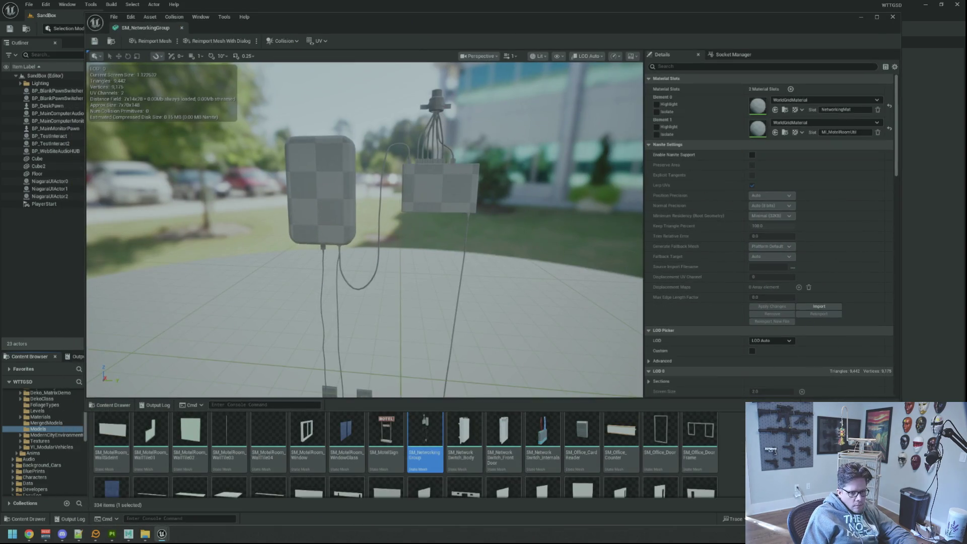
left_click_drag(901, 400, 813, 337)
scroll(353, 444, "down", 5)
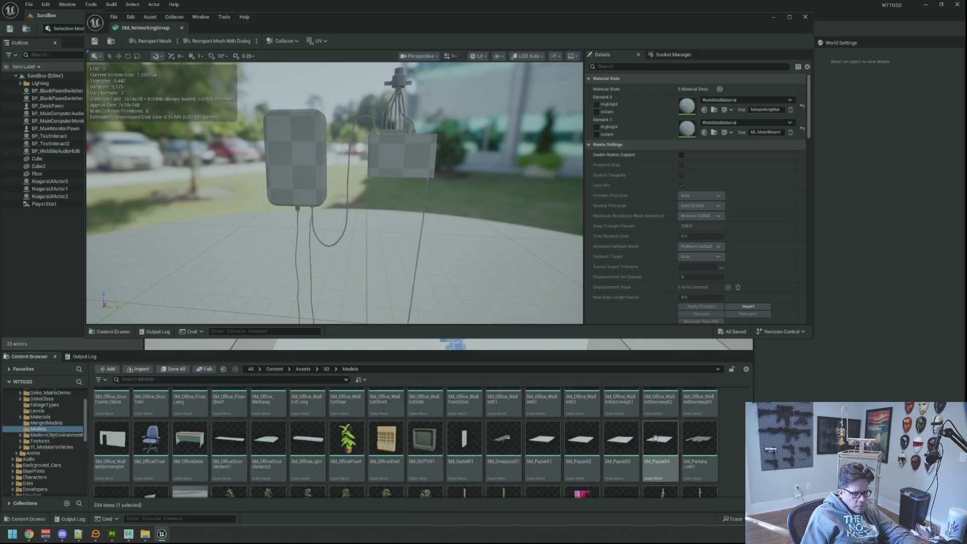
left_click(236, 378)
type("networking")
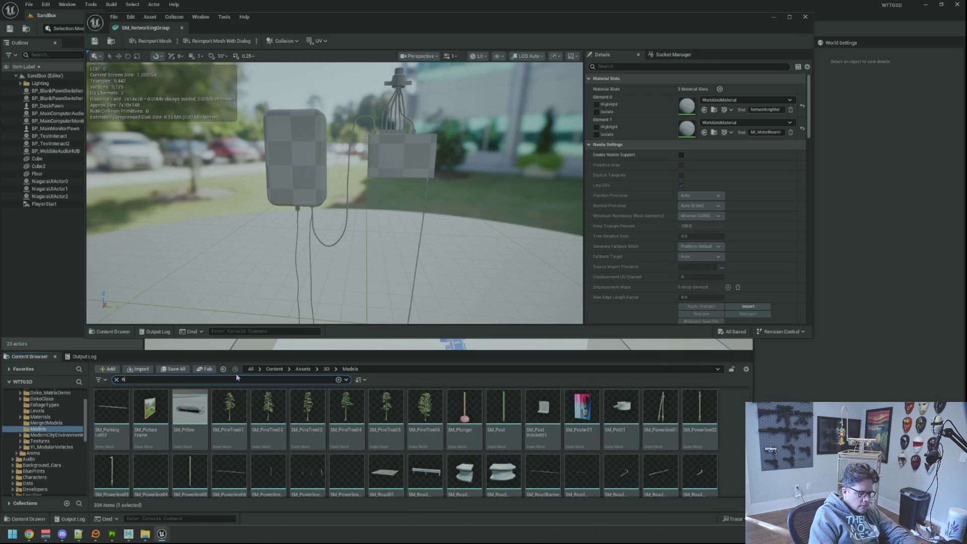
double_click(150, 411)
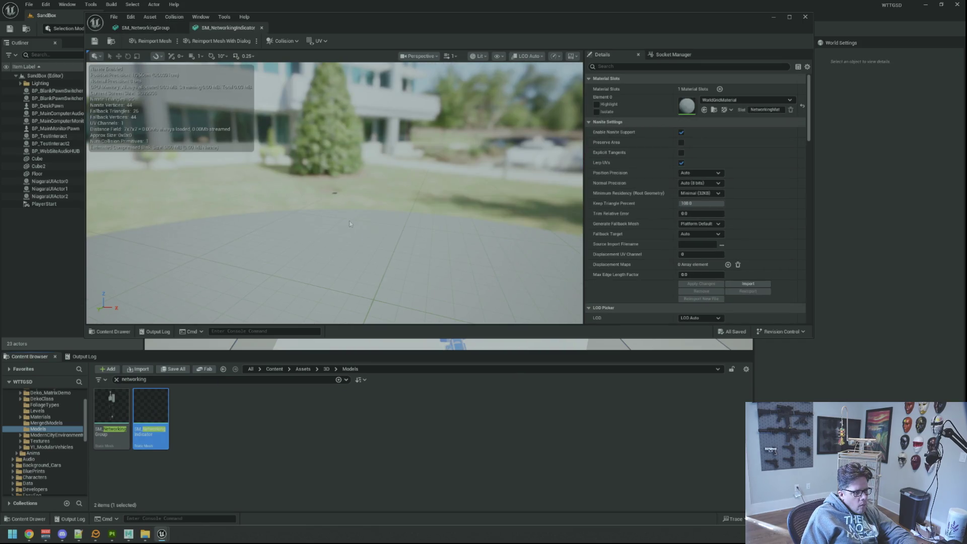
Add a simplified collision to SM_NetworkingIndicator and save the mesh
left_click_drag(350, 223, 361, 221)
key("f")
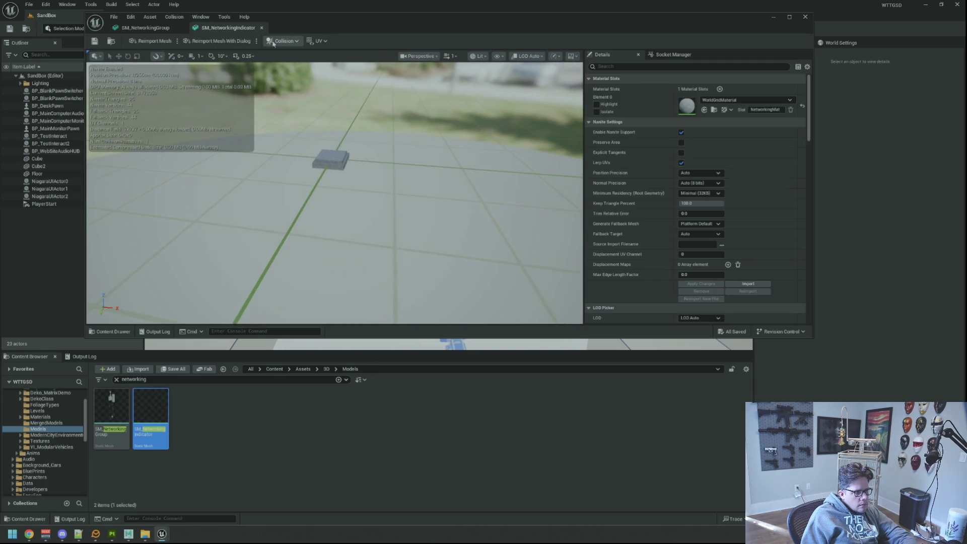
left_click(282, 40)
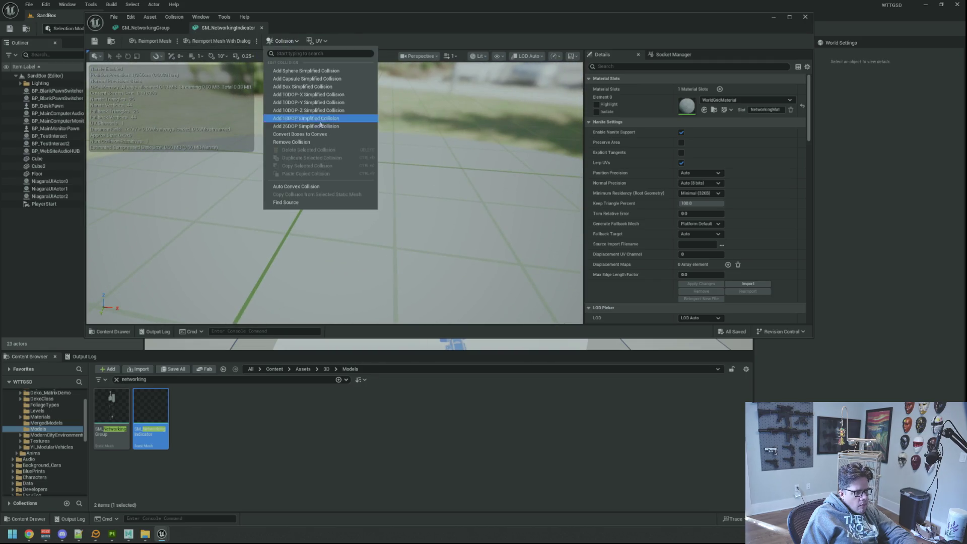
left_click(302, 142)
left_click(94, 41)
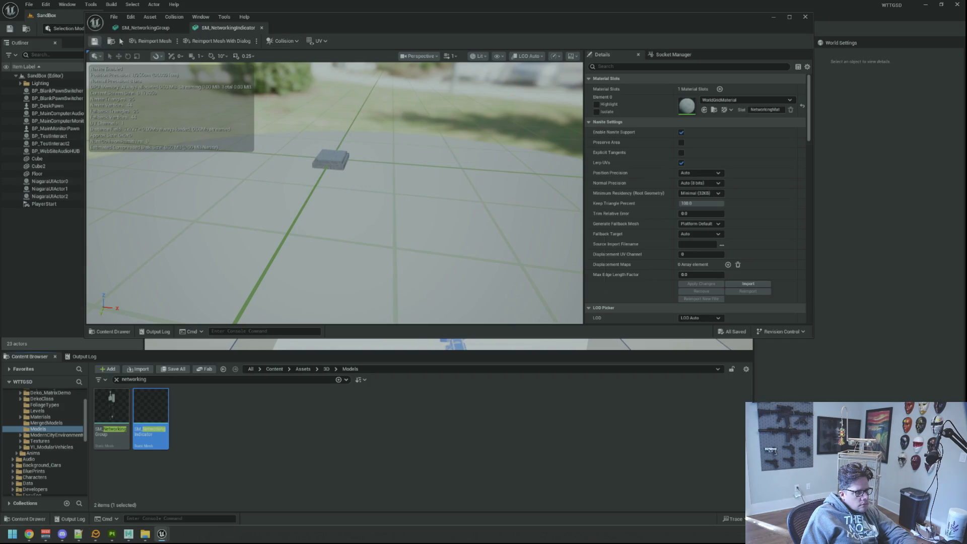
mouse_move(332, 24)
left_mouse_down()
mouse_move(362, 72)
mouse_move(357, 59)
left_mouse_up()
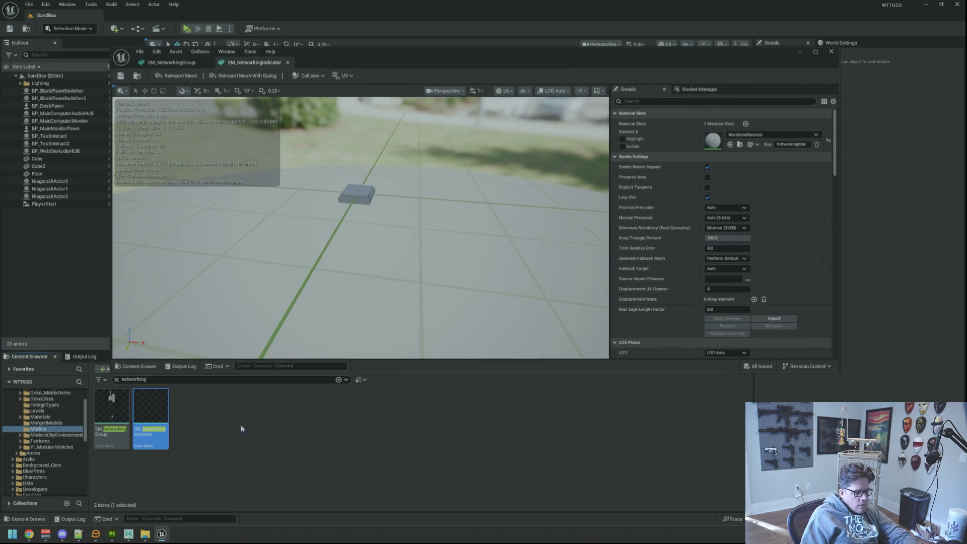
left_click(129, 535)
left_click(129, 534)
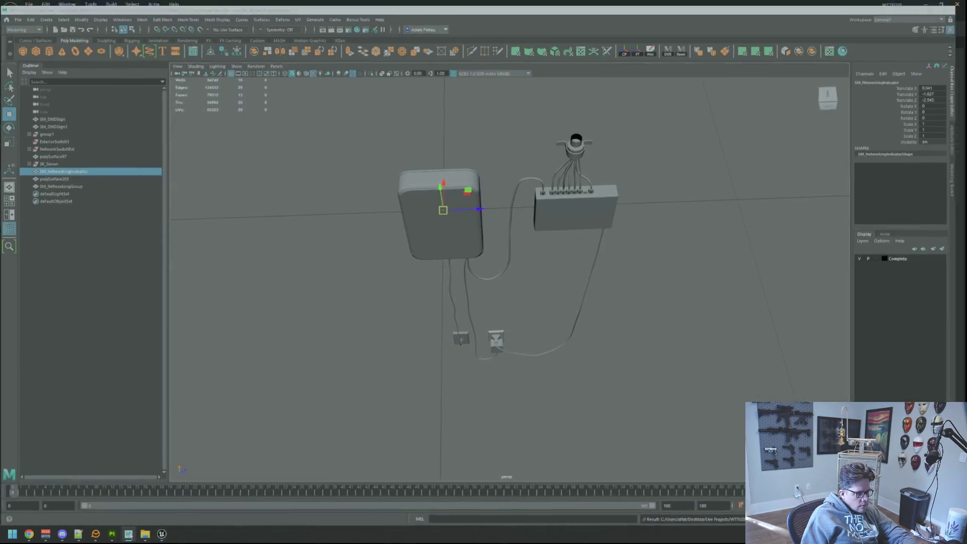
Export the NetworkingMat textures using the UE5 output template
left_click(112, 535)
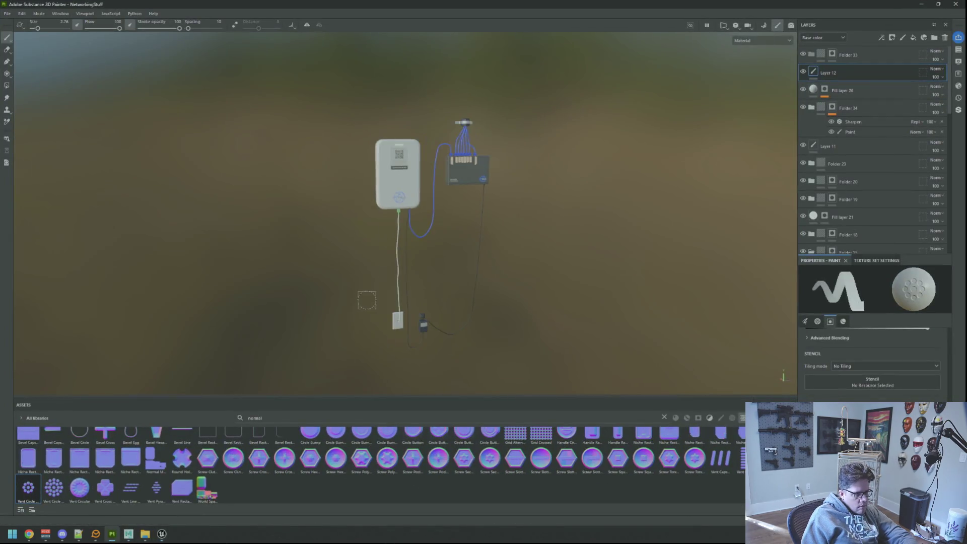
left_click_drag(343, 298, 399, 274)
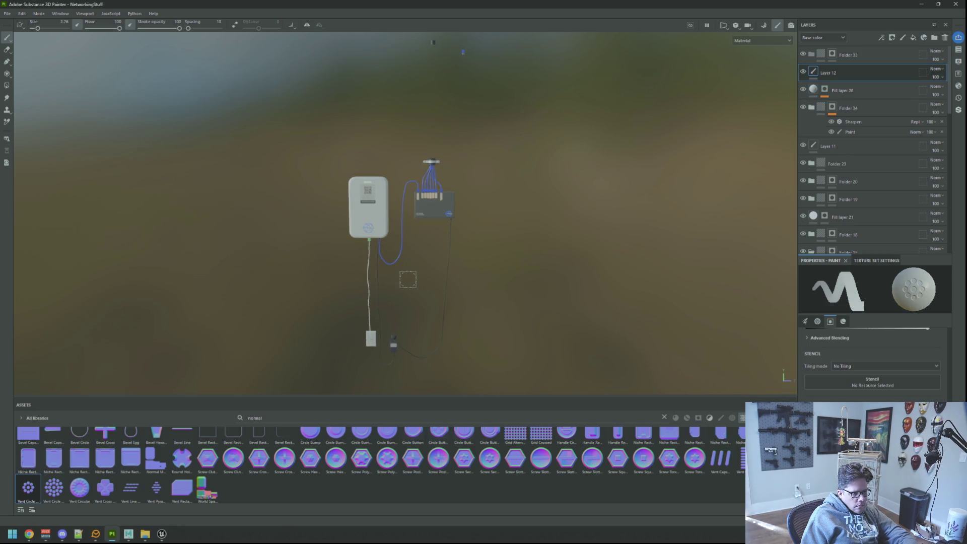
key("ctrl+shift+e")
left_click(554, 180)
scroll(504, 221, "down", 5)
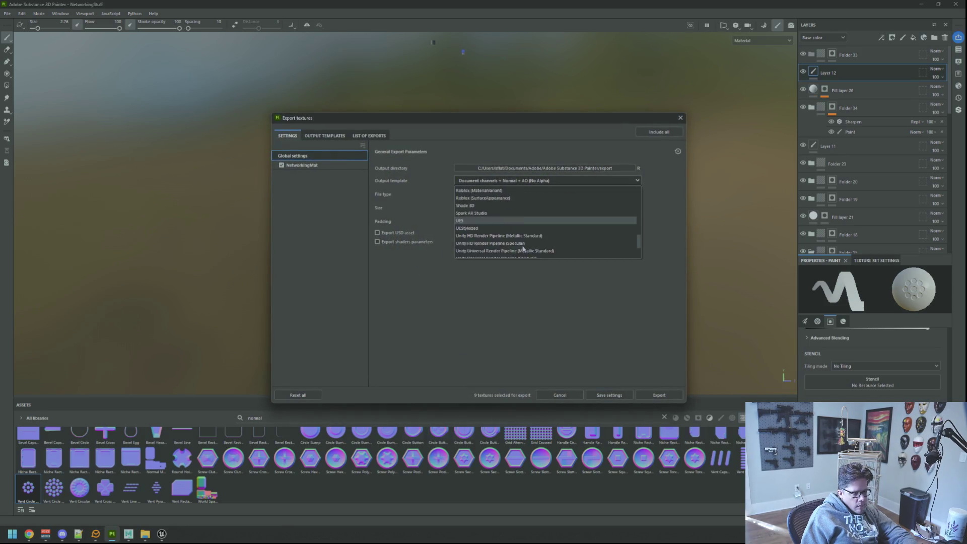
left_click(501, 198)
left_click(315, 165)
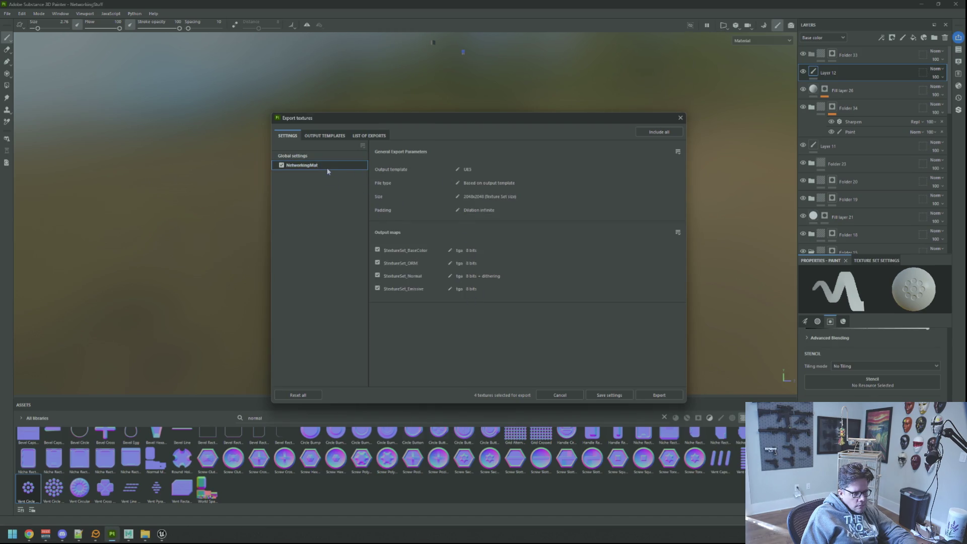
left_click(332, 156)
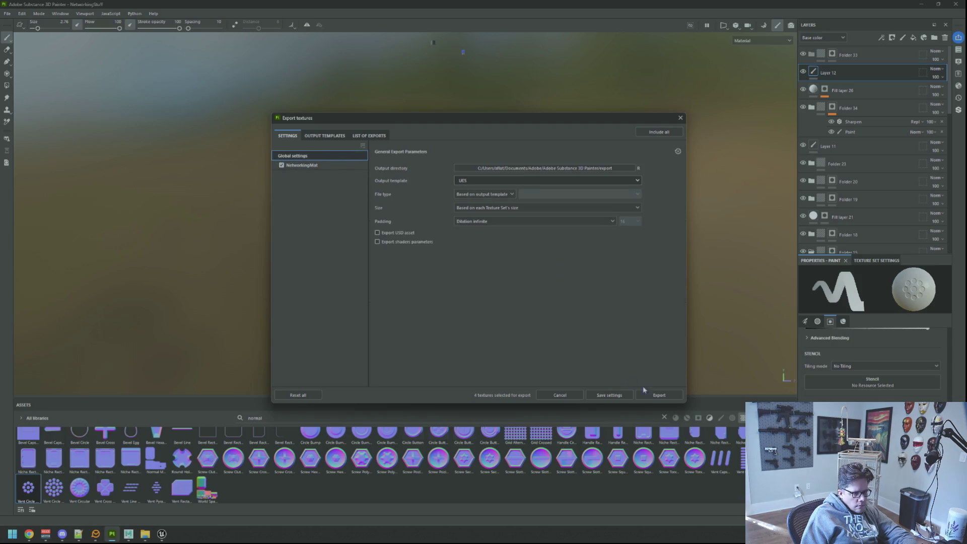
left_click(650, 395)
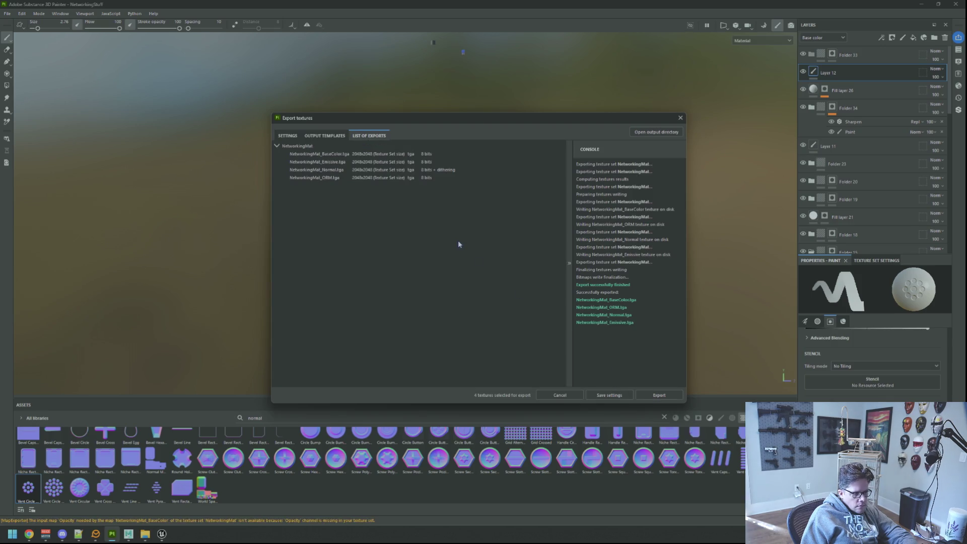
left_click(571, 393)
Set the export output folder to WTTGSD's Content\Assets\3D\Textures
key("ctrl+shift+e")
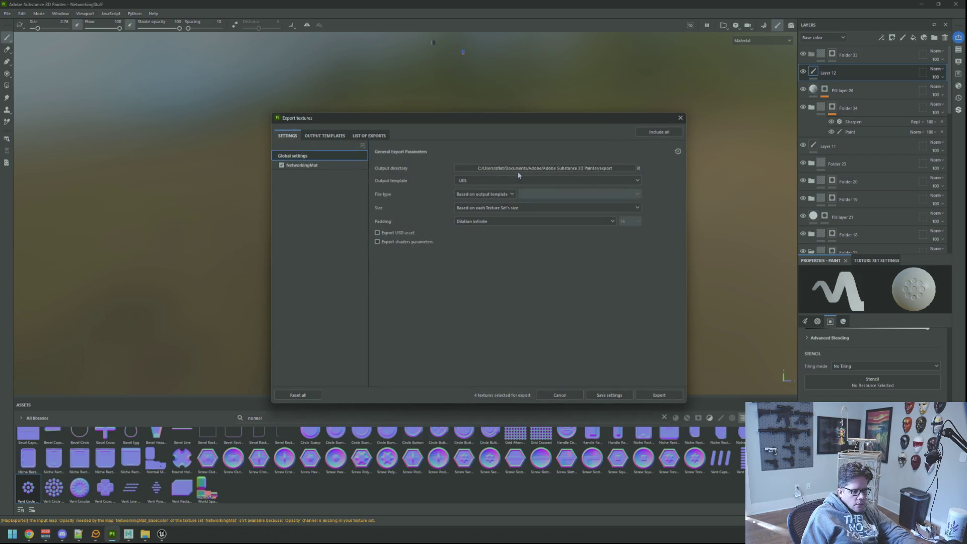
left_click(520, 167)
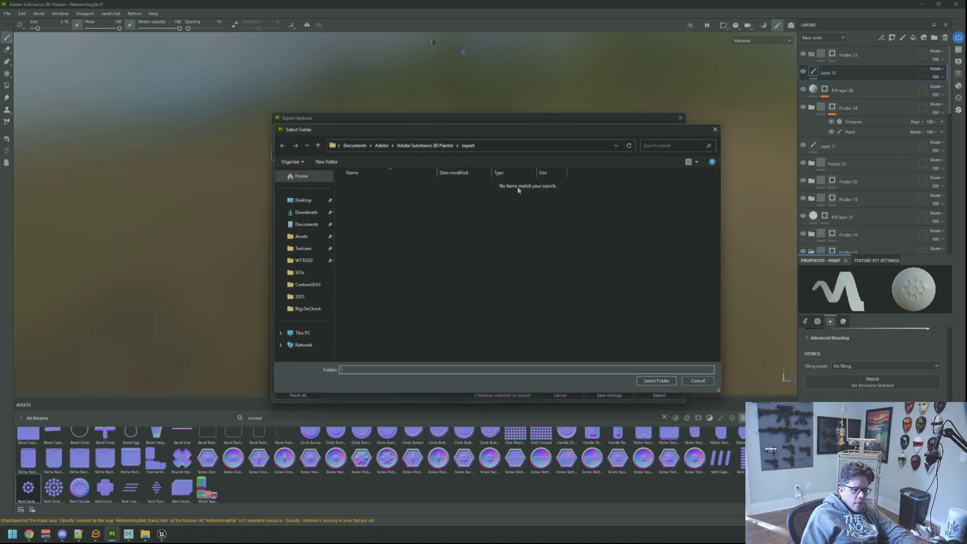
left_click(316, 249)
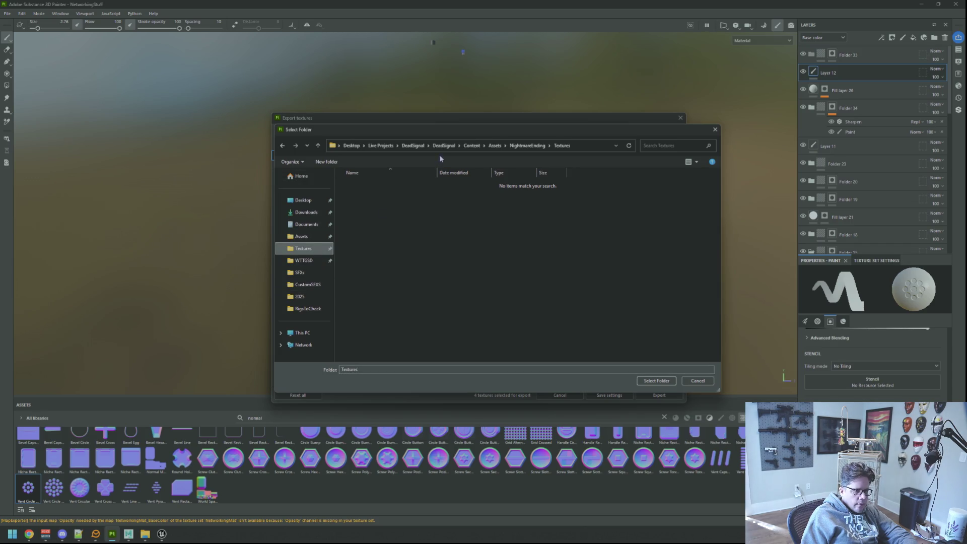
left_click(413, 146)
left_click(381, 146)
left_click(315, 263)
double_click(365, 227)
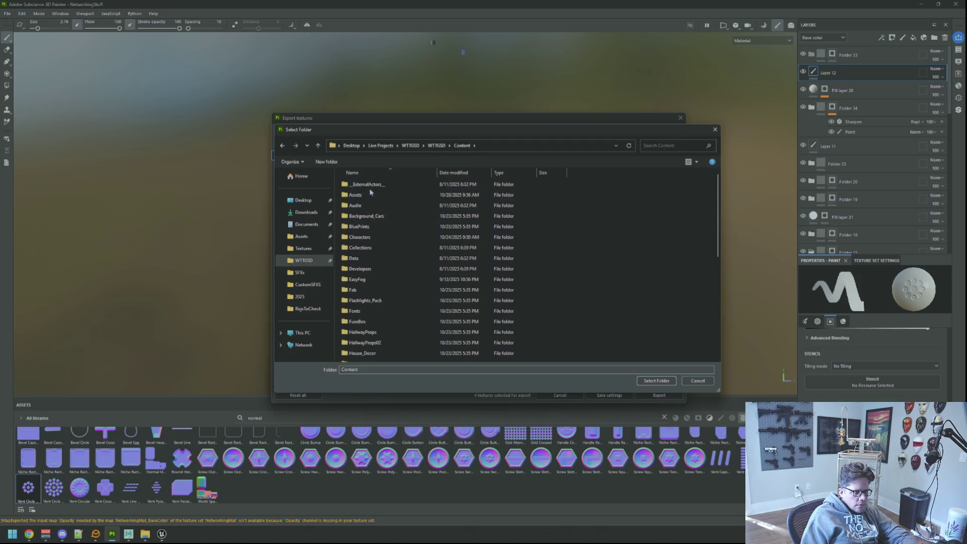
scroll(381, 327, "down", 6)
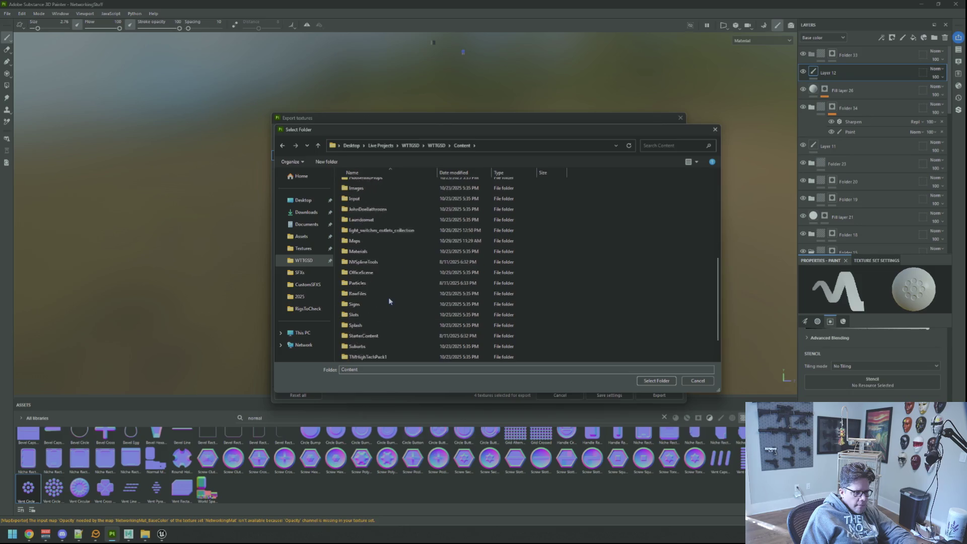
scroll(391, 295, "up", 5)
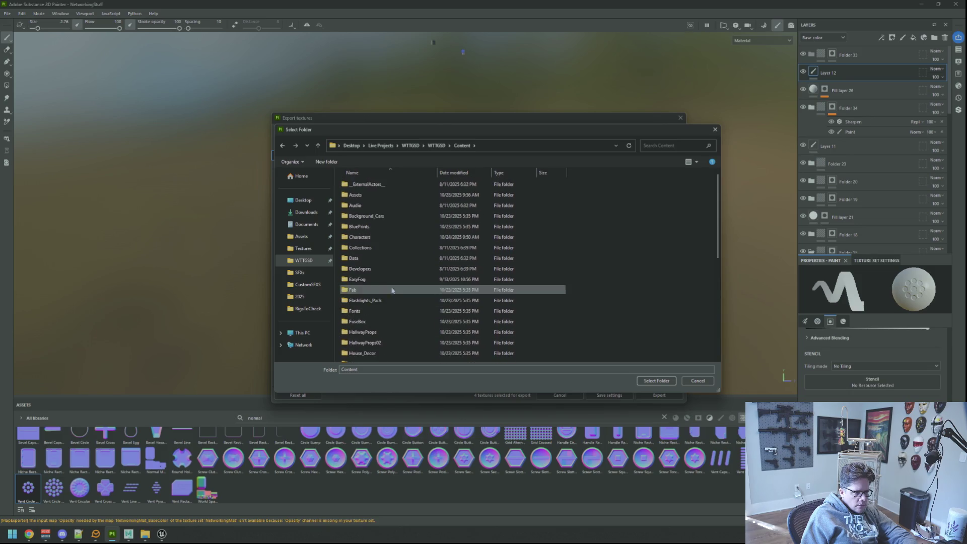
double_click(374, 195)
double_click(375, 187)
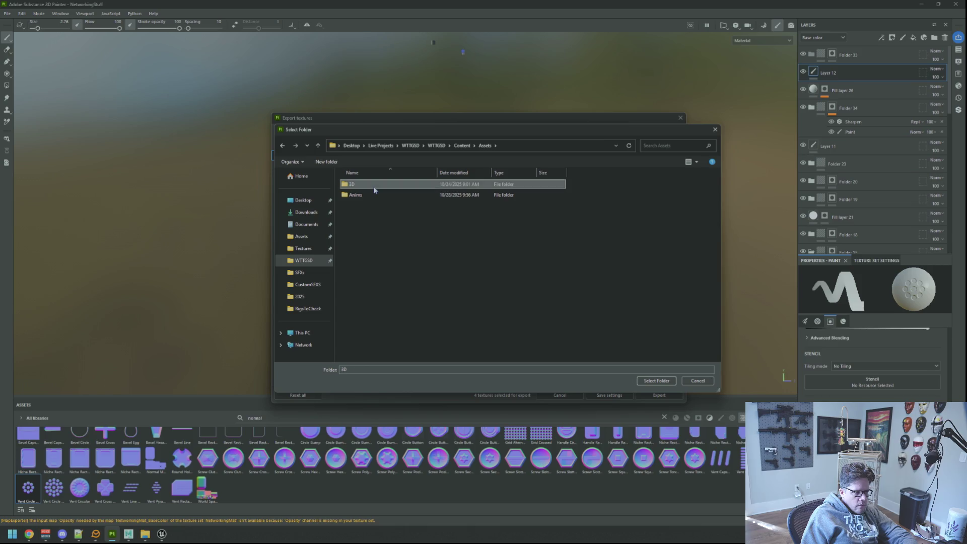
double_click(438, 291)
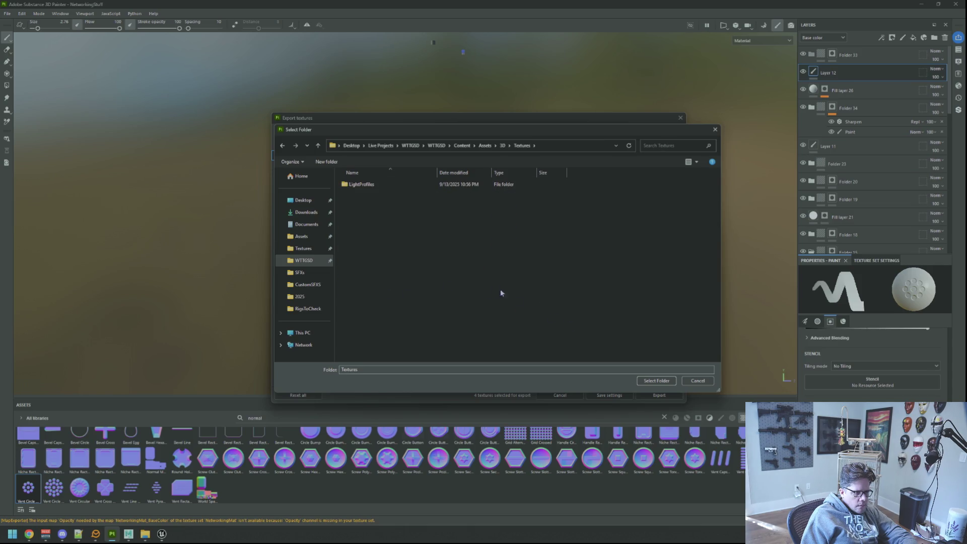
left_click(659, 381)
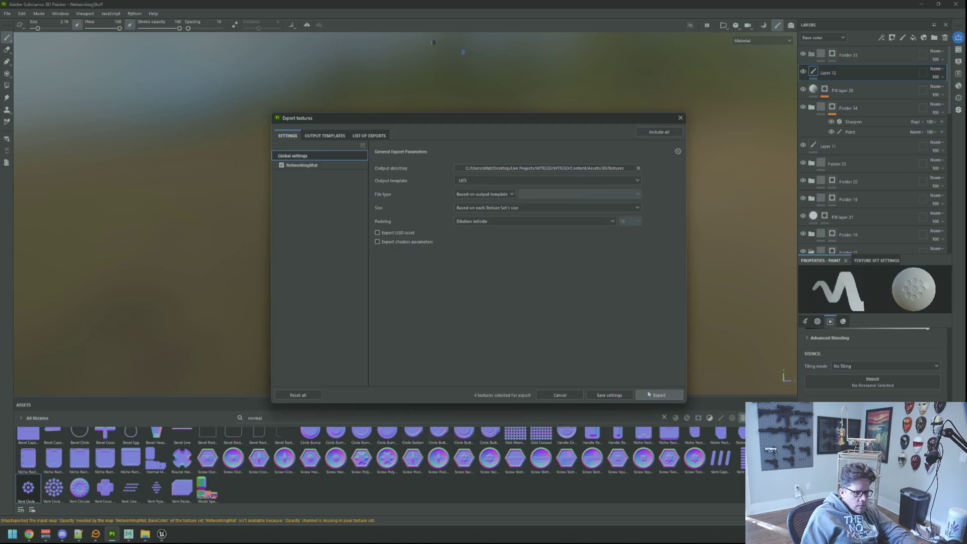
Export the textures into the Textures folder and return to the Unreal mesh editor
left_click(649, 394)
left_click(609, 395)
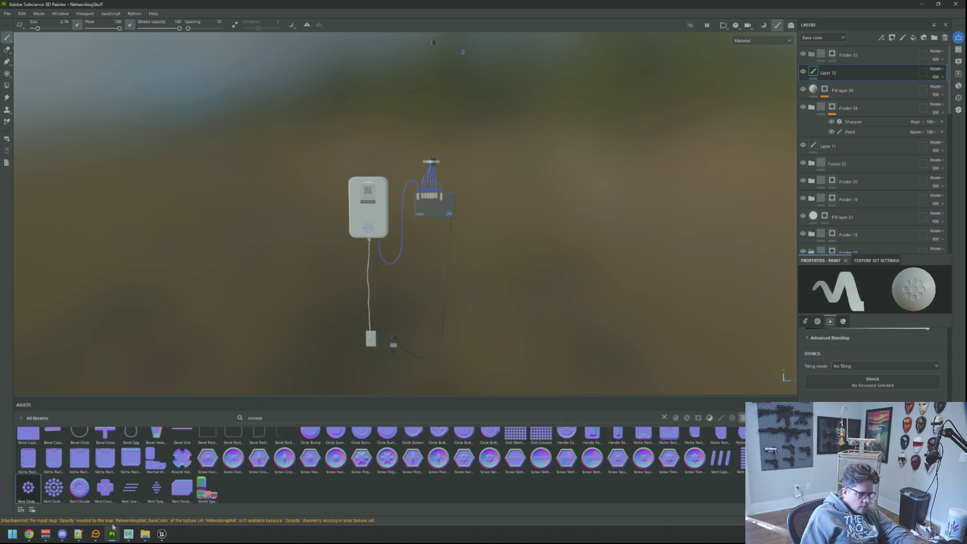
mouse_move(162, 535)
left_click(202, 489)
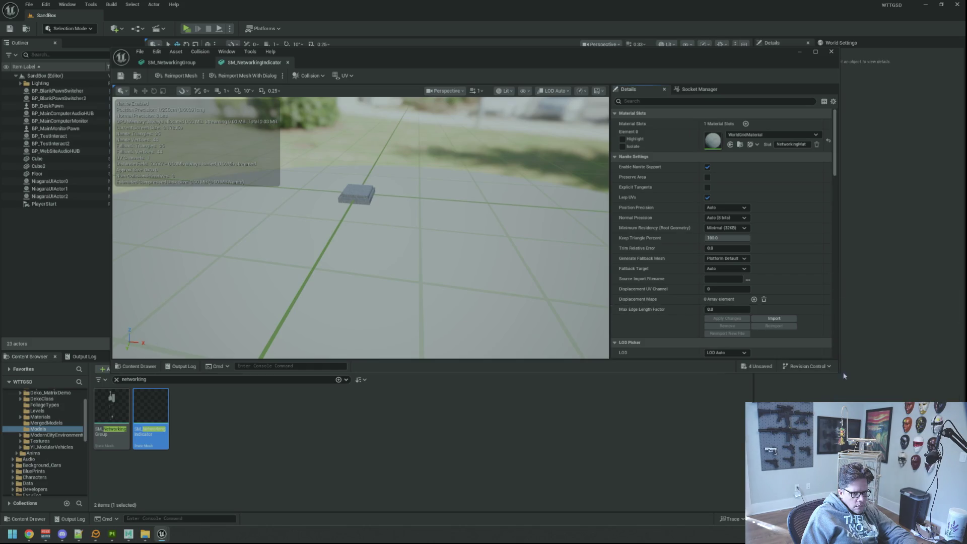
Open the Textures folder and save the four imported NetworkingMat textures
left_click_drag(839, 372, 836, 340)
scroll(40, 414, "down", 2)
scroll(56, 439, "up", 2)
left_click(51, 441)
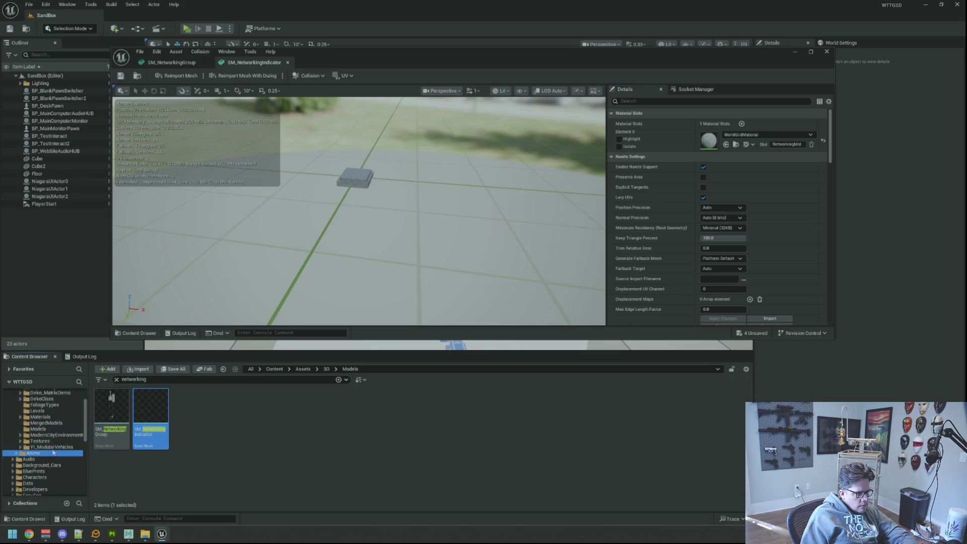
key("ctrl+shift+s")
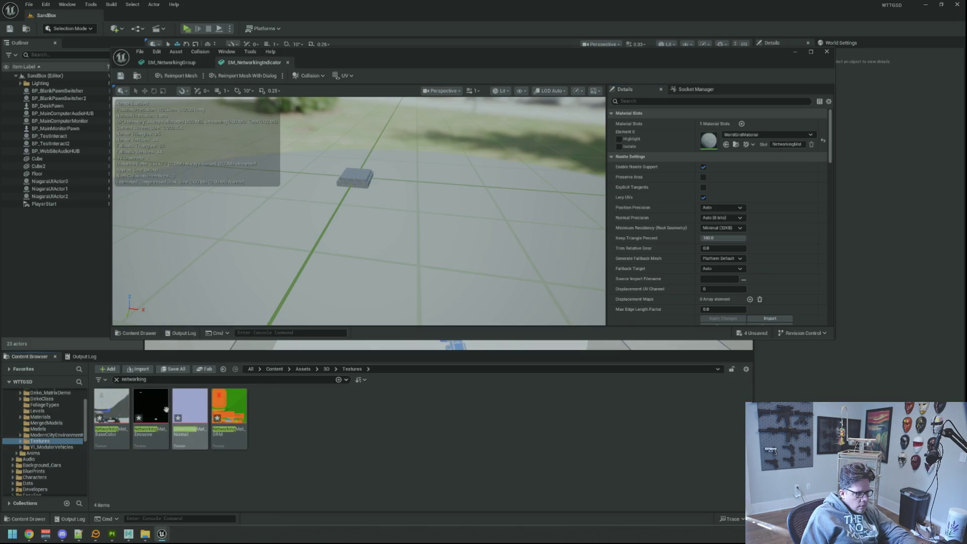
Turn off sRGB on the NetworkingMat_ORM texture
double_click(235, 402)
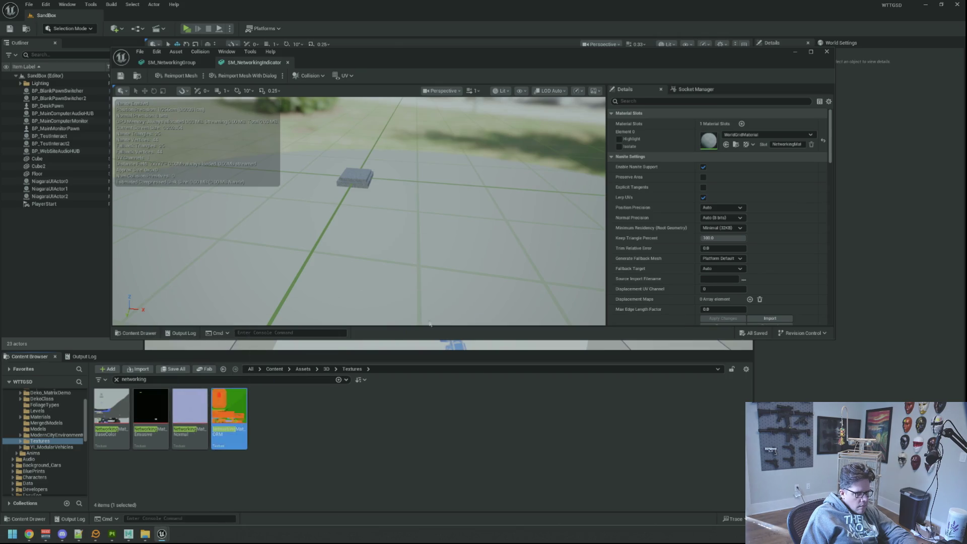
left_click(735, 258)
left_click(732, 247)
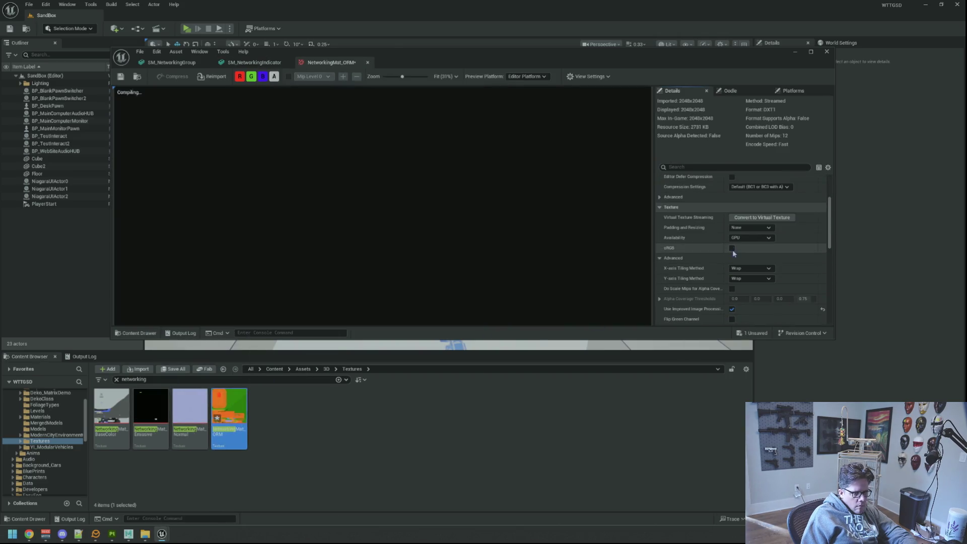
middle_click(334, 68)
Open the Materials folder and clear the networking search filter
left_click(65, 429)
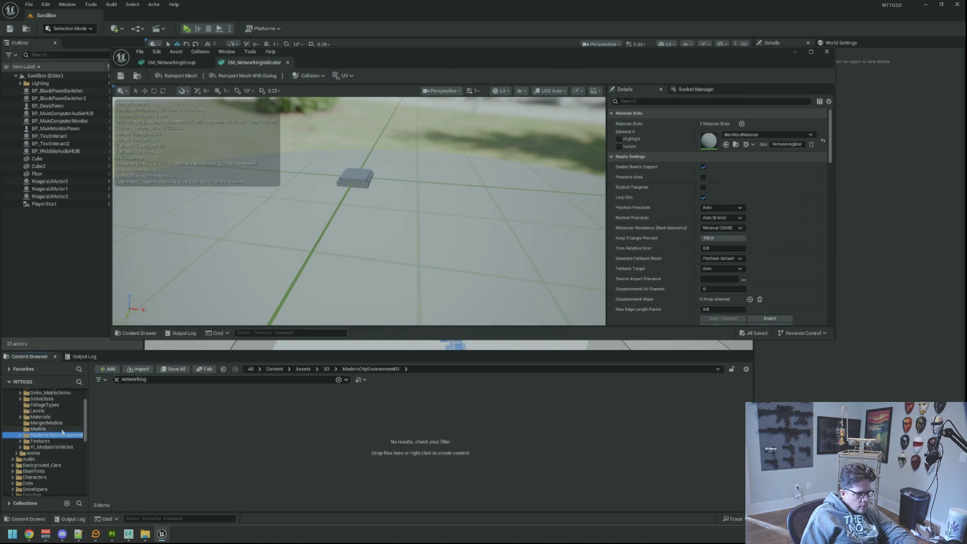
left_click(66, 418)
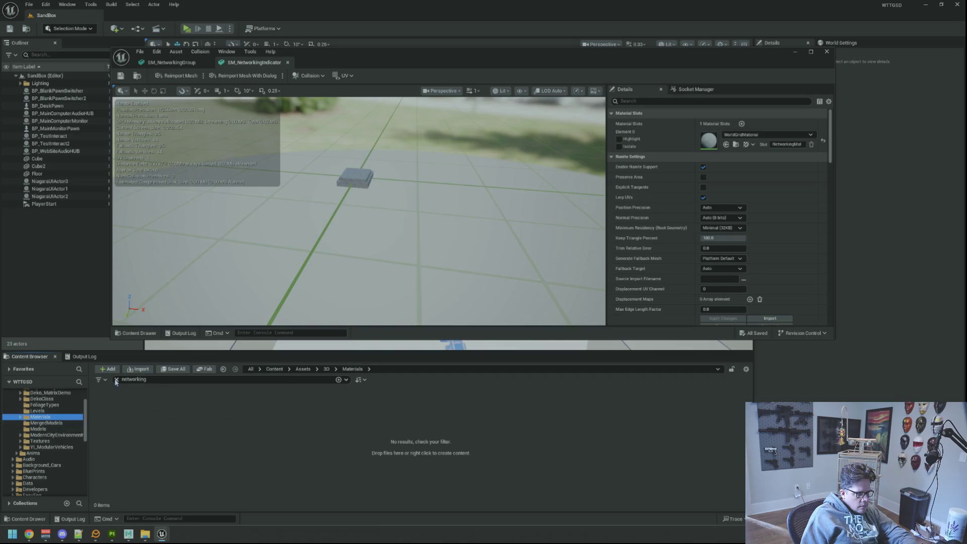
left_click(116, 380)
scroll(486, 454, "down", 10)
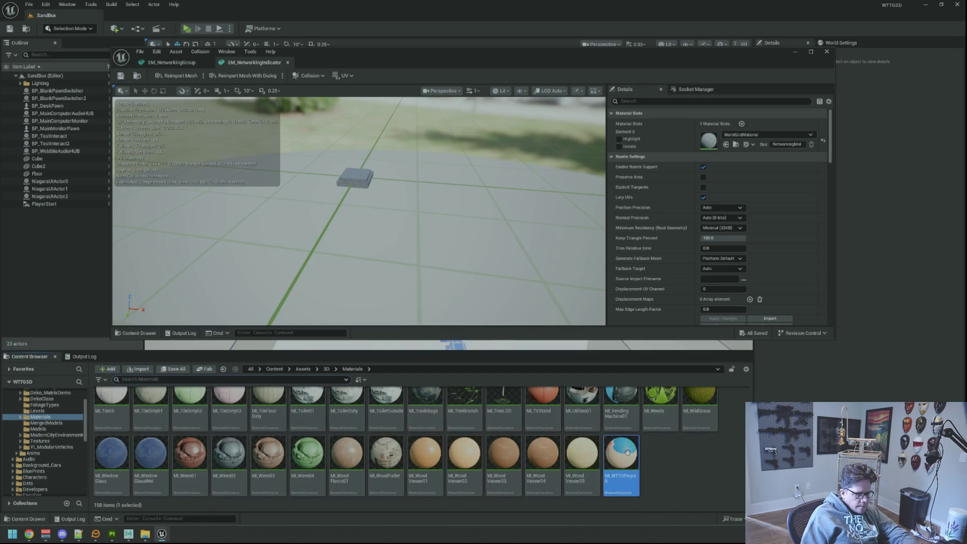
Create a new material instance named MI_NetworkingGroup
left_click(628, 452)
key("ctrl+d")
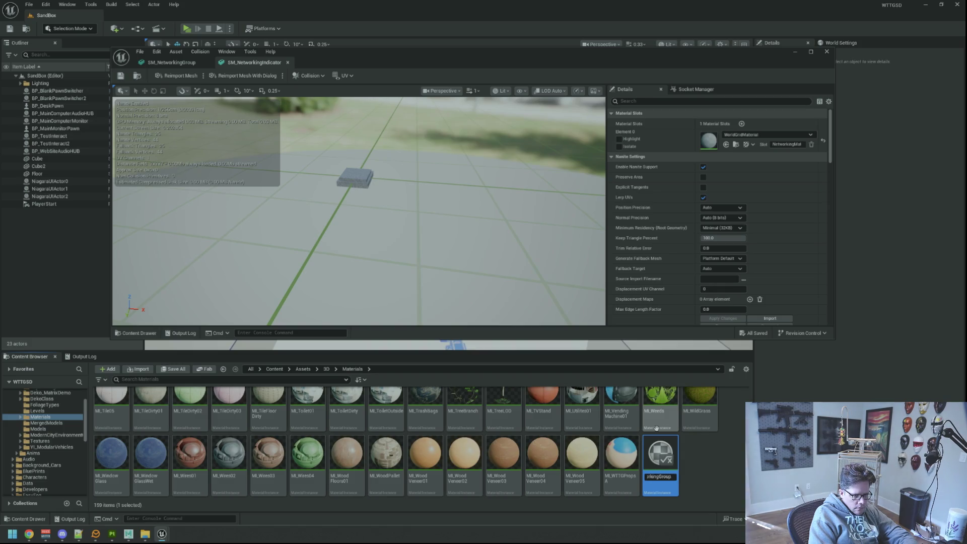
key("Return")
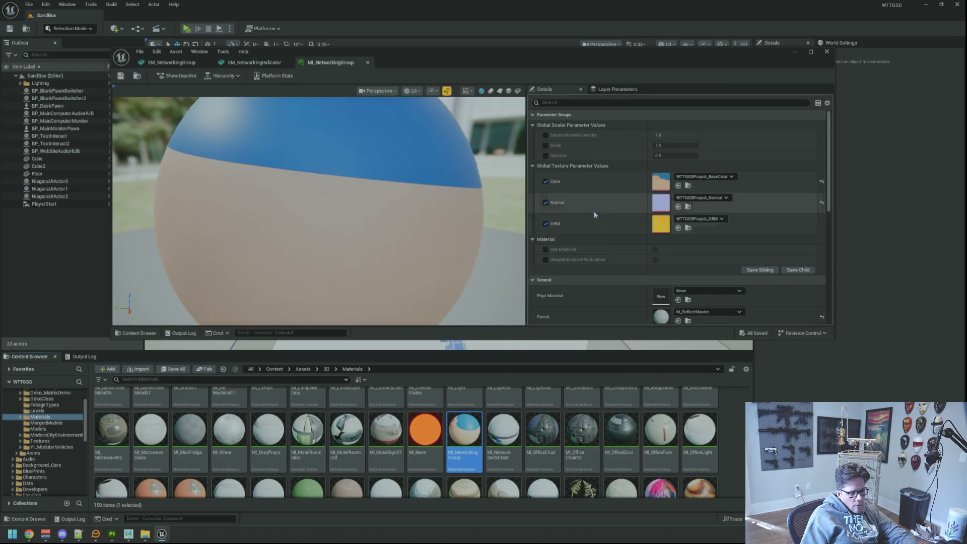
Set the Color, Normal and ORM textures to NetworkingMat_BaseColor, _Normal and _ORM
left_click(693, 177)
type("Networking")
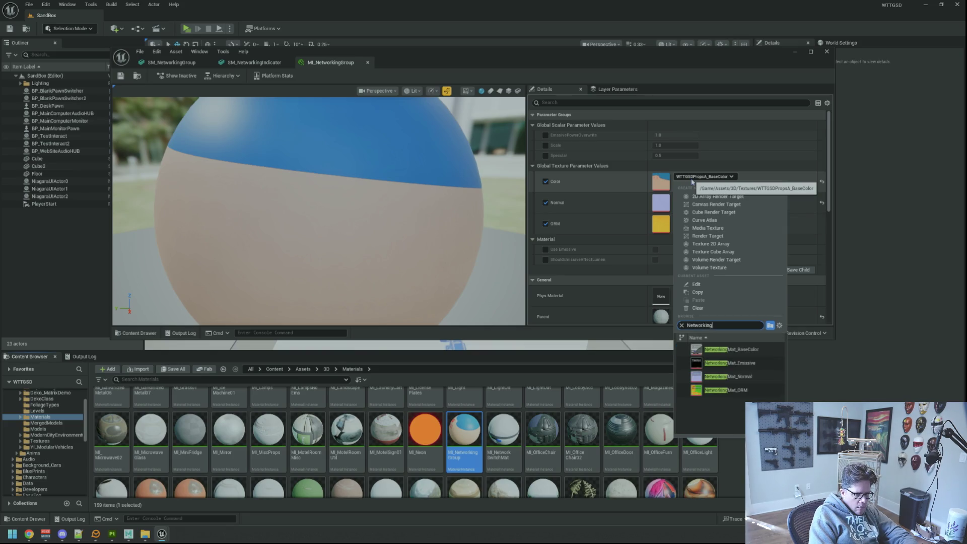
type("Mat")
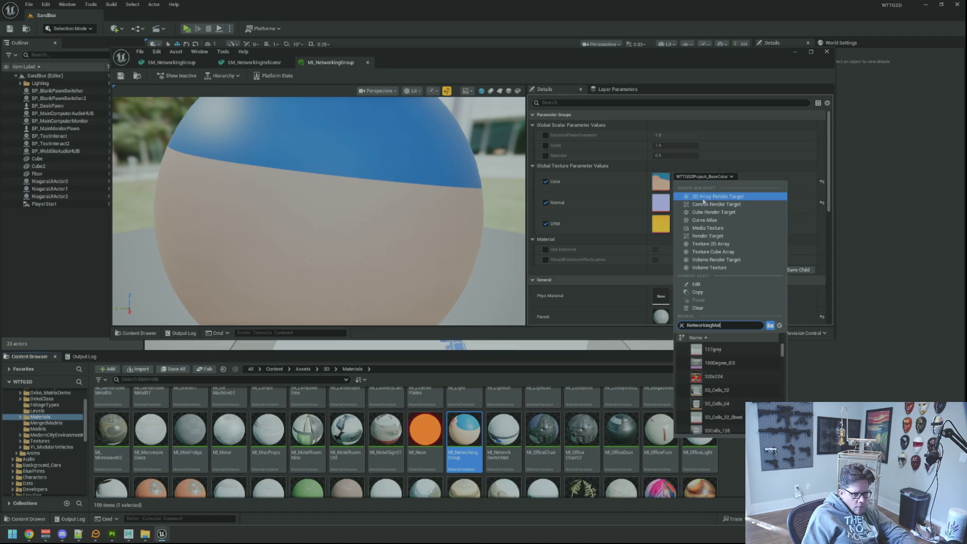
left_click(760, 353)
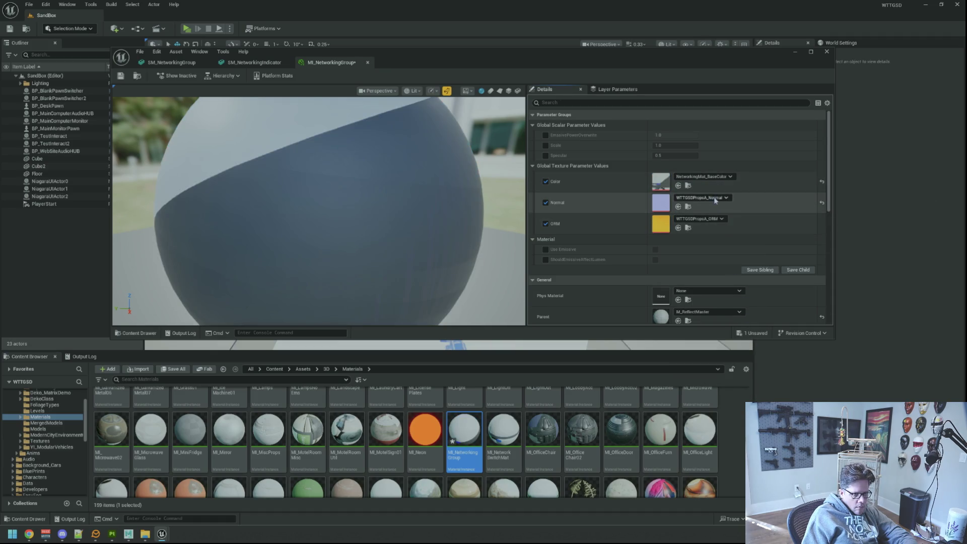
left_click(714, 198)
left_click(735, 296)
left_click(713, 220)
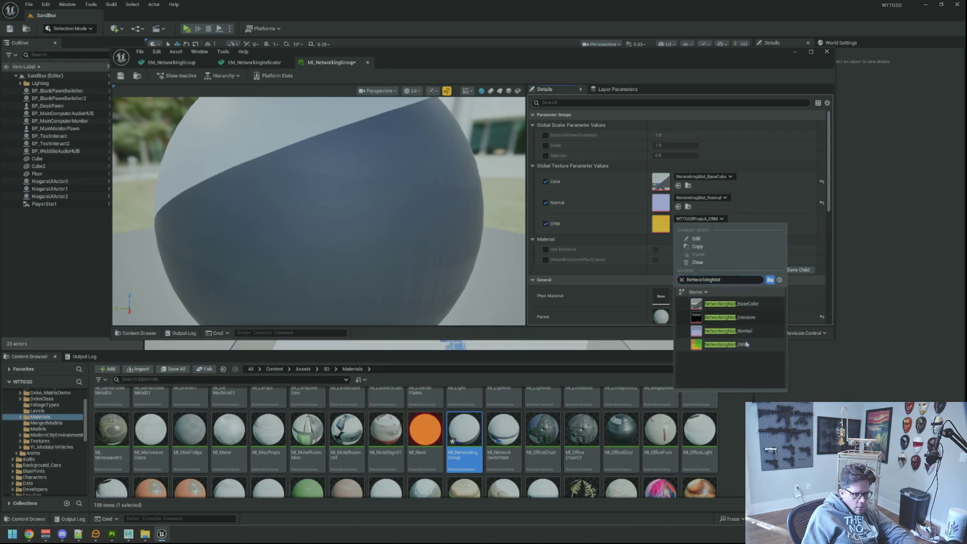
left_click(746, 342)
mouse_move(382, 205)
left_mouse_down()
mouse_move(321, 193)
mouse_move(324, 185)
left_mouse_up()
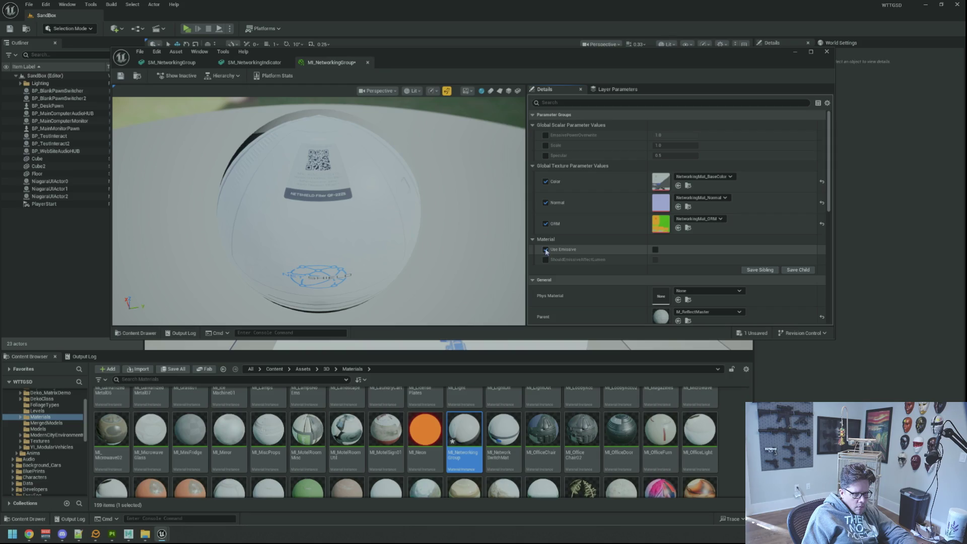
Enable emissive and assign NetworkingMat_Emissive to the Emissive slot
left_click(655, 250)
scroll(546, 265, "down", 1)
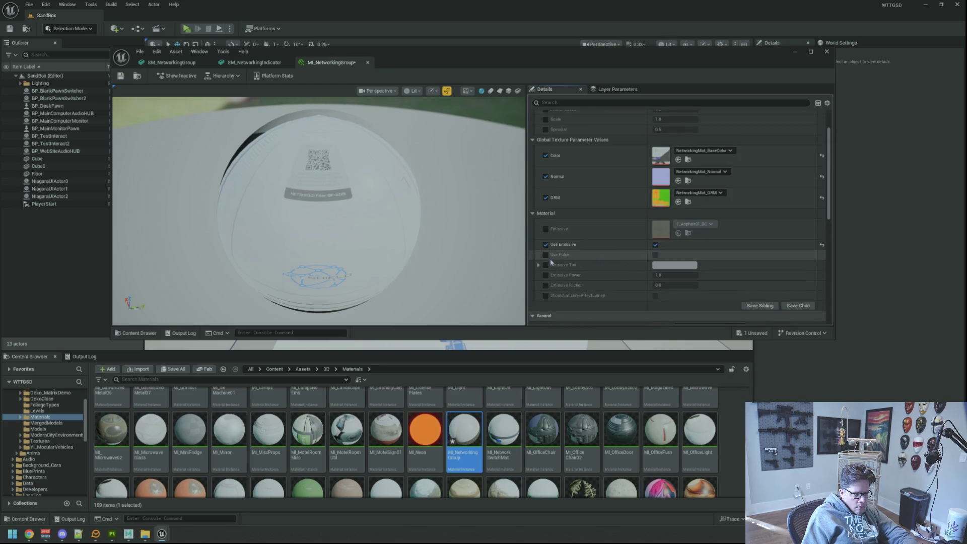
scroll(554, 272, "up", 2)
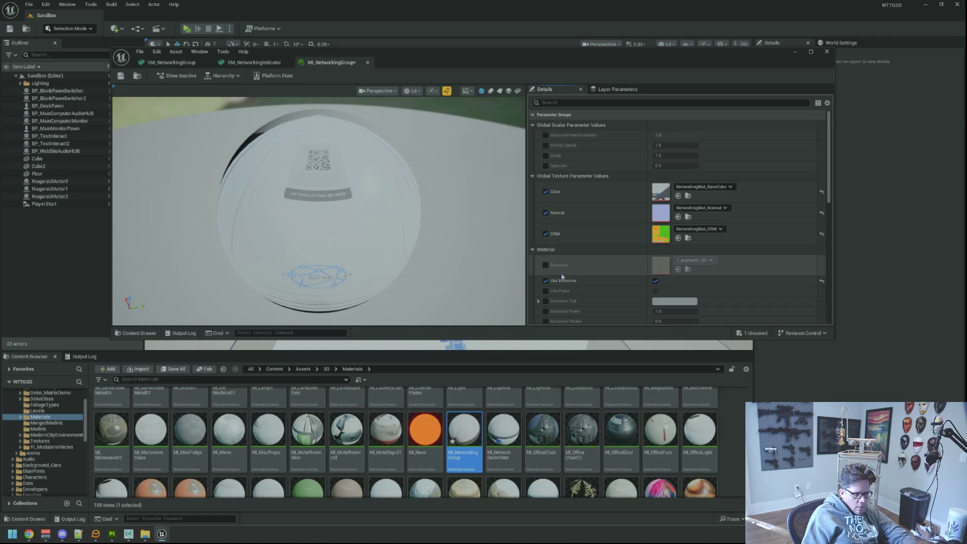
left_click(695, 260)
type("NetworkingMat")
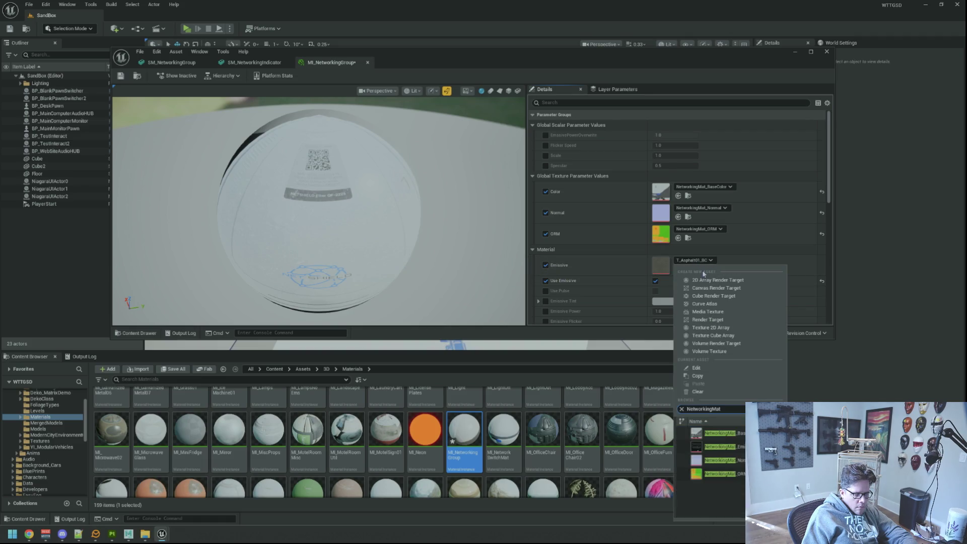
left_click(716, 446)
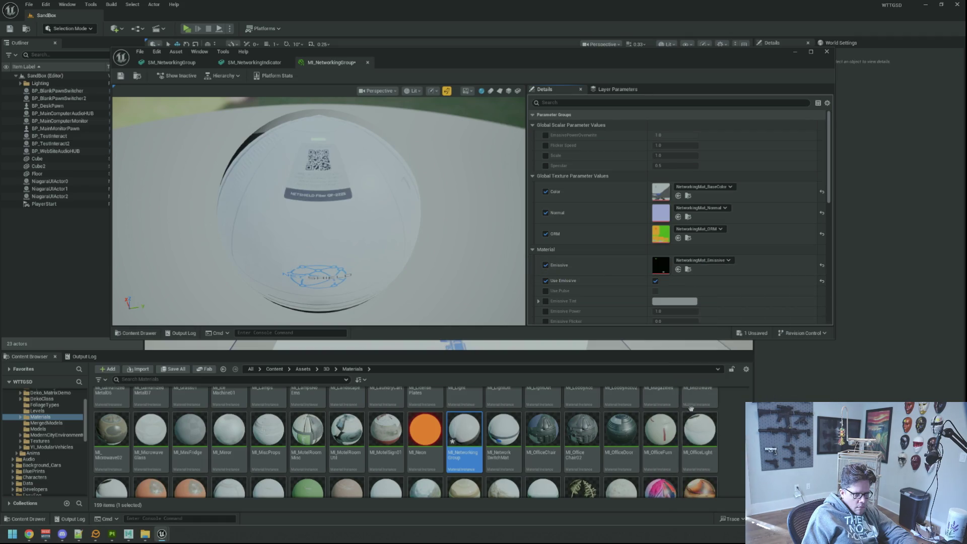
left_click_drag(390, 259, 453, 239)
scroll(638, 263, "down", 3)
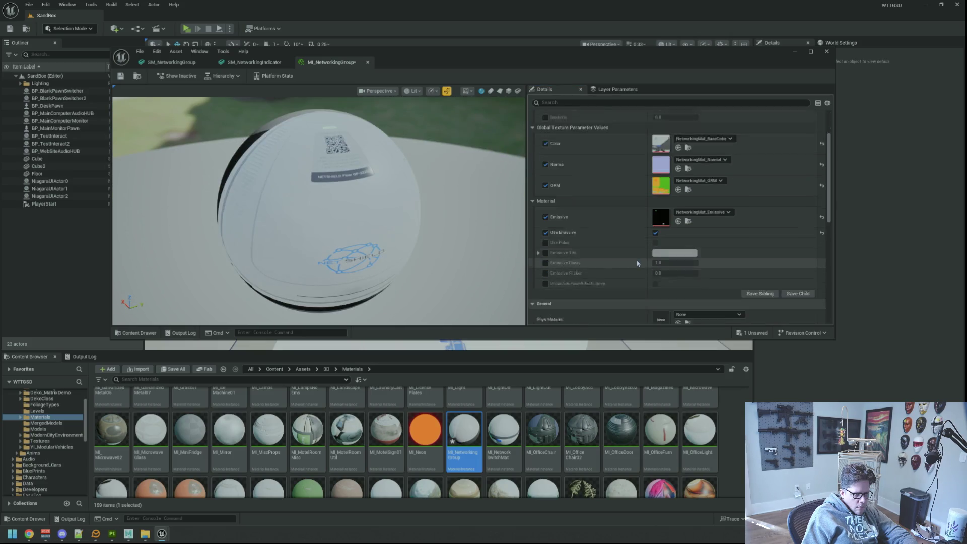
scroll(637, 263, "up", 3)
left_click_drag(338, 186, 368, 179)
mouse_move(315, 203)
left_mouse_down()
mouse_move(377, 207)
mouse_move(316, 203)
left_mouse_up()
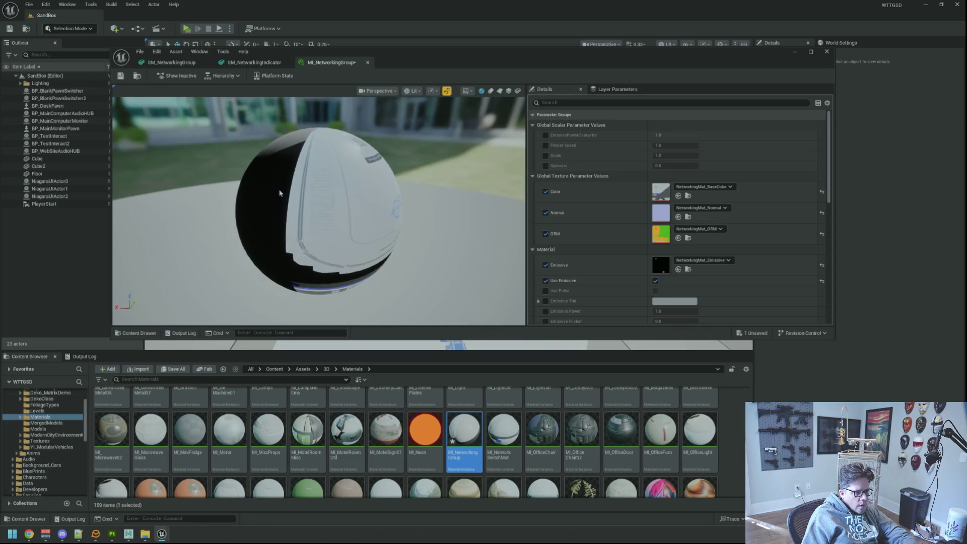
left_click(168, 63)
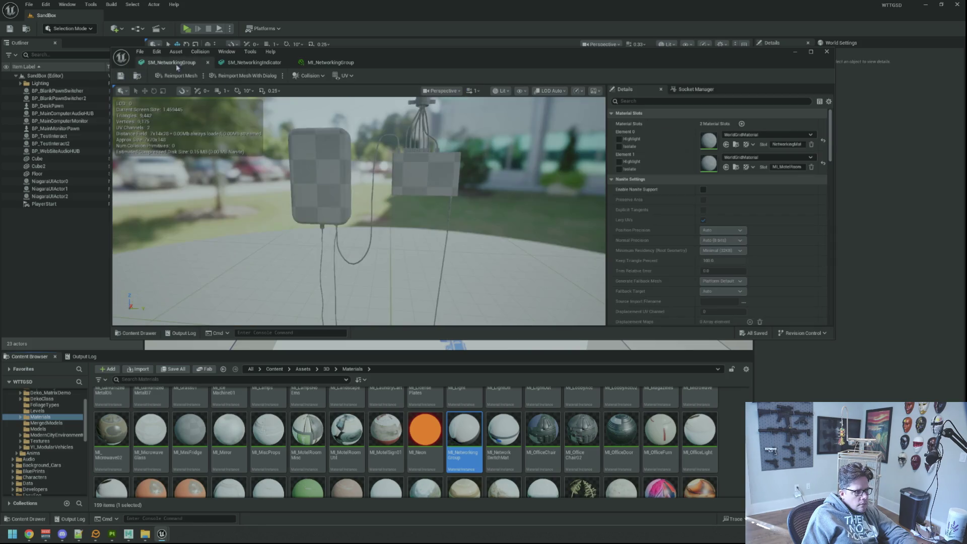
scroll(376, 178, "up", 3)
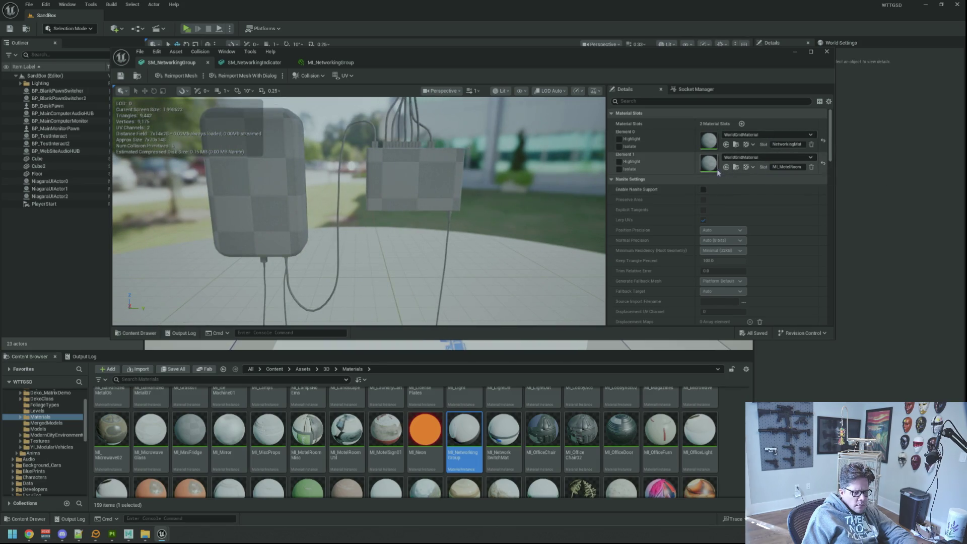
Set SM_NetworkingIndicator's Element 0 material to MI_NetworkingGroup
mouse_move(433, 161)
left_mouse_down()
mouse_move(403, 164)
mouse_move(441, 166)
left_mouse_up()
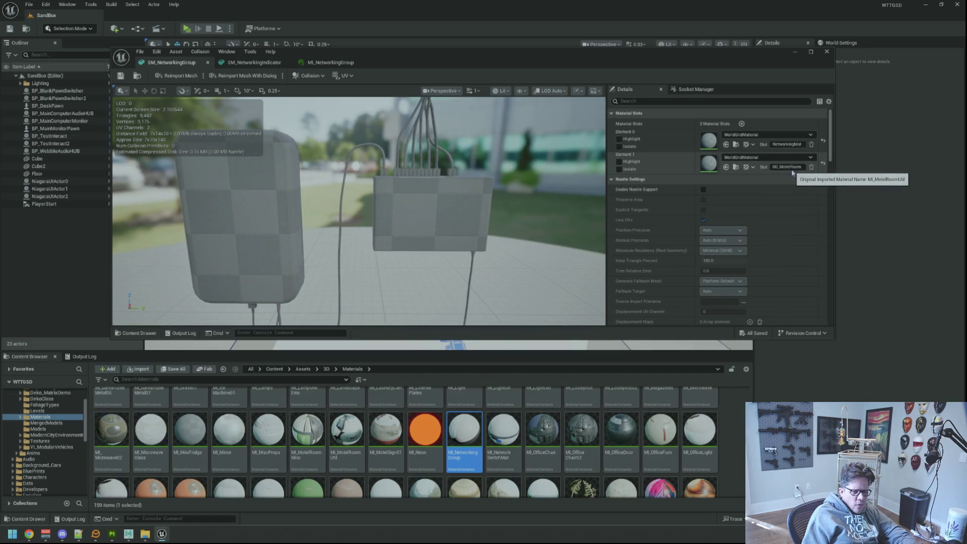
left_click(254, 63)
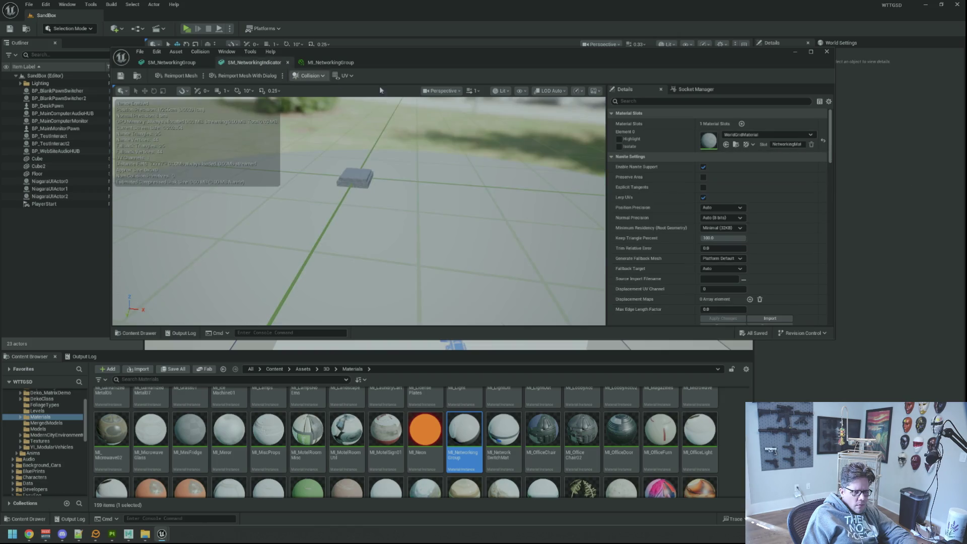
left_click(787, 134)
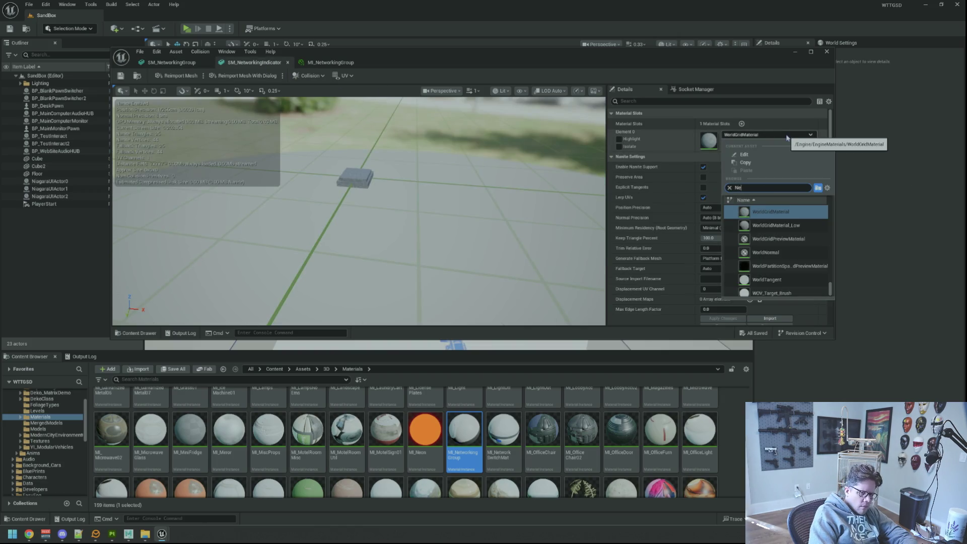
type("Network")
left_click(783, 214)
mouse_move(363, 226)
left_mouse_down()
mouse_move(329, 190)
mouse_move(373, 230)
mouse_move(375, 209)
mouse_move(359, 202)
mouse_move(361, 191)
left_mouse_up()
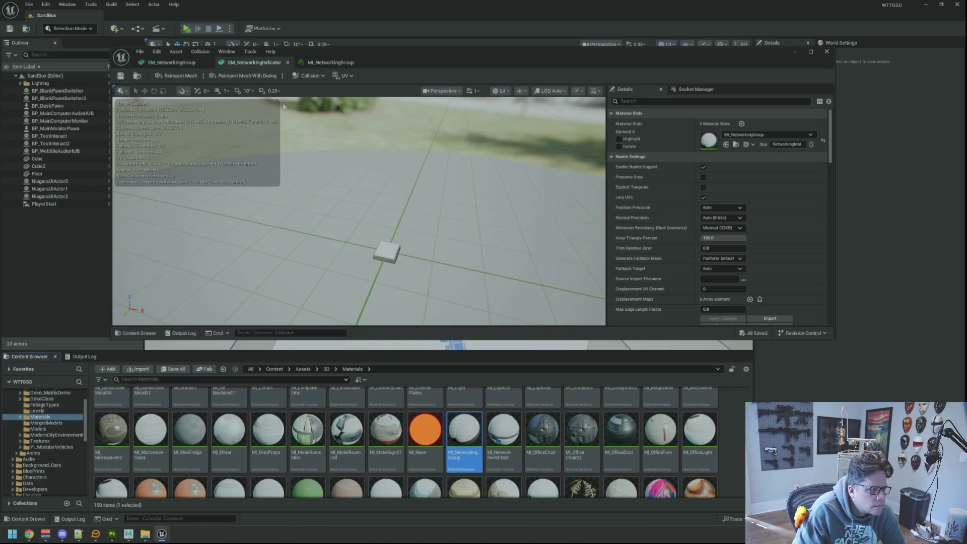
left_click(187, 75)
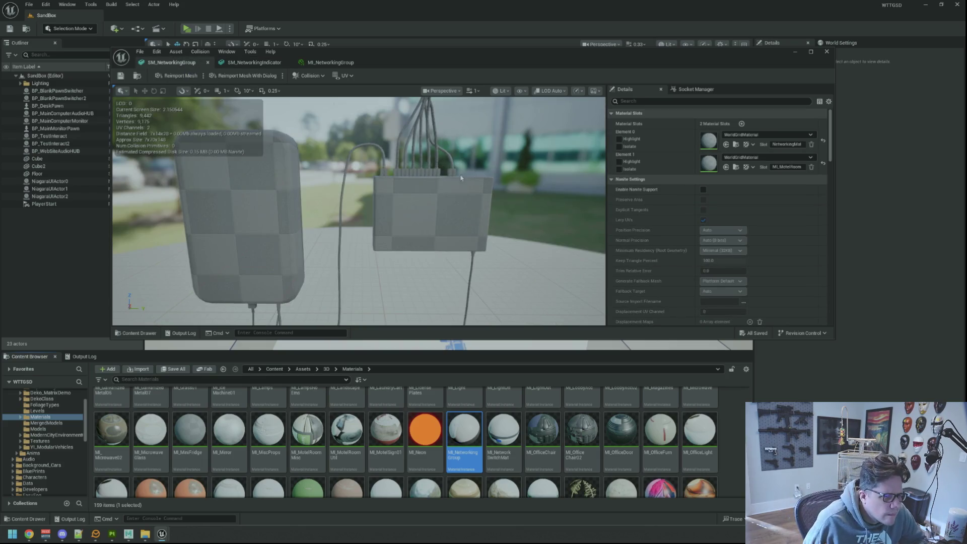
key("alt+Tab")
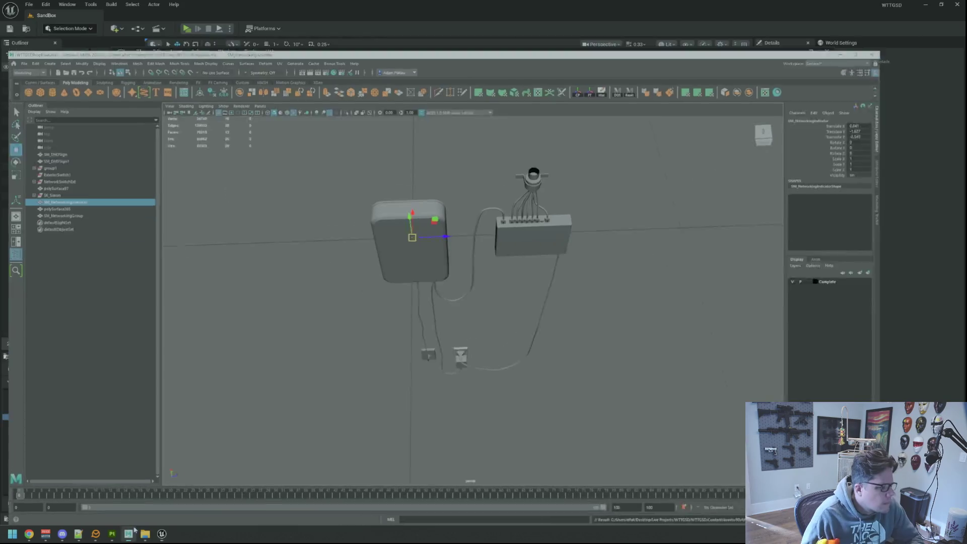
Select SM_NetworkingGroup and zoom in on the lower wall boxes and cables
key("f")
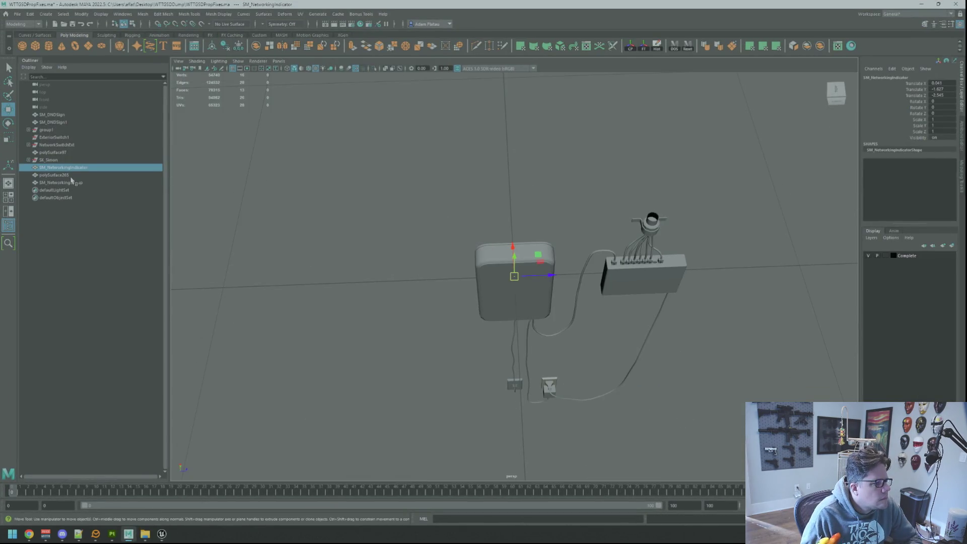
left_click(73, 183)
key("f")
mouse_move(496, 212)
left_mouse_down()
mouse_move(499, 190)
mouse_move(475, 186)
left_mouse_up()
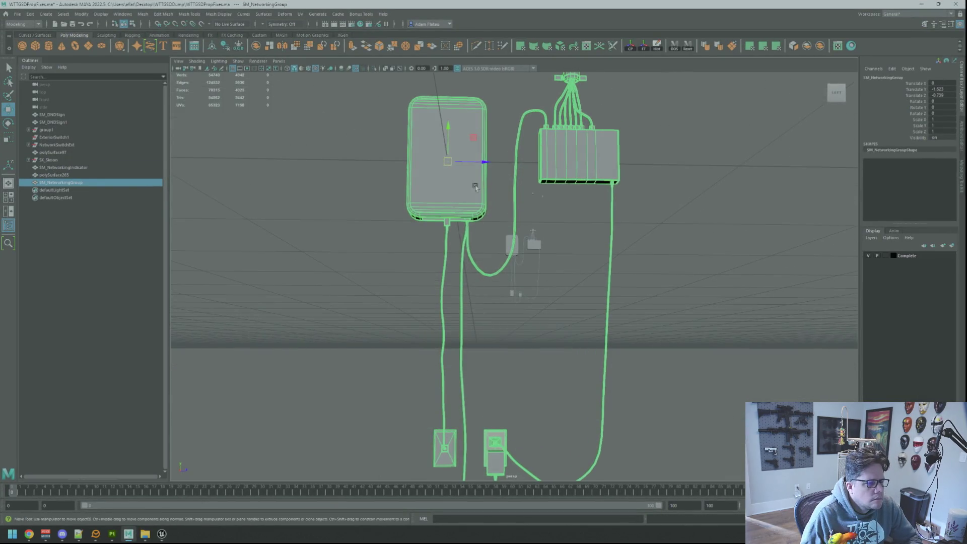
right_click(476, 186)
mouse_move(472, 398)
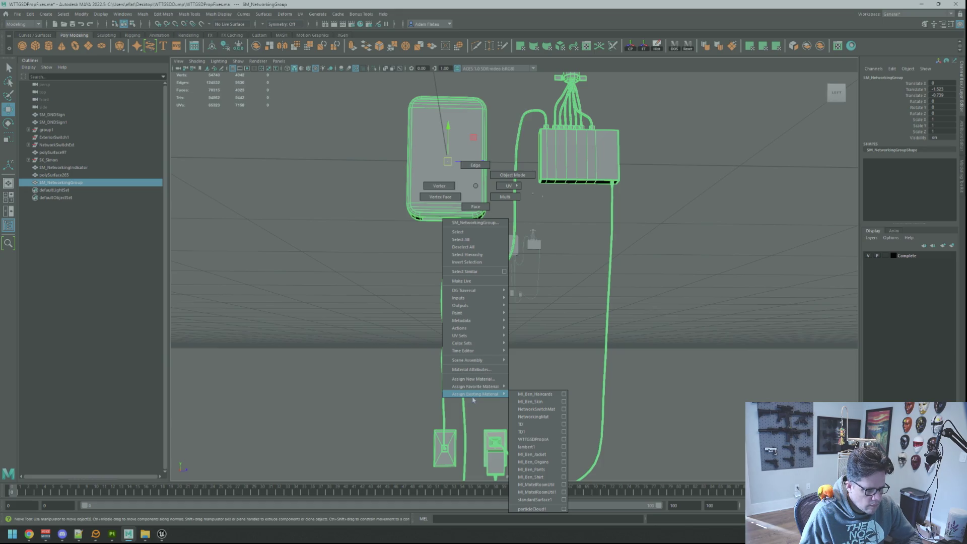
left_click(516, 377)
mouse_move(516, 376)
left_mouse_down()
mouse_move(586, 296)
mouse_move(561, 319)
mouse_move(503, 334)
mouse_move(524, 322)
left_mouse_up()
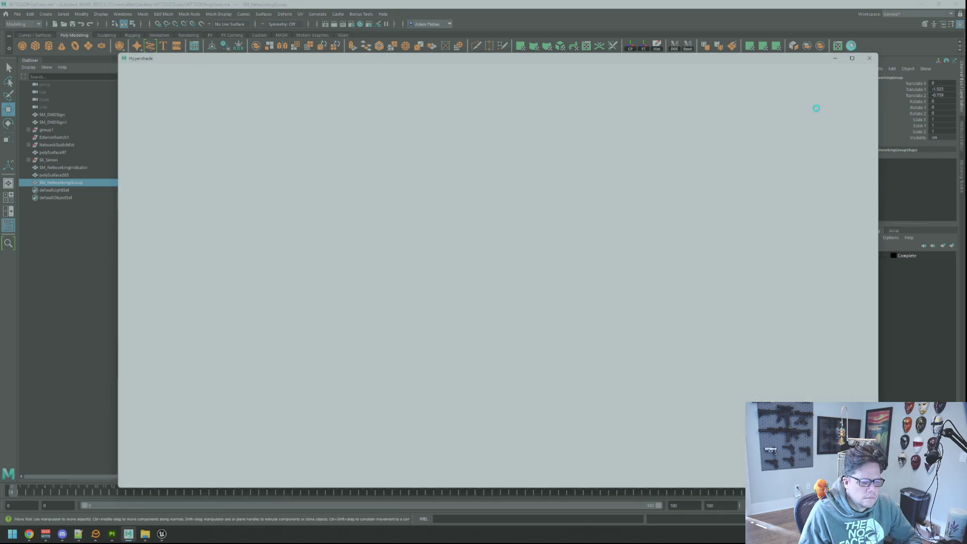
scroll(522, 367, "down", 3)
mouse_move(523, 367)
left_mouse_down()
mouse_move(539, 335)
mouse_move(637, 280)
mouse_move(538, 294)
mouse_move(564, 303)
mouse_move(501, 281)
left_mouse_up()
Delete the wall-plate edges behind the plug in edge mode
key("F10")
left_click(490, 291)
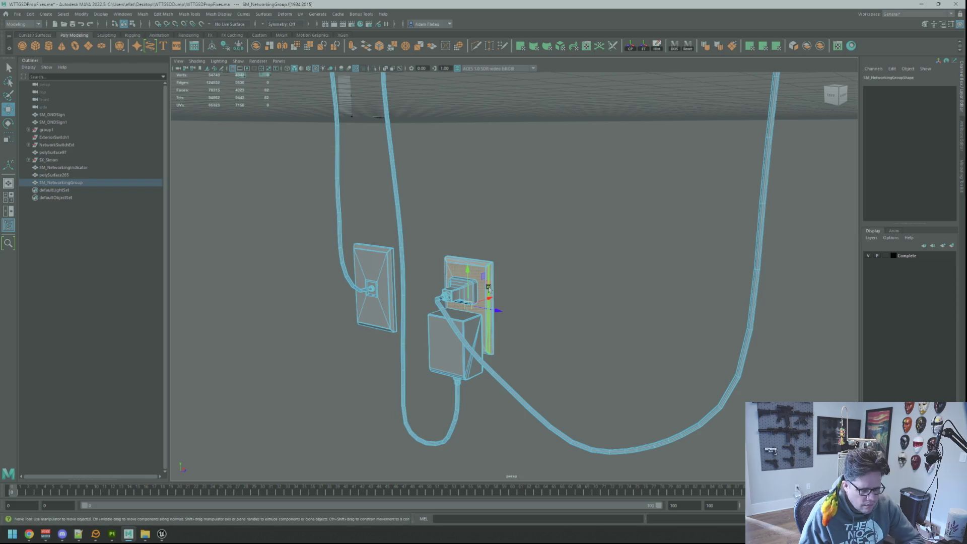
key("Delete")
key("F8")
left_click(501, 241)
scroll(501, 242, "down", 5)
mouse_move(501, 242)
left_mouse_down()
mouse_move(466, 160)
mouse_move(506, 192)
left_mouse_up()
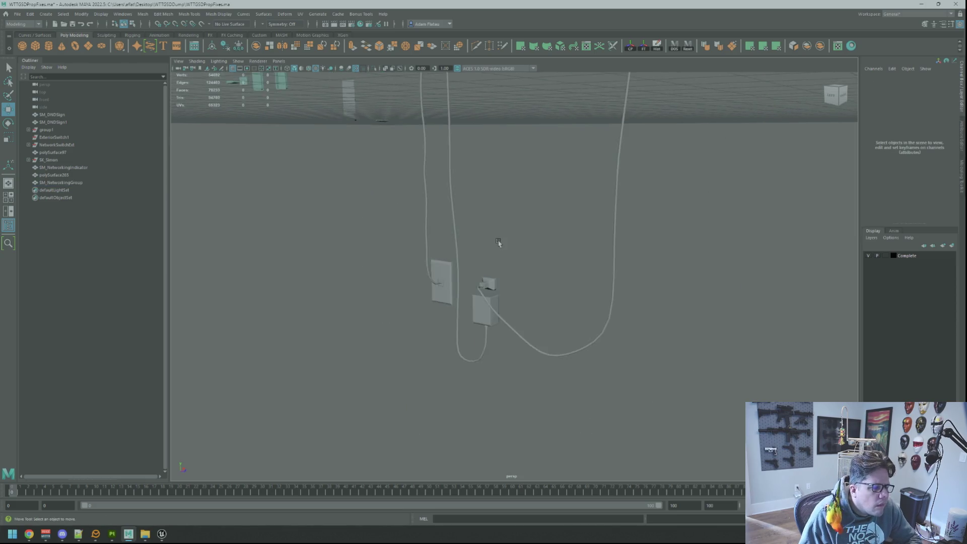
scroll(499, 194, "down", 5)
Export the selected SM_NetworkingGroup to SM_NetworkingGroup.fbx, overwriting the existing file
left_click(498, 160)
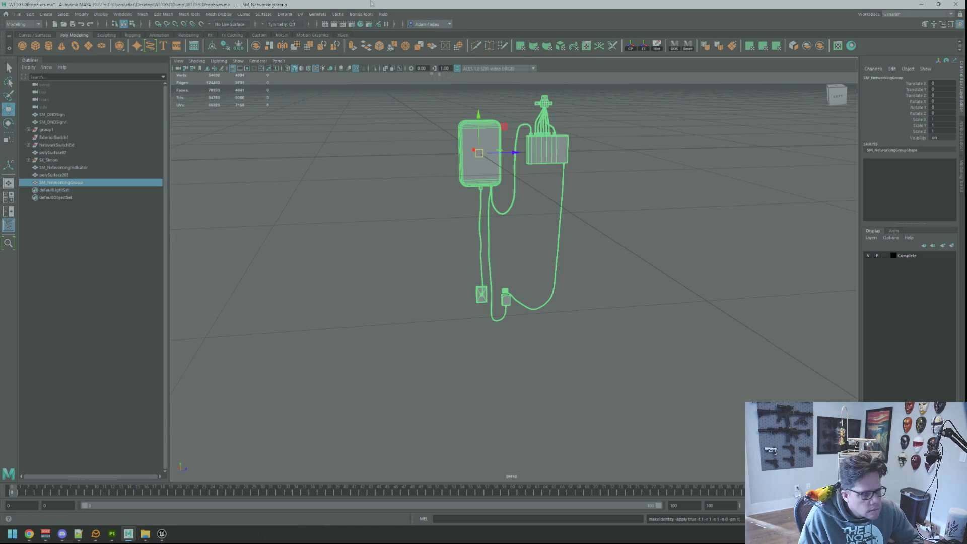
key("f")
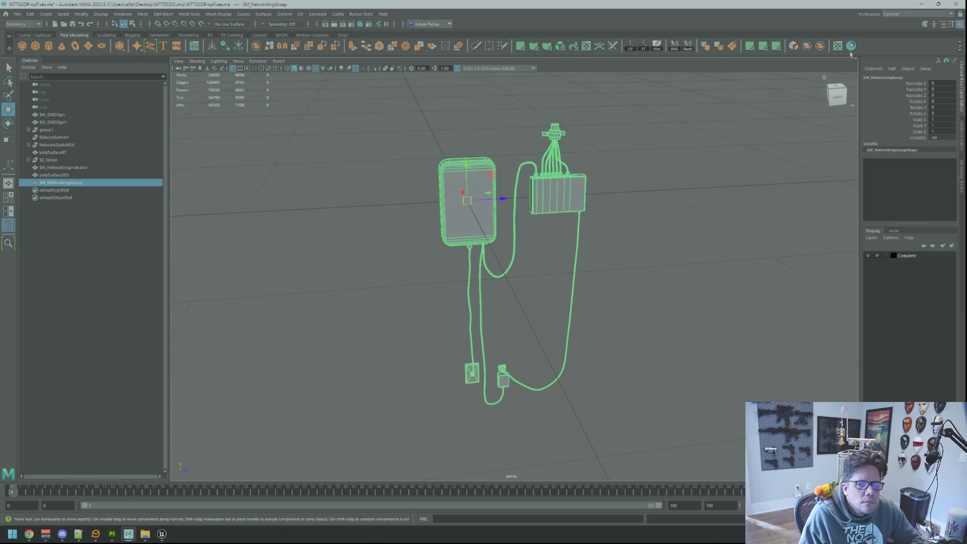
left_click(844, 47)
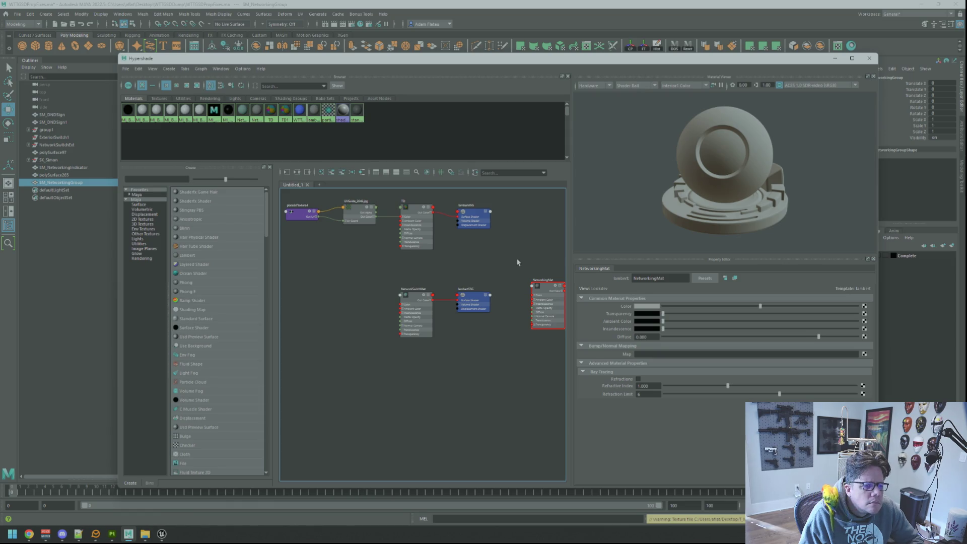
left_click(870, 60)
key("ctrl+alt+e")
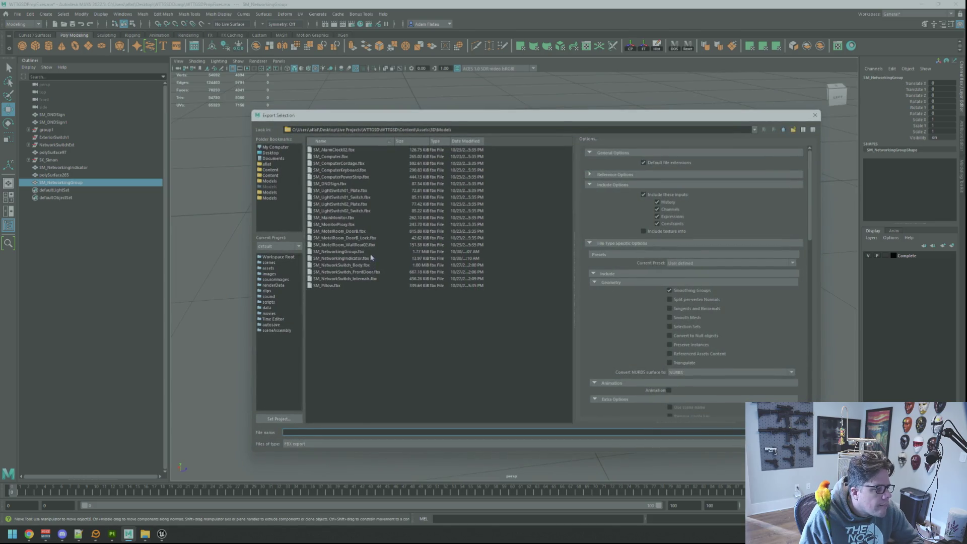
left_click(371, 253)
key("Return")
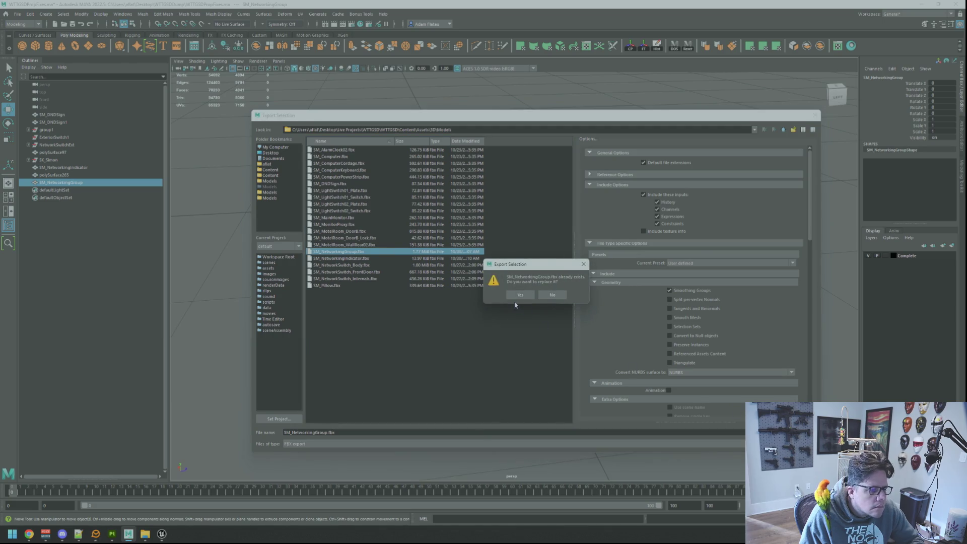
left_click(519, 295)
mouse_move(162, 534)
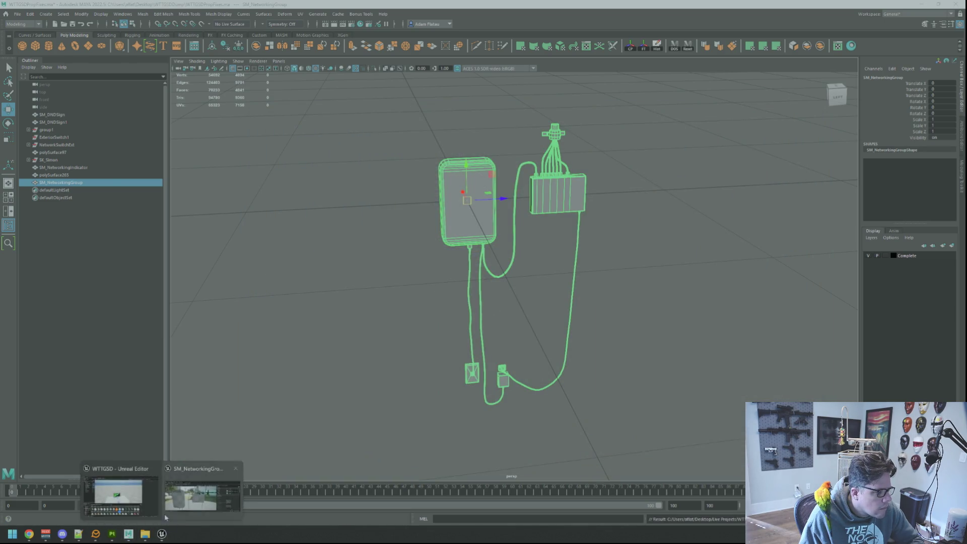
left_click(201, 484)
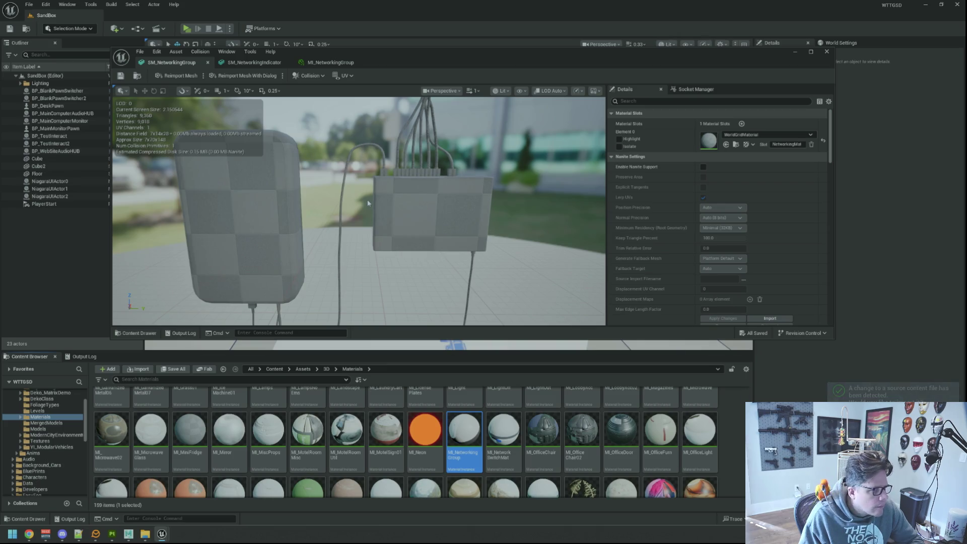
Assign MI_NetworkingGroup to the mesh's Element 0 material slot
scroll(368, 203, "down", 5)
mouse_move(374, 220)
left_mouse_down()
mouse_move(373, 255)
mouse_move(388, 237)
mouse_move(386, 222)
mouse_move(384, 244)
mouse_move(378, 237)
mouse_move(385, 209)
mouse_move(374, 206)
mouse_move(383, 207)
left_mouse_up()
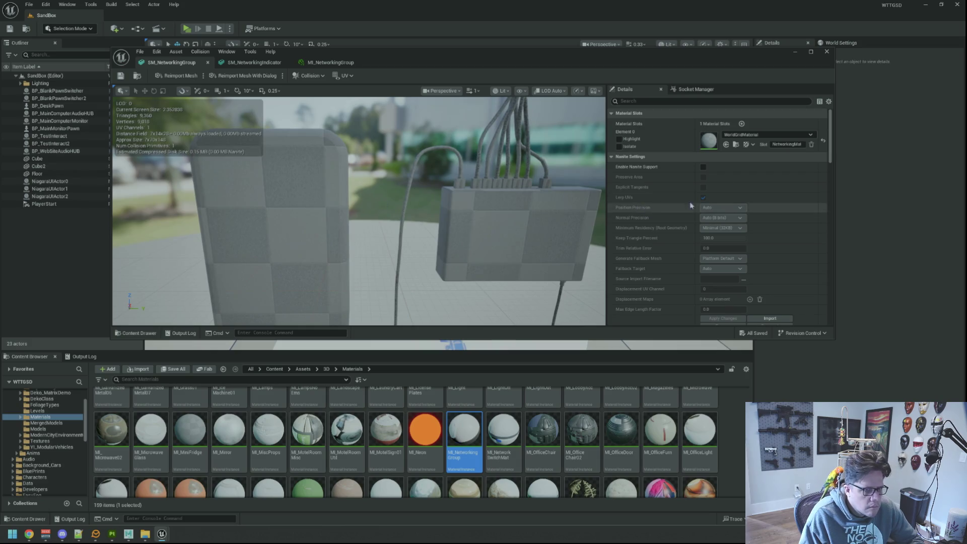
left_click(758, 135)
type("I_Networking")
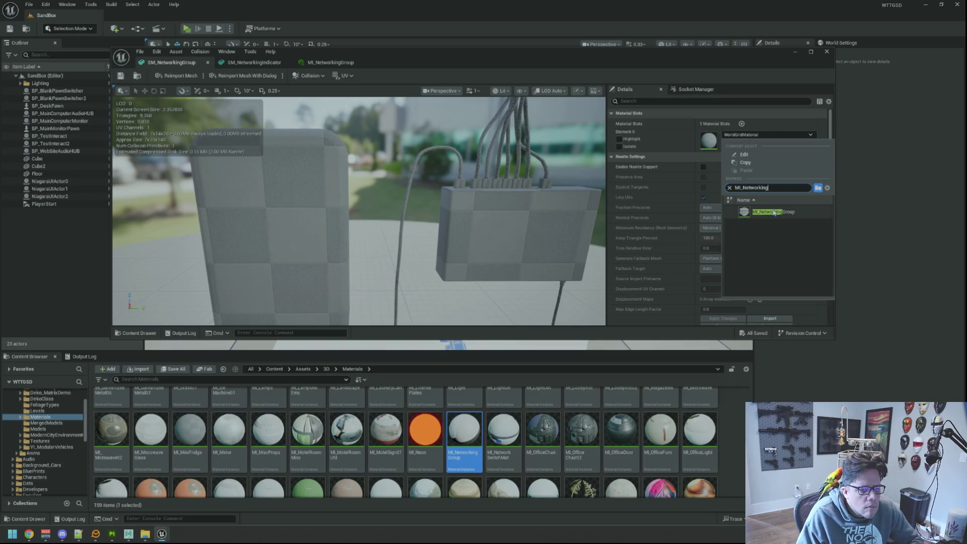
left_click(771, 208)
left_click_drag(509, 204, 481, 183)
scroll(454, 191, "down", 5)
scroll(454, 192, "up", 5)
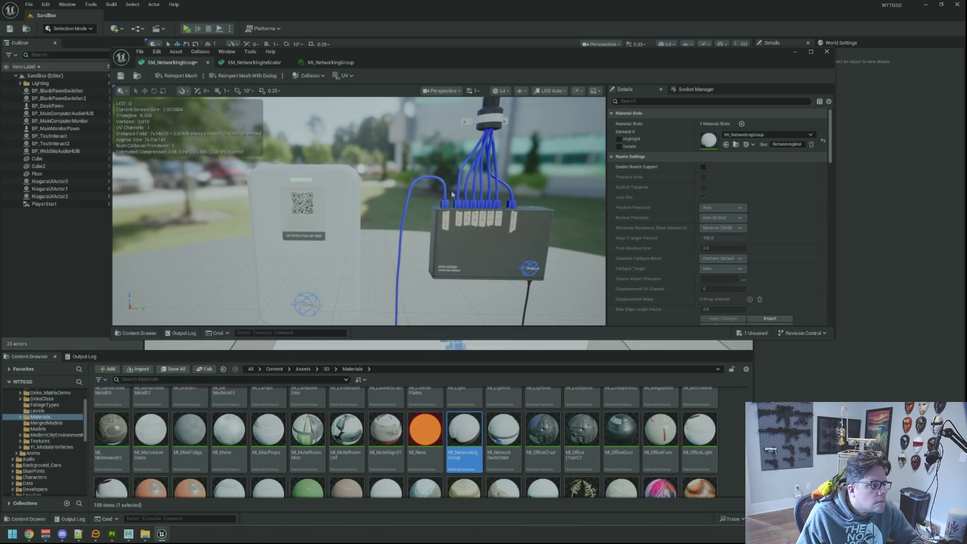
Save SM_NetworkingGroup and close the open asset editor tabs
left_click(121, 76)
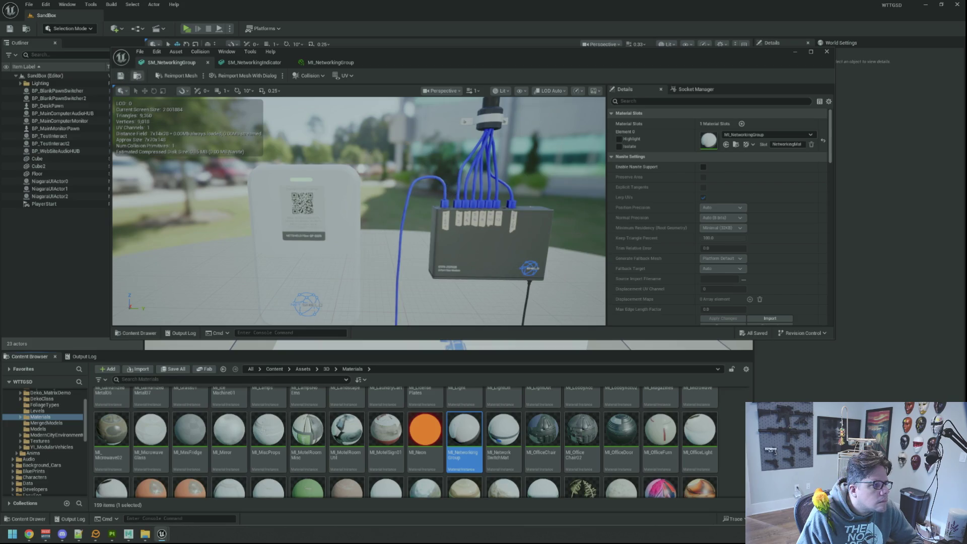
left_click(330, 64)
left_click(367, 62)
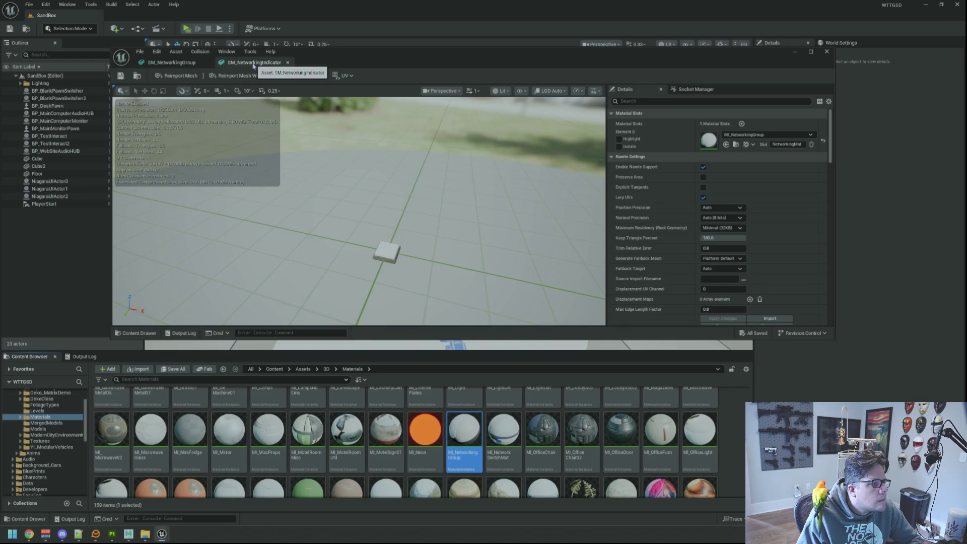
left_click(288, 63)
left_click(206, 63)
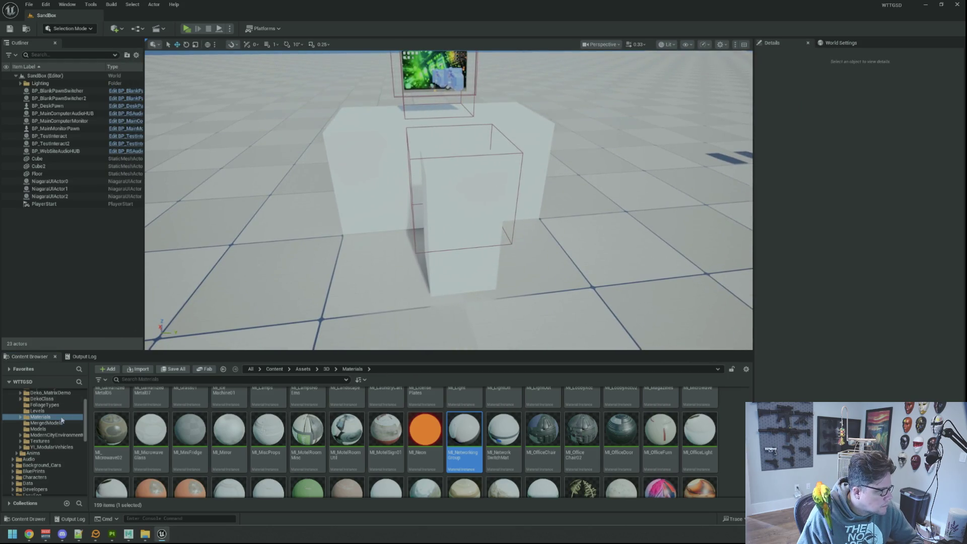
Load the Motel map from the Content Browser's Maps folder
scroll(53, 425, "down", 2)
scroll(53, 426, "down", 5)
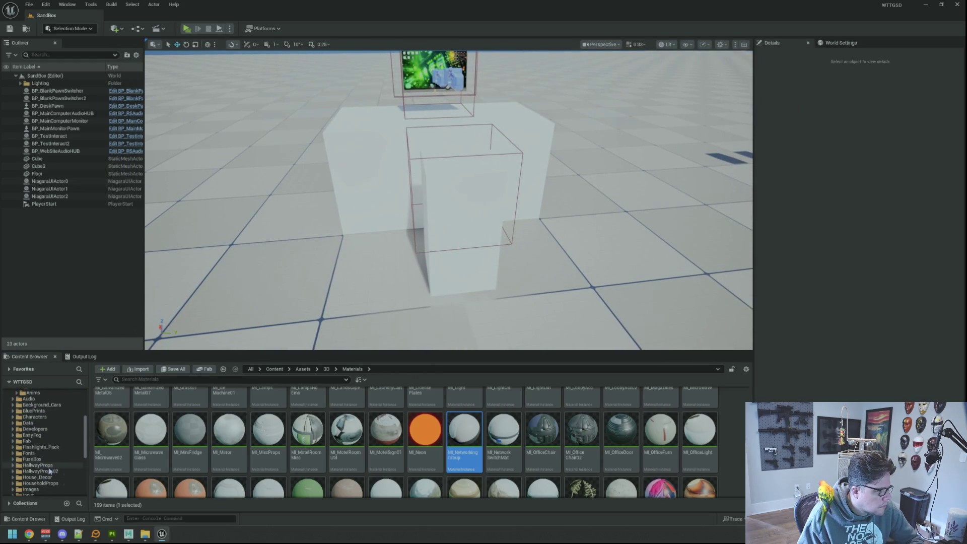
left_click(51, 448)
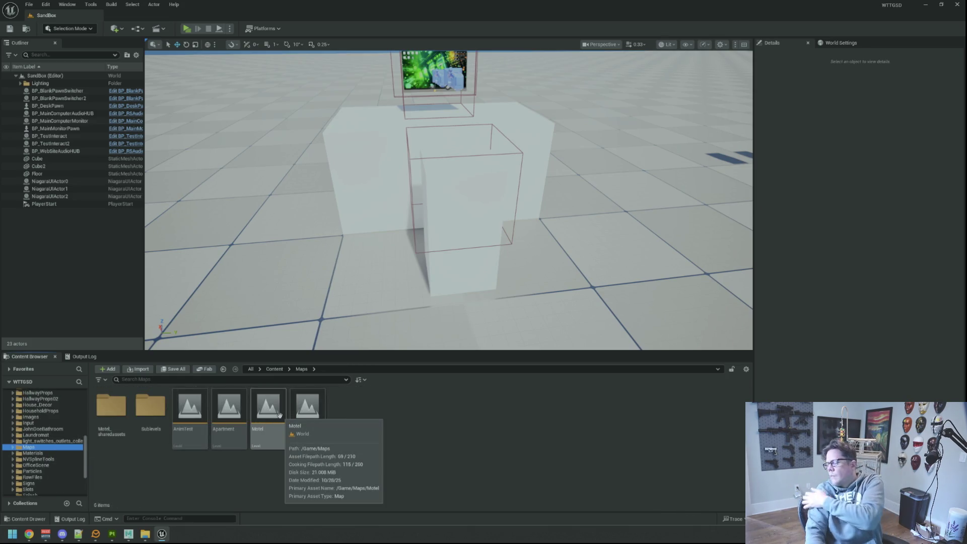
double_click(270, 412)
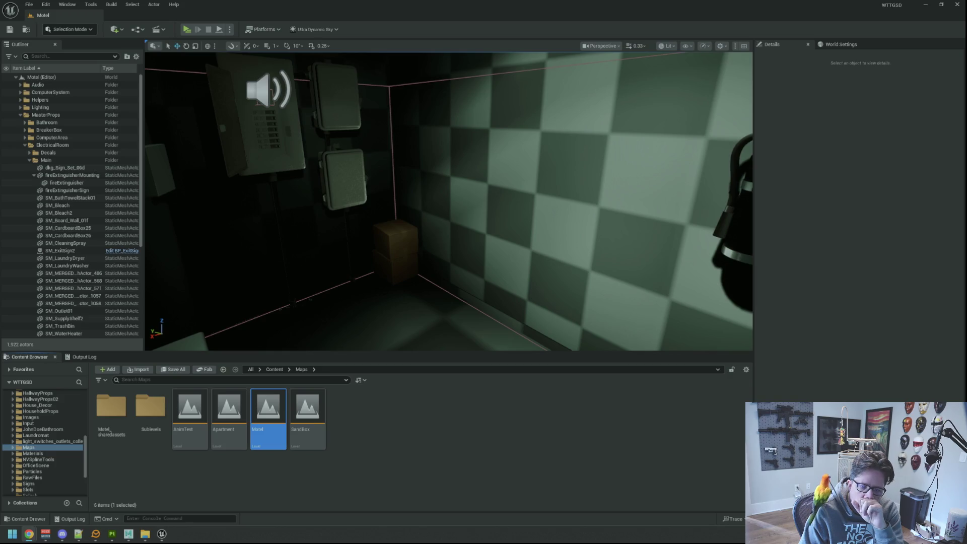
Collapse the ElectricalRoom and MasterProps outliner folders and expand NetworkingStuff
mouse_move(507, 240)
left_mouse_down()
mouse_move(570, 242)
mouse_move(447, 216)
left_mouse_up()
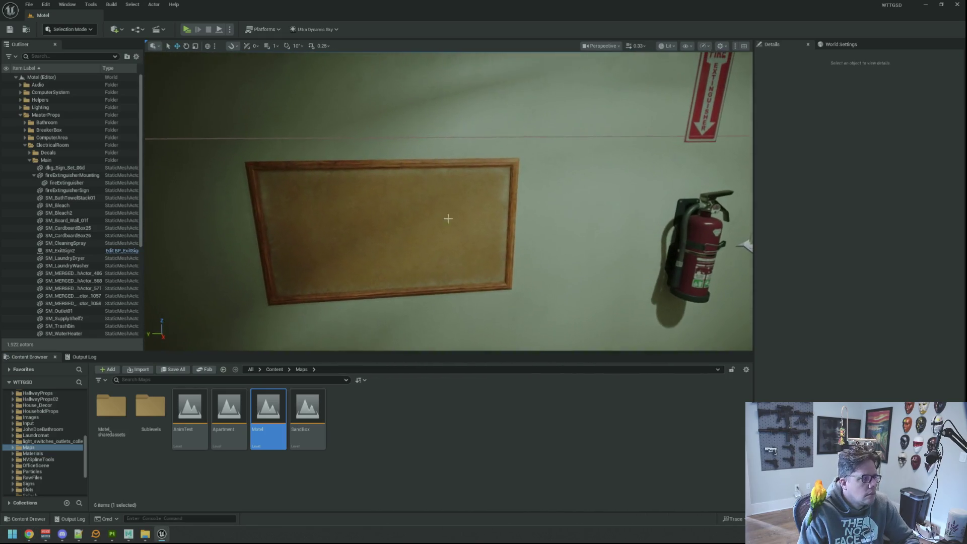
left_click(25, 145)
left_click(16, 116)
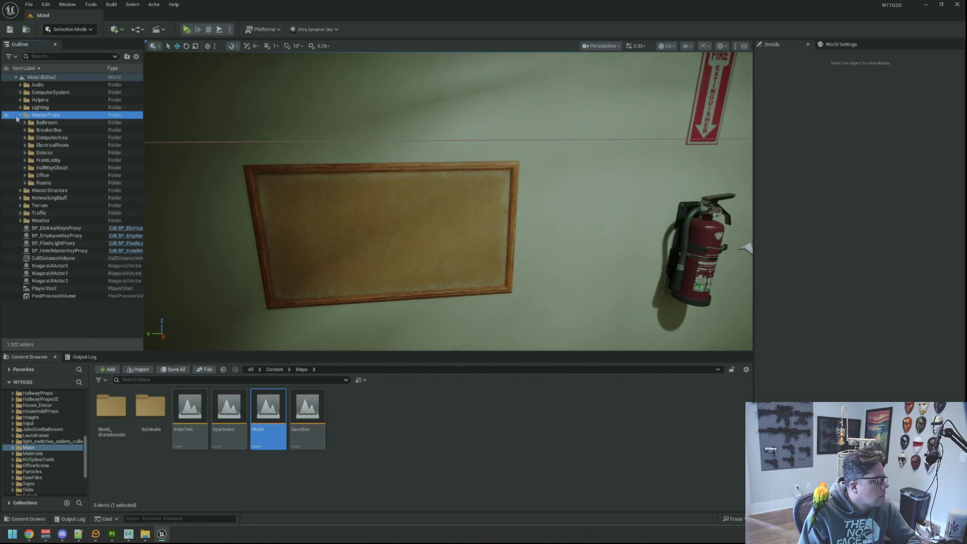
left_click(20, 116)
left_click_drag(260, 253, 227, 218)
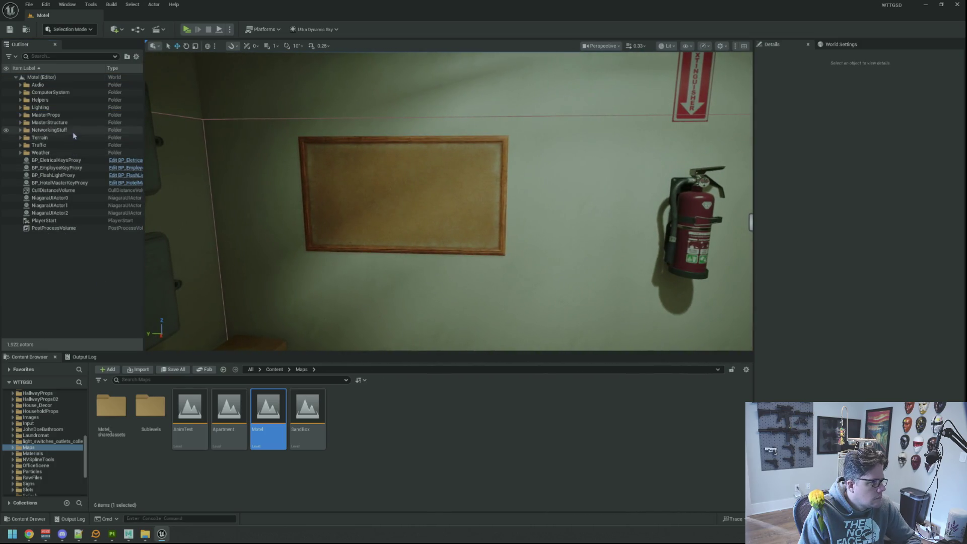
left_click(49, 130)
left_click(20, 130)
mouse_move(448, 201)
left_mouse_down()
mouse_move(439, 202)
mouse_move(448, 212)
mouse_move(434, 212)
mouse_move(444, 206)
mouse_move(439, 217)
mouse_move(434, 201)
mouse_move(459, 202)
mouse_move(458, 221)
mouse_move(441, 199)
mouse_move(464, 190)
left_mouse_up()
Lower the SM_Board_Wall_01f corkboard on the electrical room wall
left_click(443, 205)
key("f")
scroll(835, 317, "down", 1)
scroll(835, 318, "down", 3)
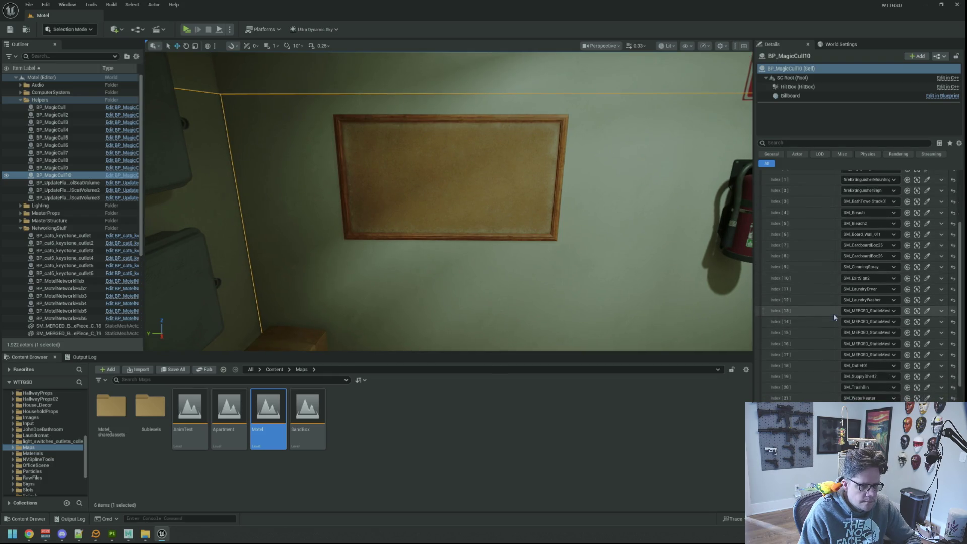
left_click_drag(627, 242, 626, 229)
left_click_drag(454, 202, 444, 171)
left_click(441, 186)
left_click_drag(500, 193, 500, 193)
mouse_move(450, 149)
left_mouse_down()
mouse_move(447, 170)
mouse_move(695, 190)
left_mouse_up()
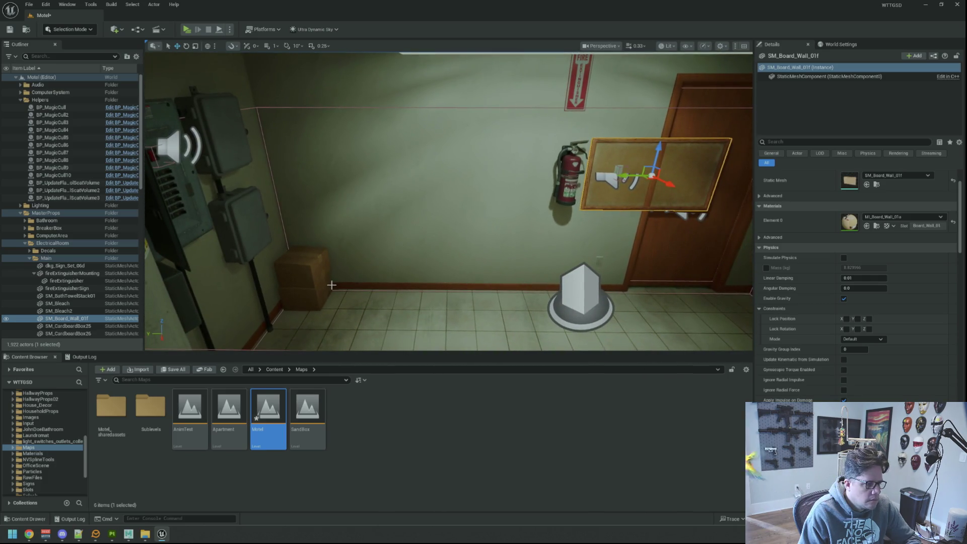
Slide the cardboard box along Y to sit beside the door
left_click(328, 281)
left_click_drag(285, 277, 695, 276)
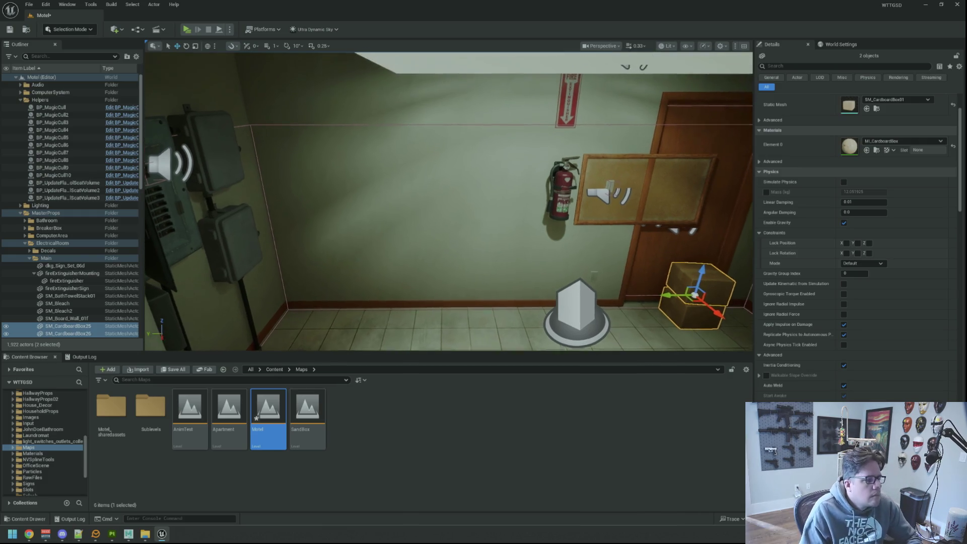
key("Escape")
scroll(434, 215, "up", 3)
scroll(438, 236, "down", 3)
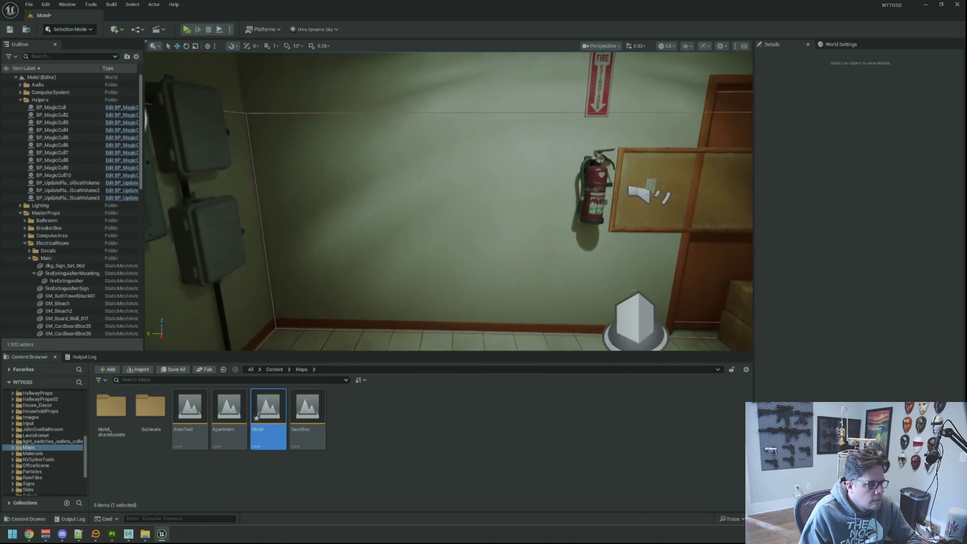
key("ctrl+p")
type("SM_NetworkingGr")
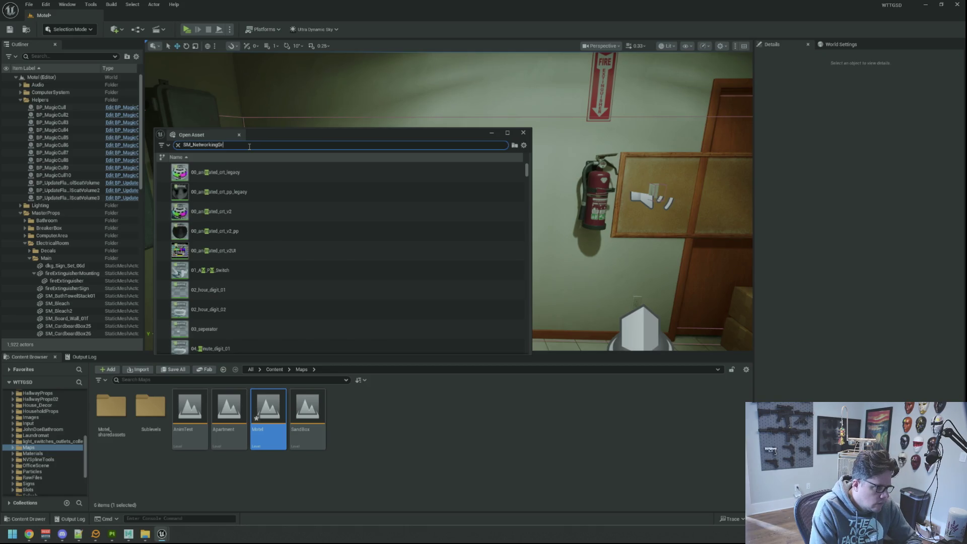
Place SM_NetworkingGroup in the electrical room and file it under NetworkingStuff
left_click(343, 172)
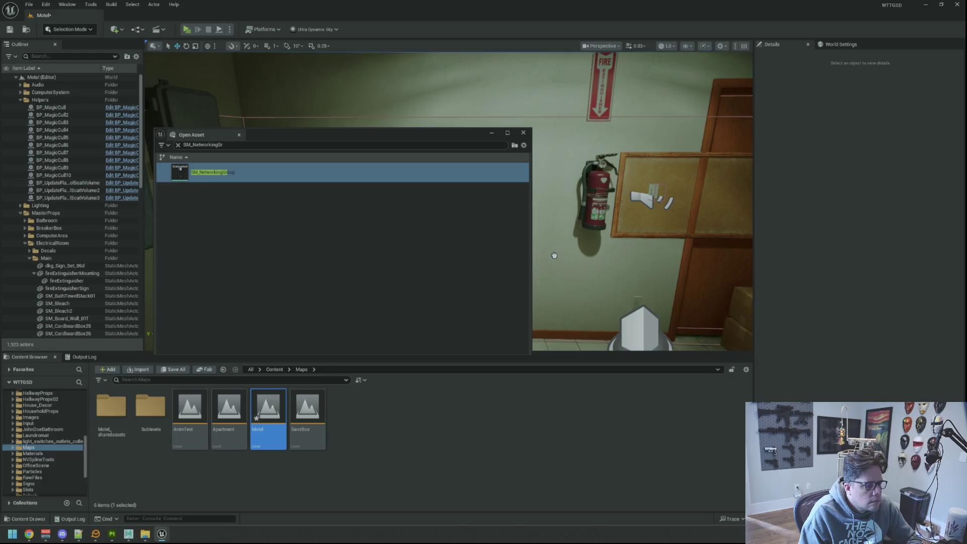
left_click_drag(555, 256, 554, 257)
left_click(524, 133)
mouse_move(69, 335)
left_mouse_down()
mouse_move(106, 217)
mouse_move(63, 182)
mouse_move(64, 158)
left_mouse_up()
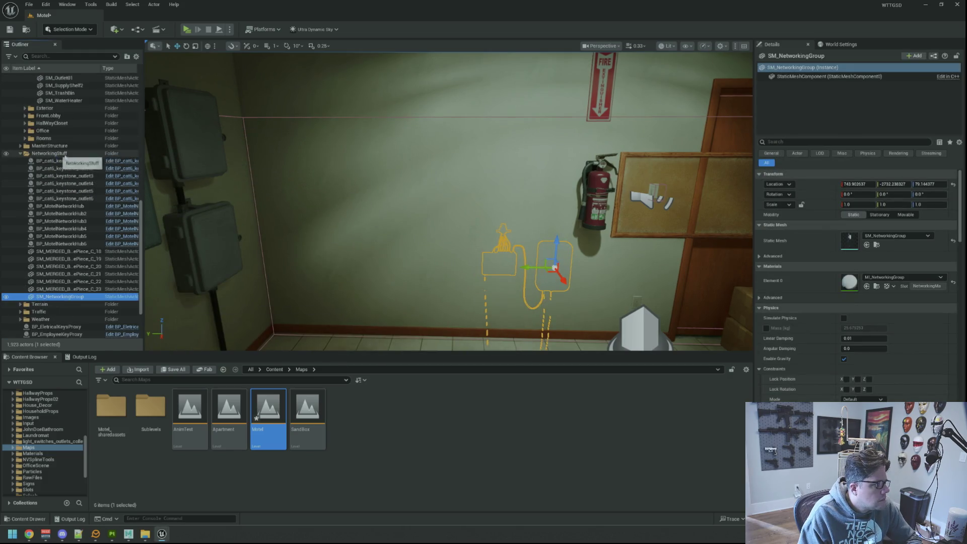
key("f")
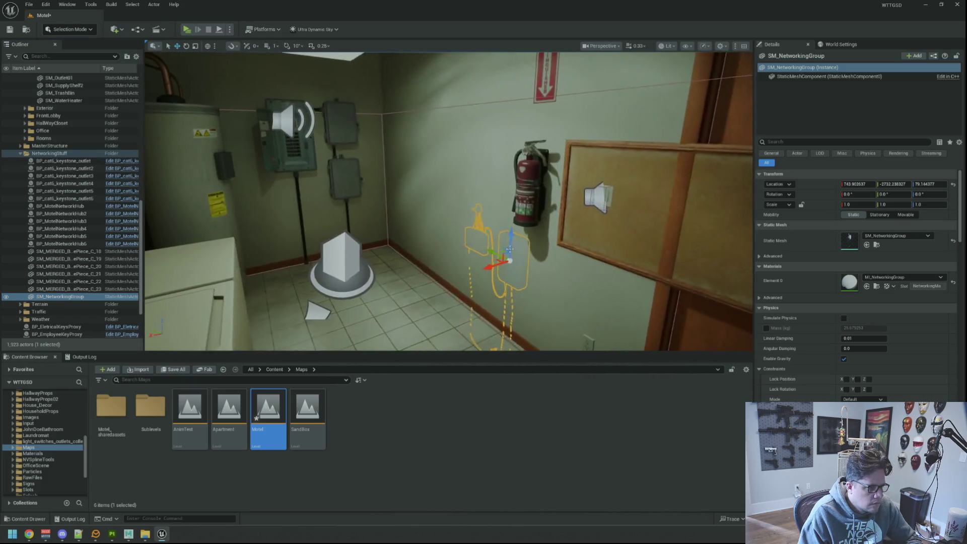
scroll(789, 296, "down", 10)
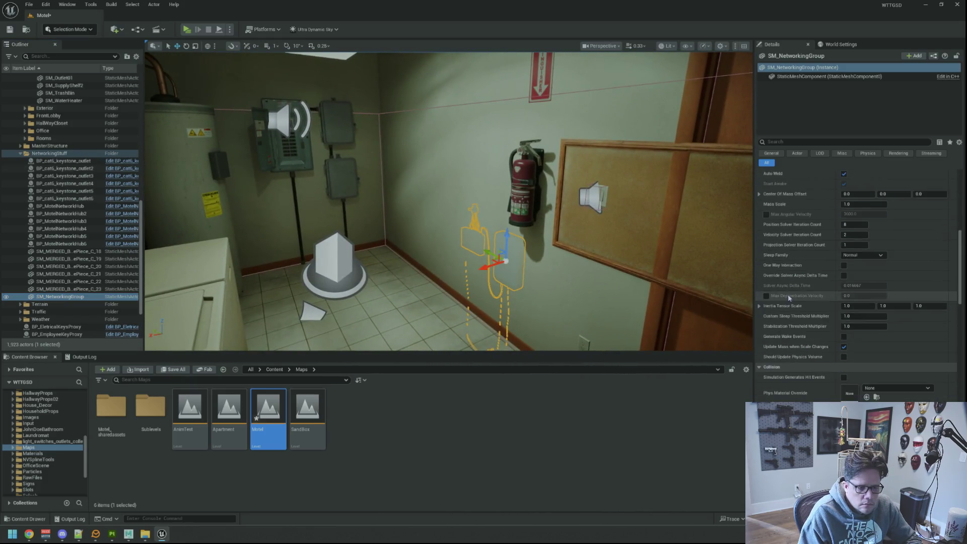
scroll(789, 298, "down", 1)
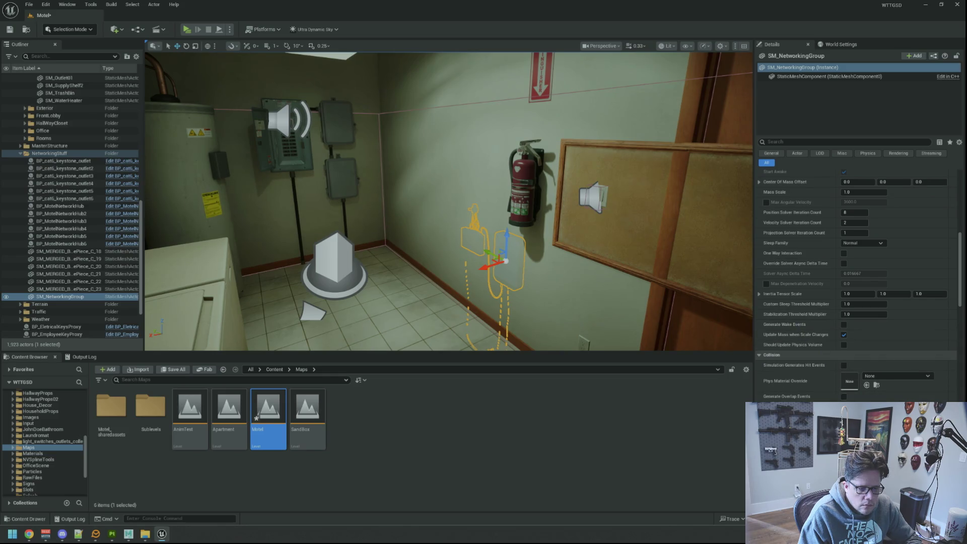
Rotate SM_NetworkingGroup to 180° yaw and push it back against the wall
left_click(863, 243)
left_click(863, 287)
mouse_move(580, 291)
left_mouse_down()
mouse_move(579, 241)
mouse_move(574, 297)
left_mouse_up()
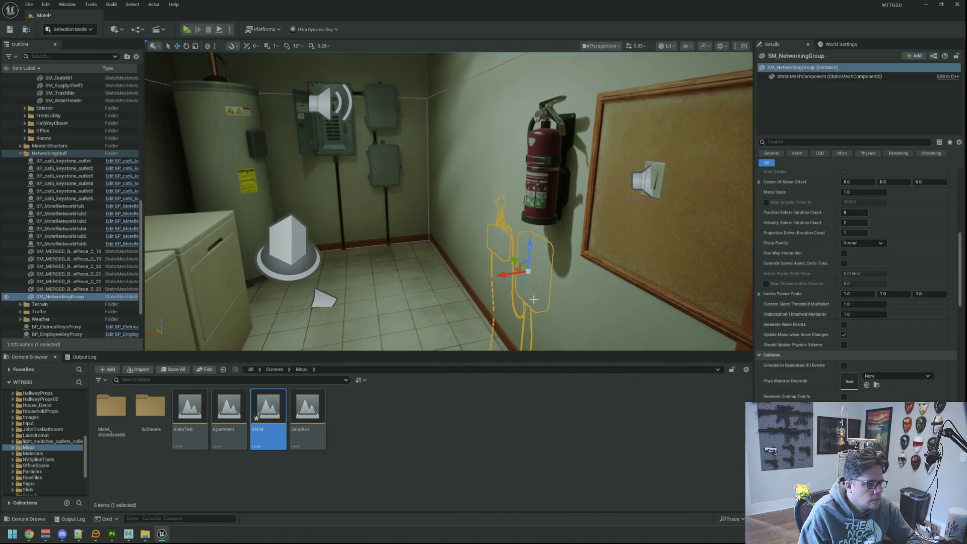
key("f")
mouse_move(451, 272)
left_mouse_down()
mouse_move(469, 163)
mouse_move(493, 147)
left_mouse_up()
key("e")
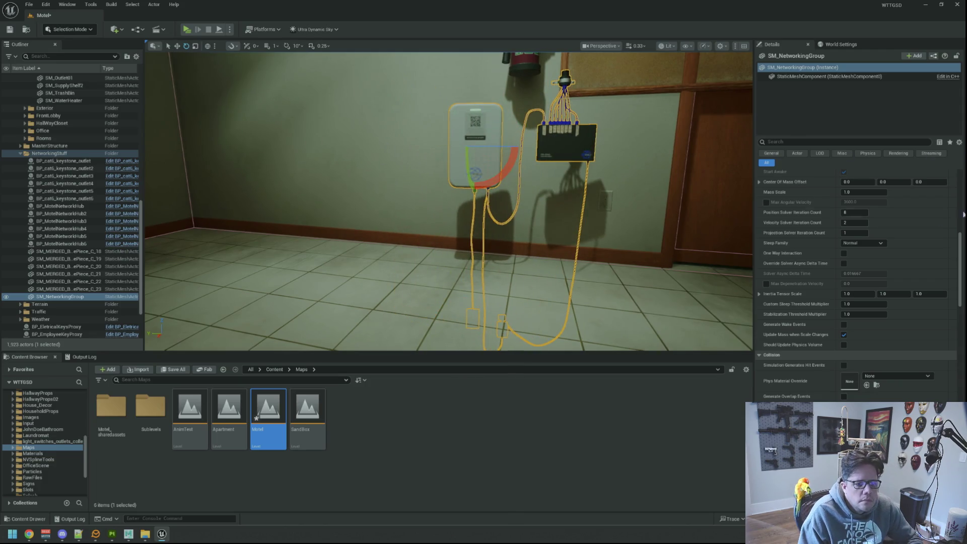
scroll(899, 244, "up", 10)
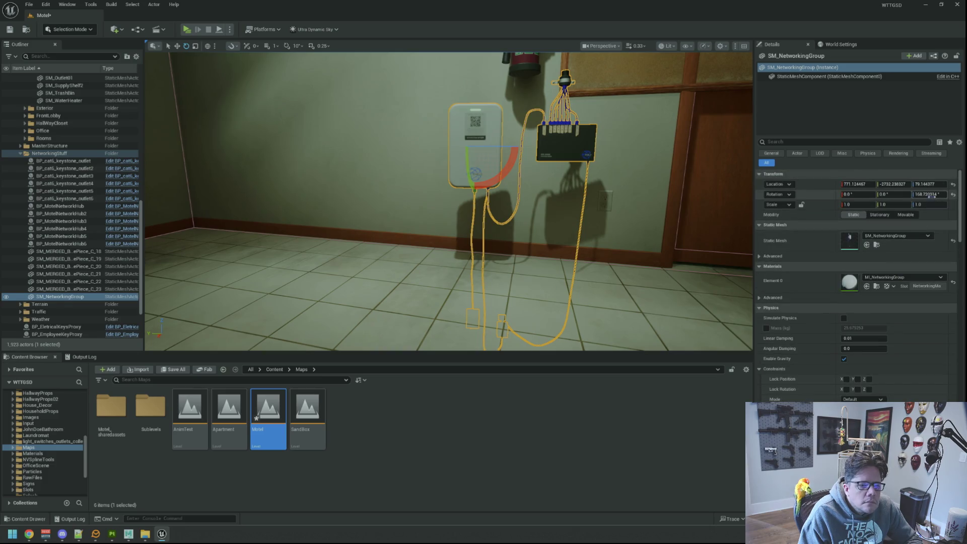
left_click(930, 194)
type("80")
key("Return")
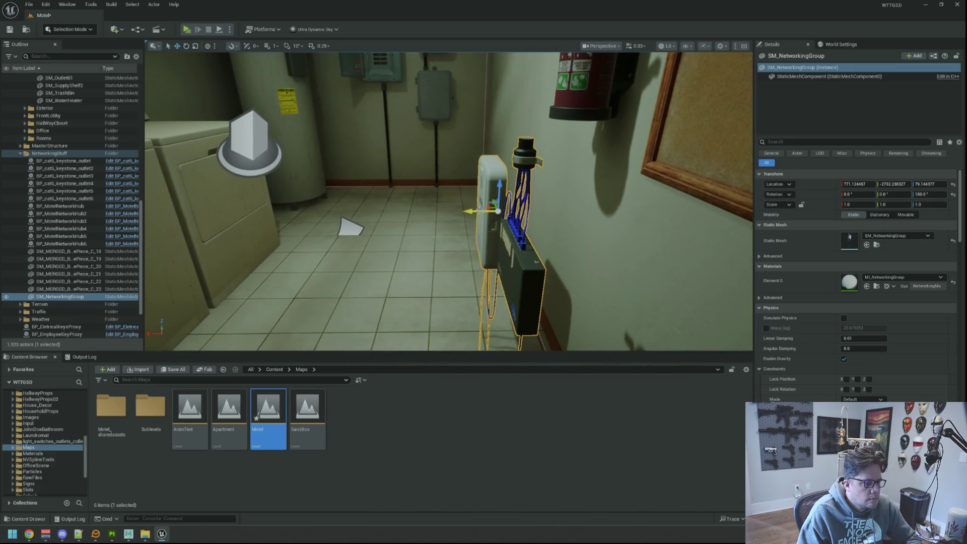
left_click_drag(469, 211, 569, 210)
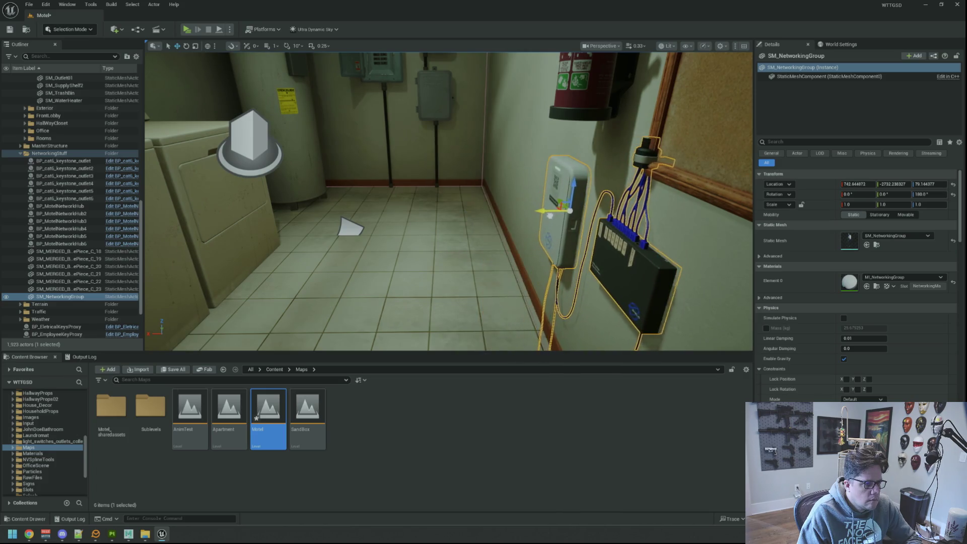
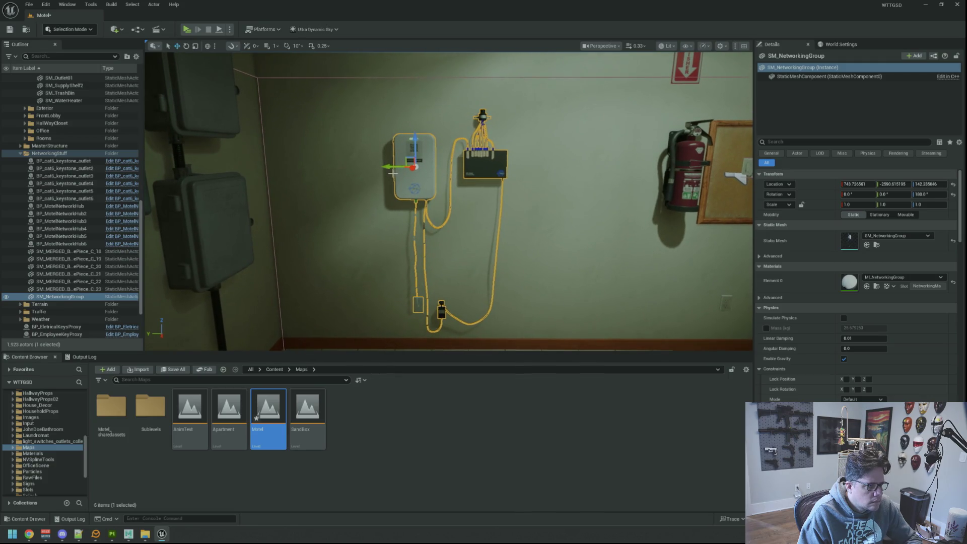
Slide SM_NetworkingGroup further along the wall on its Y axis in two drags, then deselect it
left_click_drag(456, 166, 438, 167)
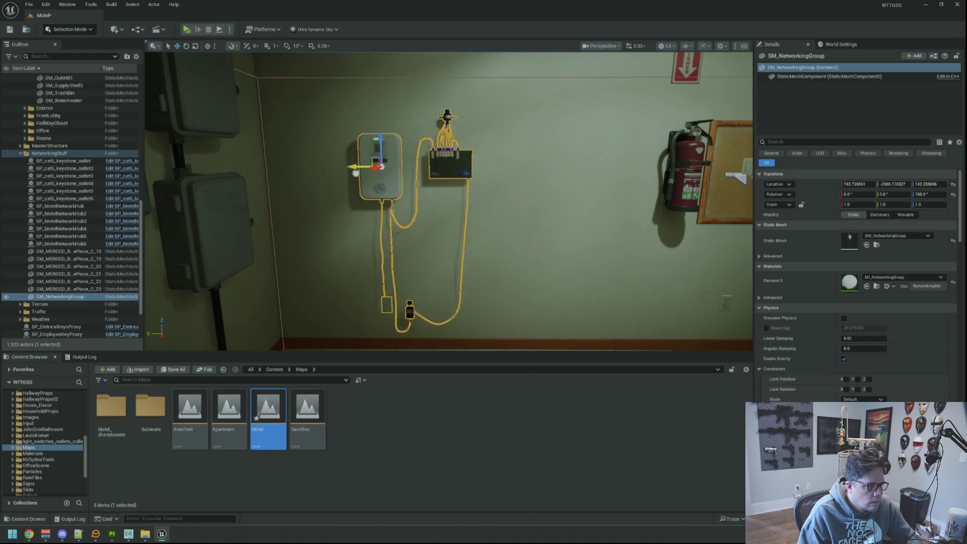
left_click_drag(276, 176, 326, 182)
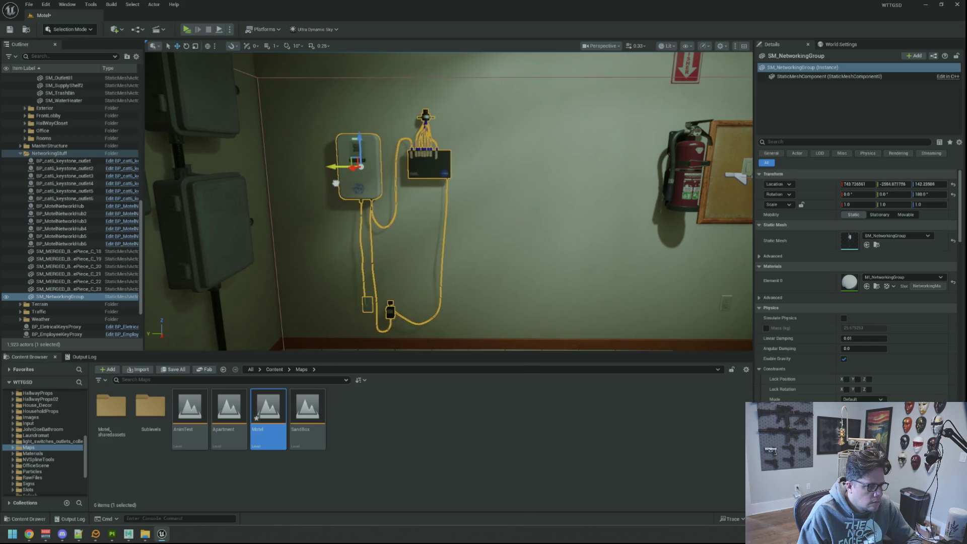
key("Escape")
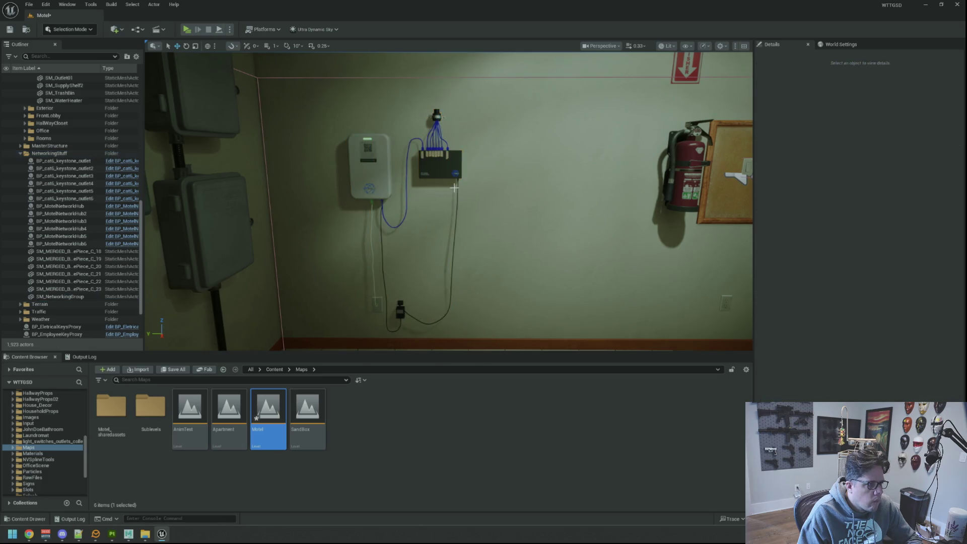
Zoom and orbit the viewport to inspect the wall-mounted hub from the side
scroll(418, 188, "up", 5)
scroll(449, 201, "down", 5)
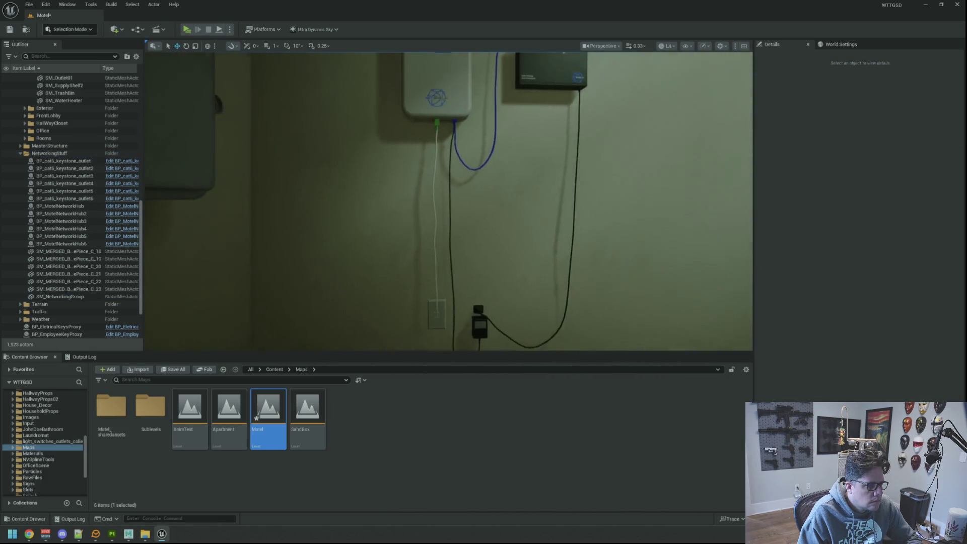
scroll(448, 202, "up", 5)
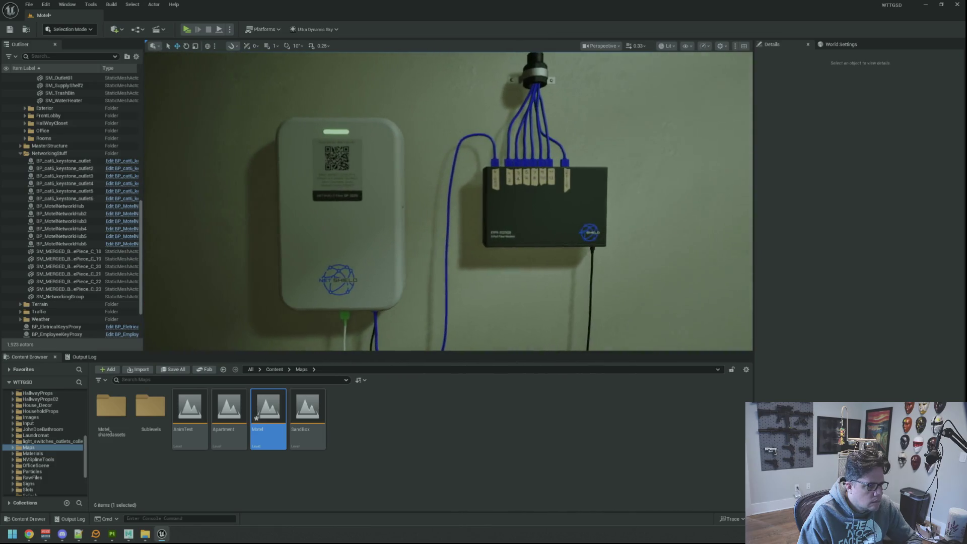
scroll(449, 202, "down", 5)
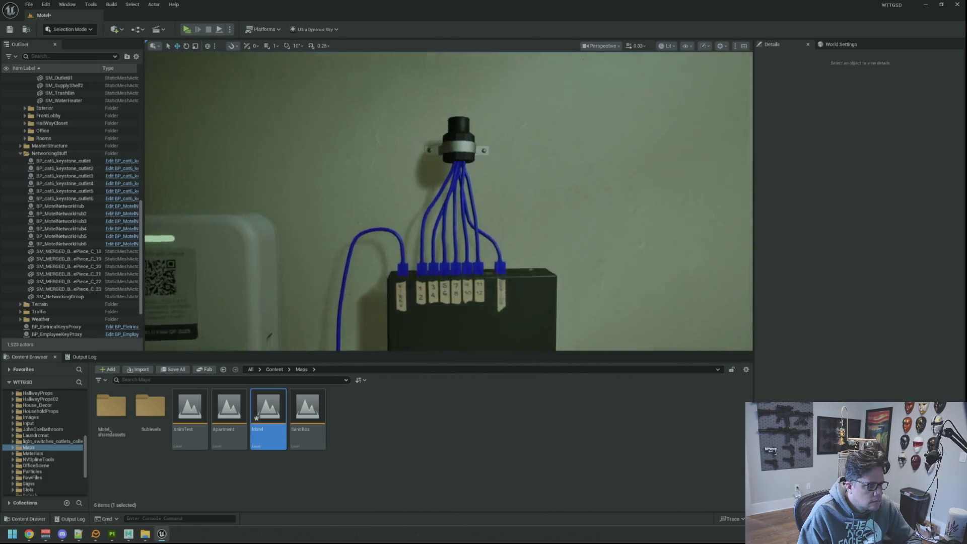
scroll(449, 201, "up", 6)
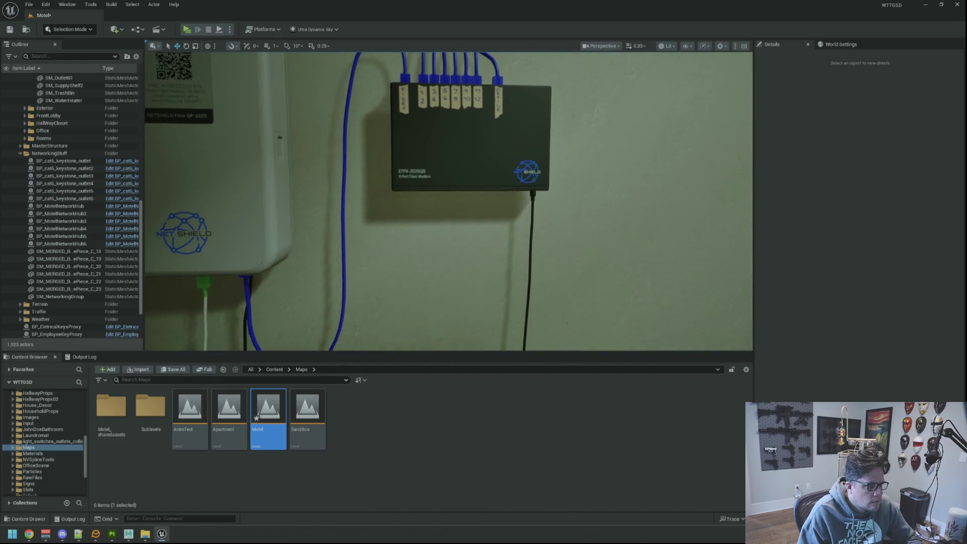
mouse_move(449, 202)
left_mouse_down()
mouse_move(352, 202)
mouse_move(453, 206)
mouse_move(484, 201)
mouse_move(484, 166)
mouse_move(535, 171)
mouse_move(473, 161)
left_mouse_up()
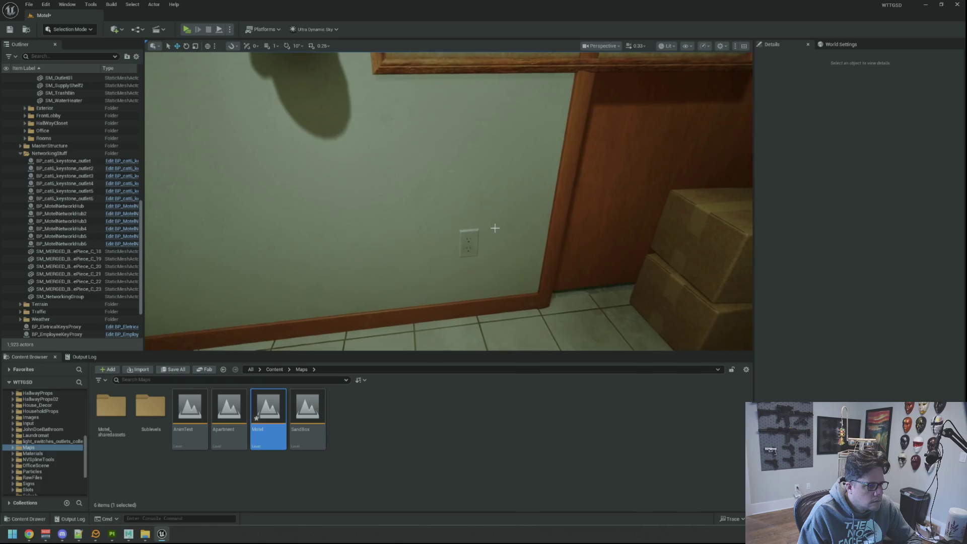
Alt-drag SM_Outlet01 along the wall to create SM_Outlet26, then orbit to check its placement
left_click(469, 244)
left_click_drag(566, 229, 499, 230, "alt")
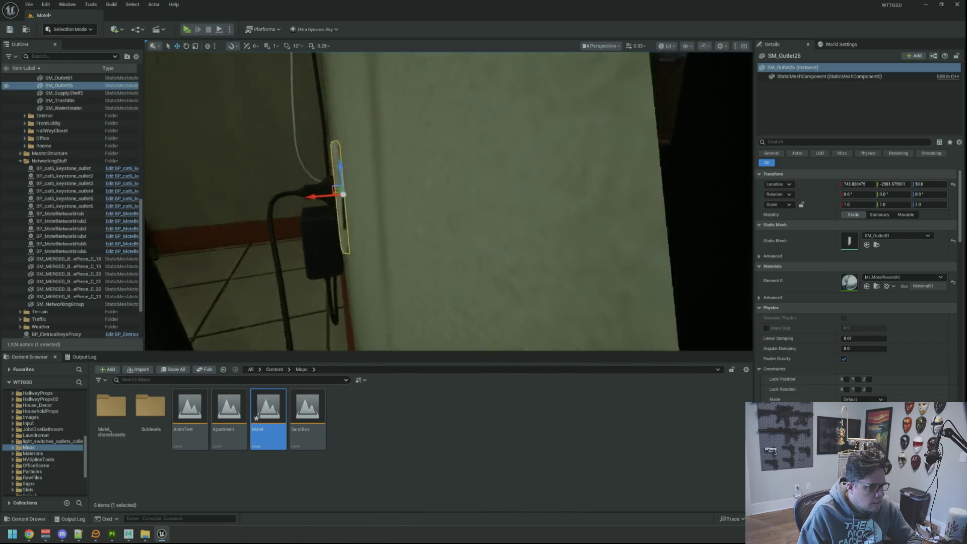
left_click_drag(478, 190, 534, 190)
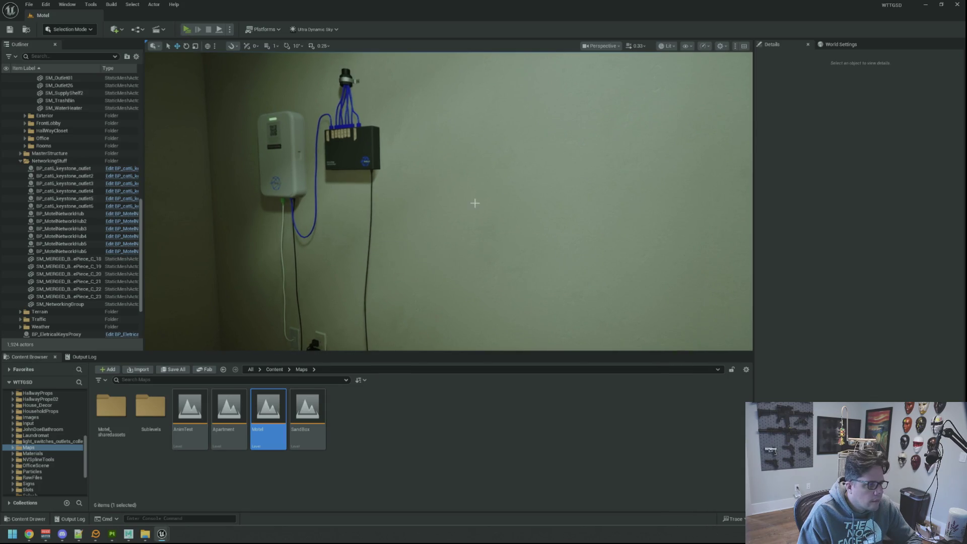
key("alt+p")
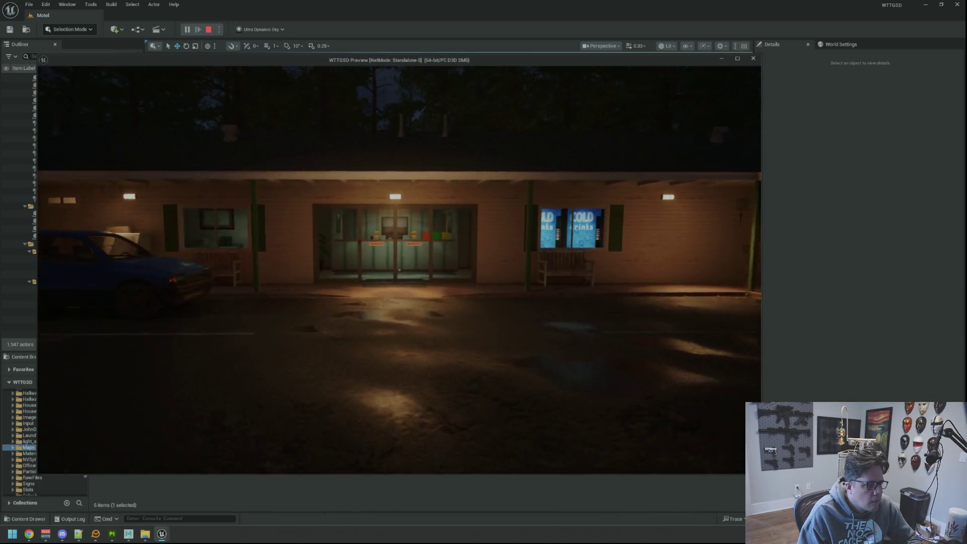
key("w")
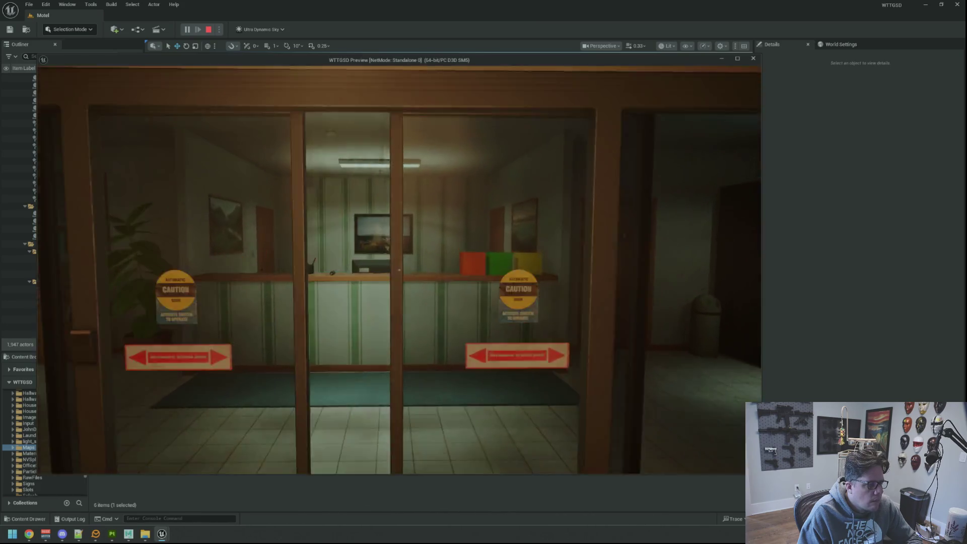
key("w")
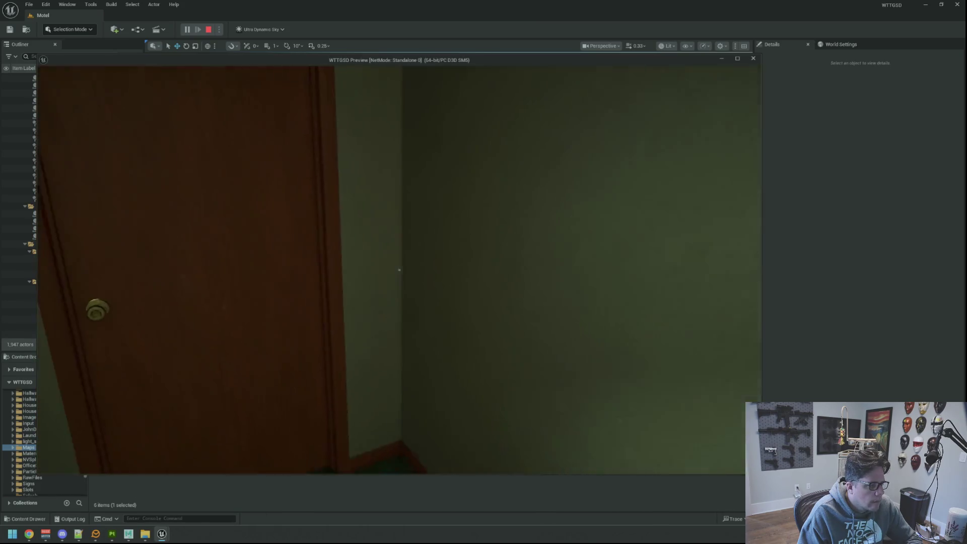
key("w")
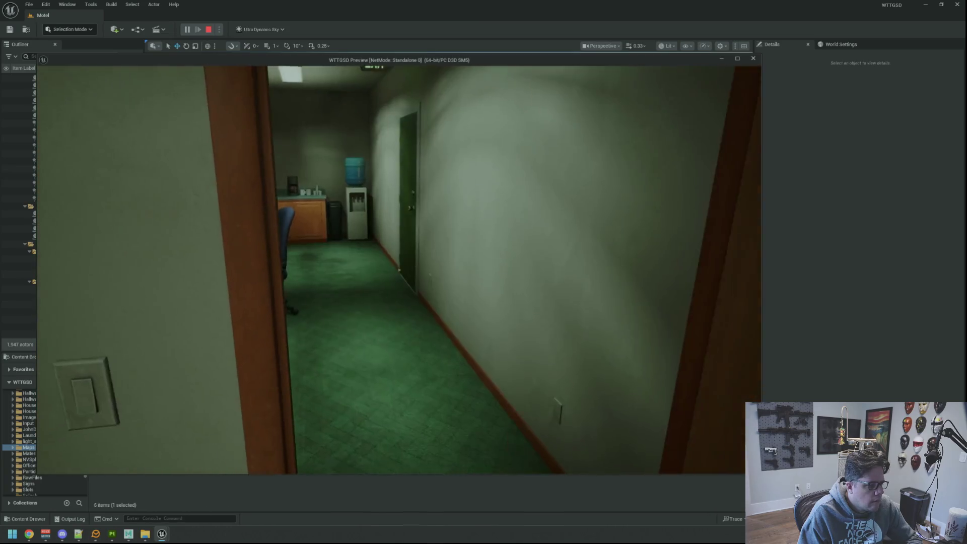
key("w")
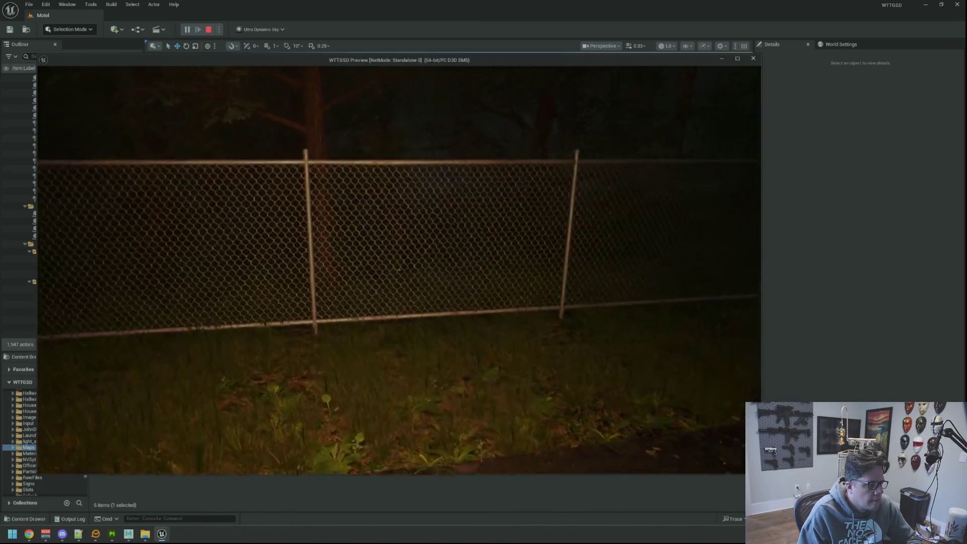
key("w")
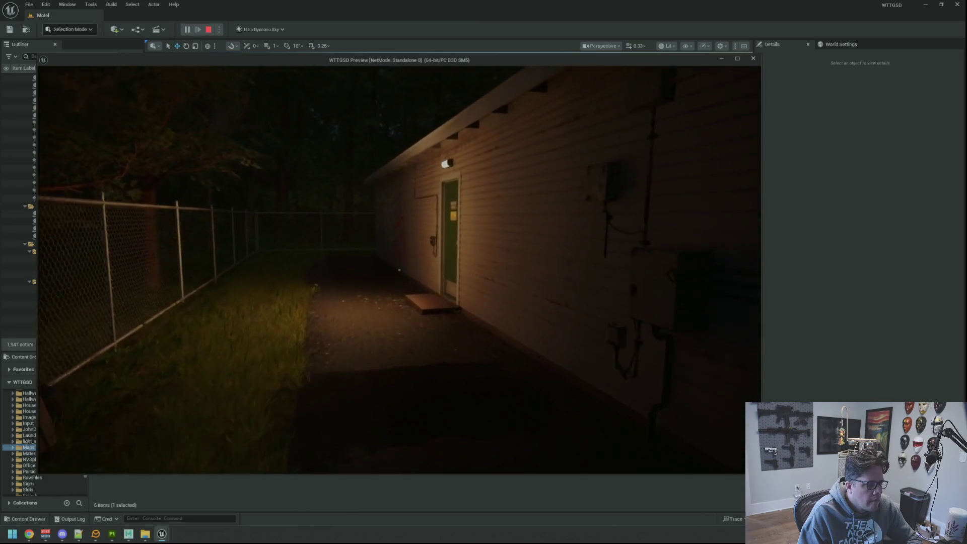
key("w")
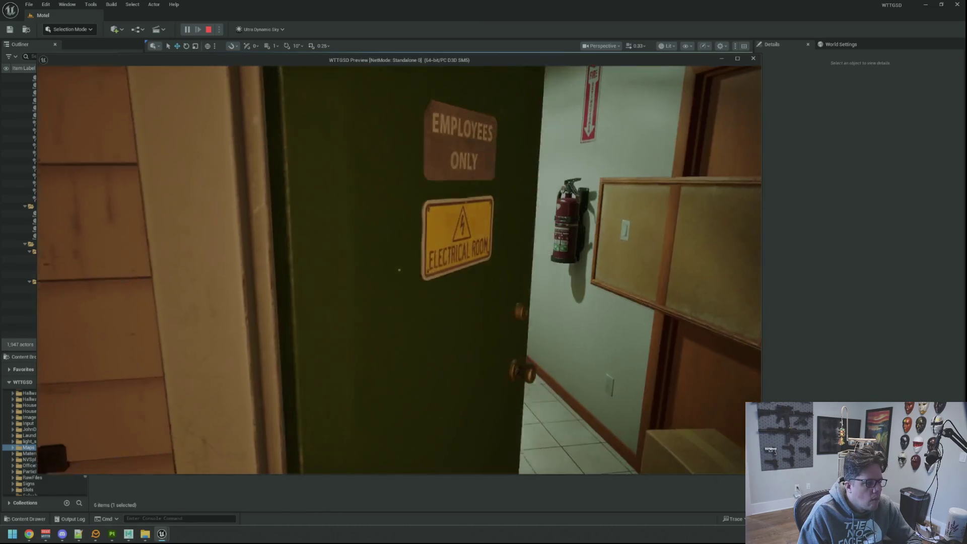
key("w")
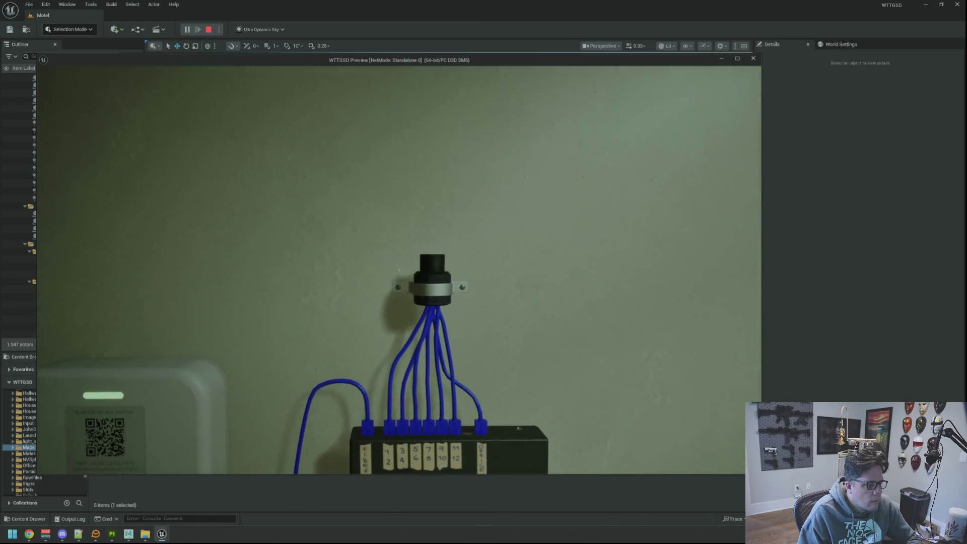
key("s")
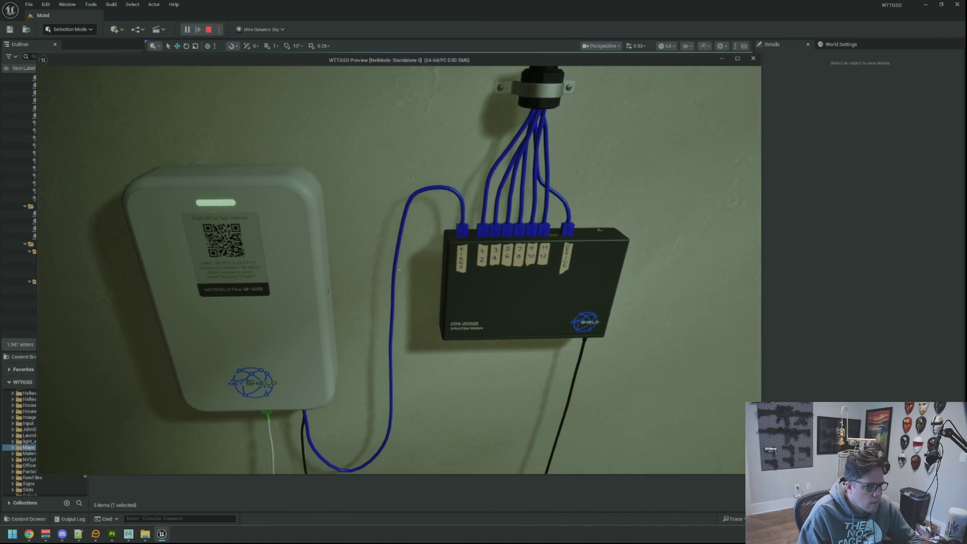
key("Escape")
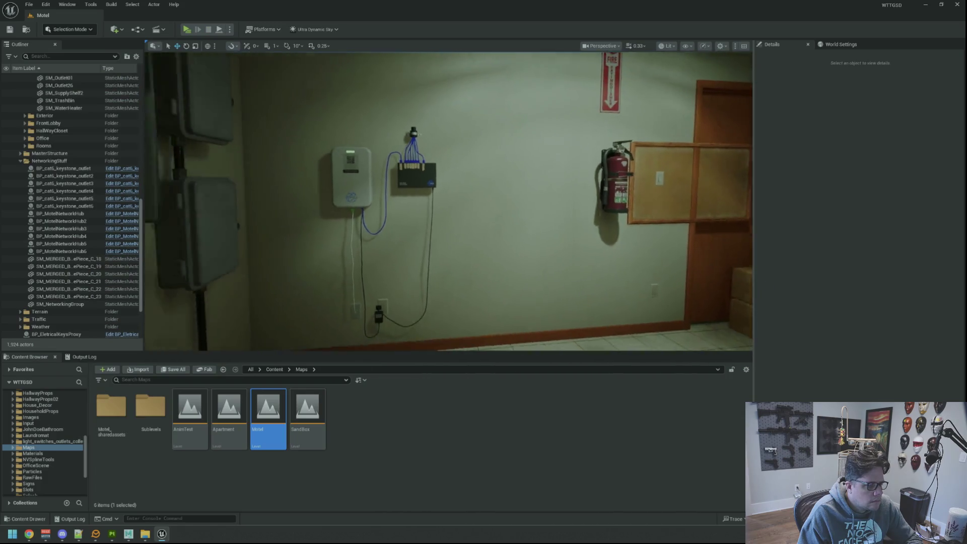
Lower SM_NetworkingGroup slightly on its Z gizmo and deselect it
left_click(471, 188)
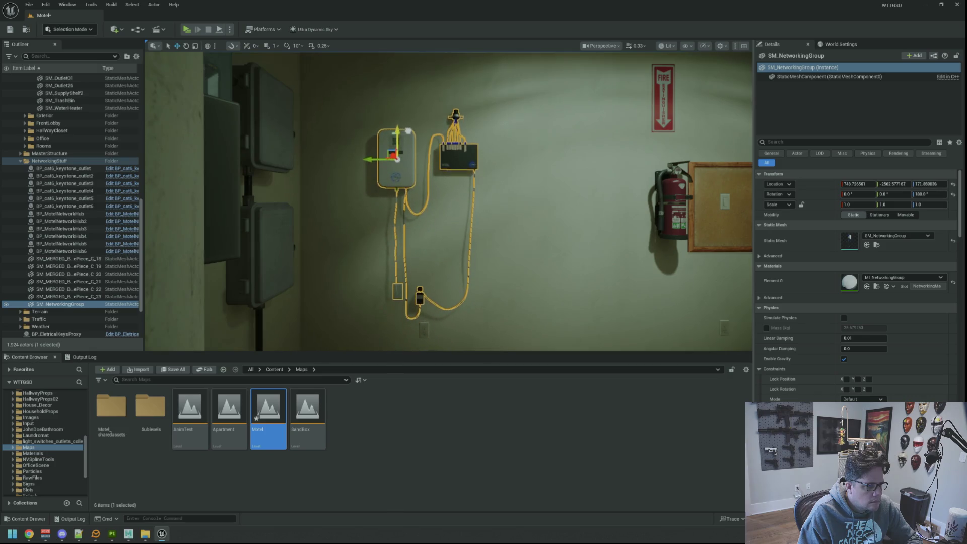
left_click_drag(409, 131, 460, 179)
key("Escape")
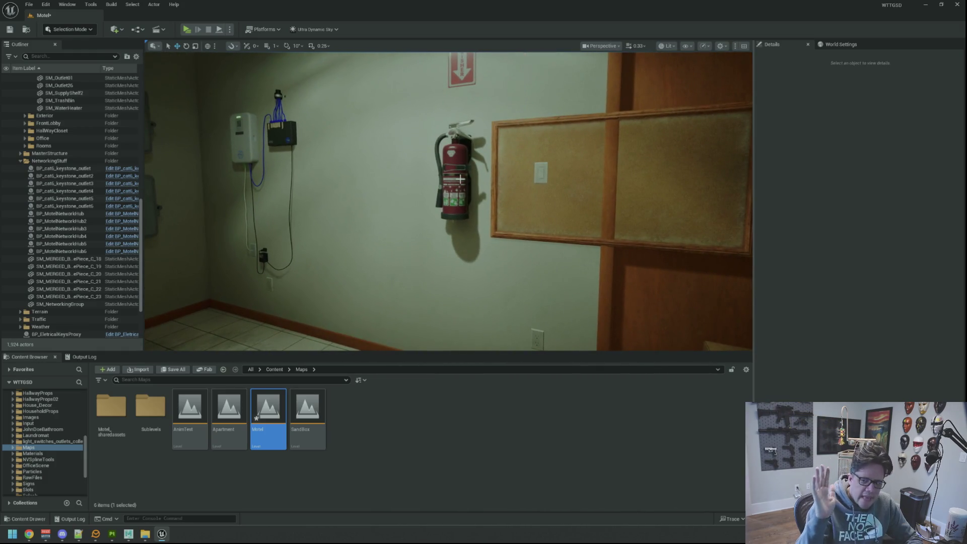
Check the stacked cardboard boxes by the door and save the Motel level
left_click_drag(449, 159, 521, 178)
left_click(549, 297)
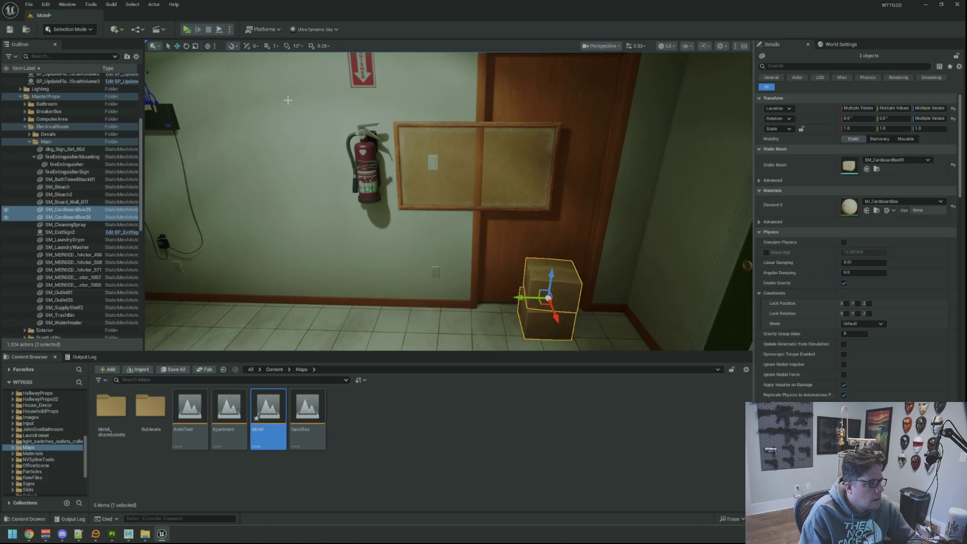
key("Escape")
key("ctrl+s")
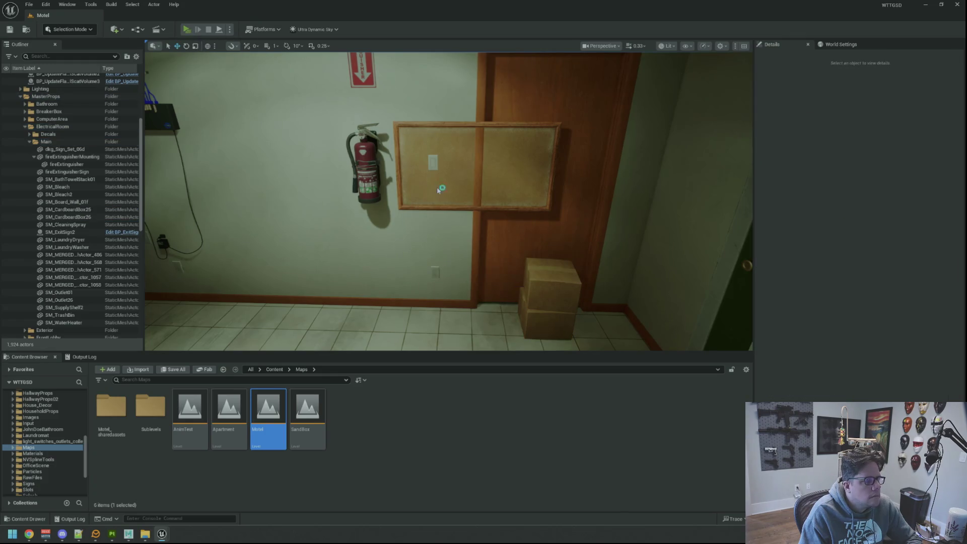
Launch Play-in-Editor, stop it, and start it again
key("alt+p")
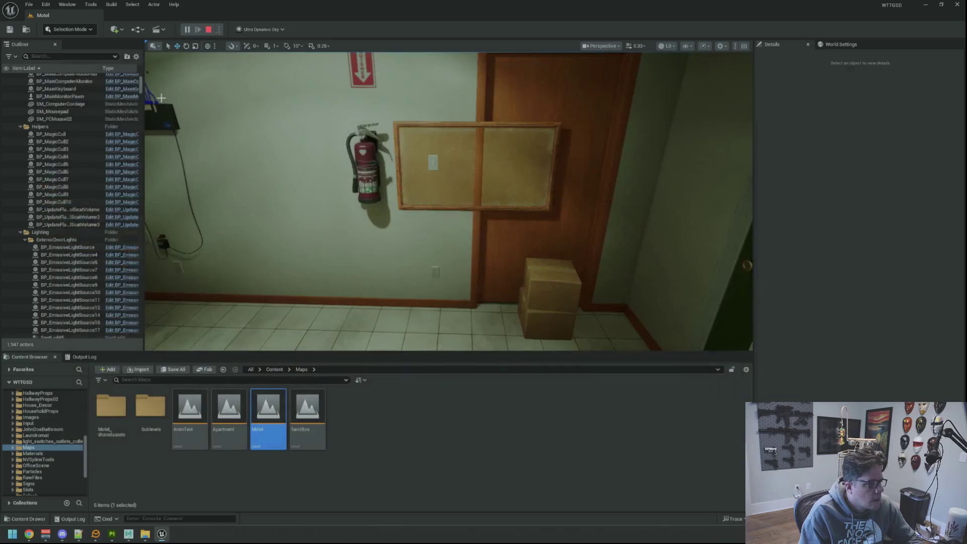
left_click(209, 29)
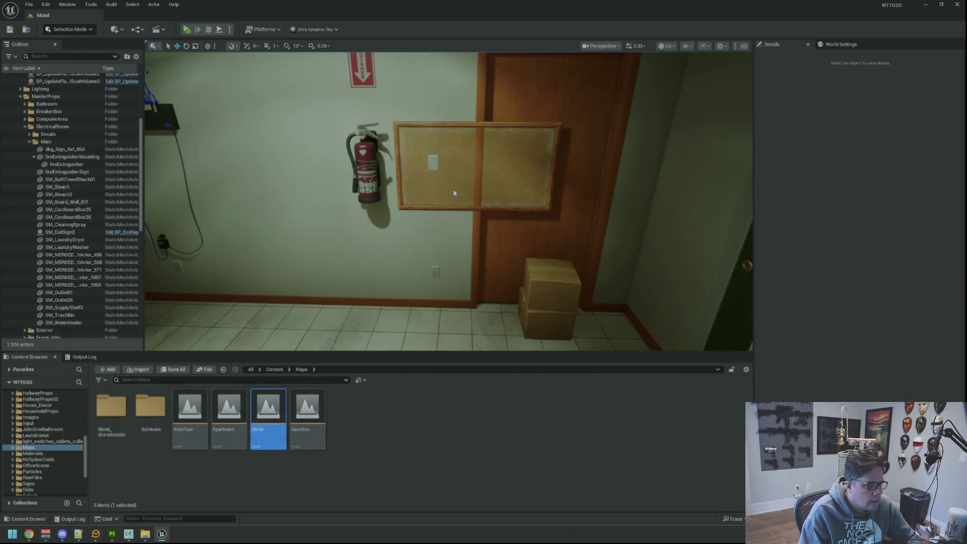
key("alt+p")
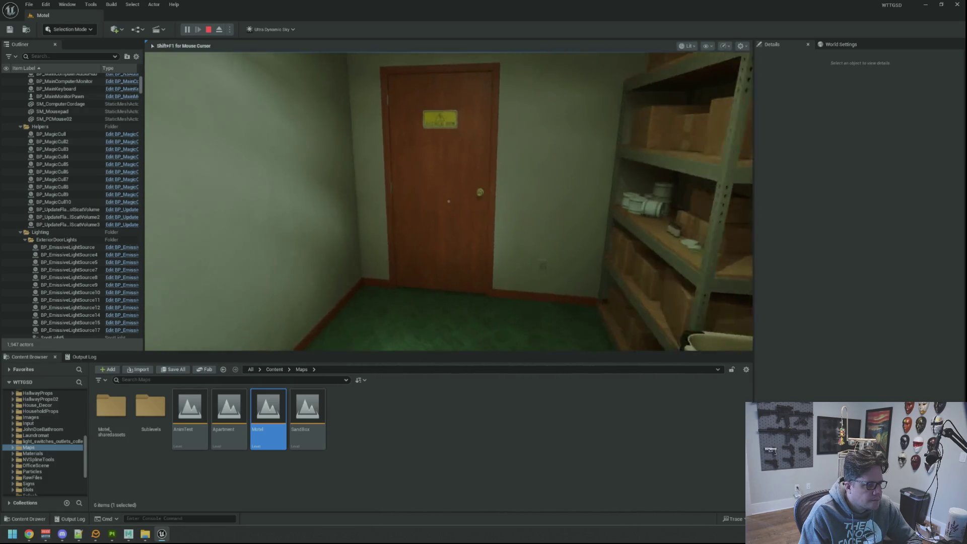
Open the back-room door and walk down the hallway through the green door into the electrical room
key("e")
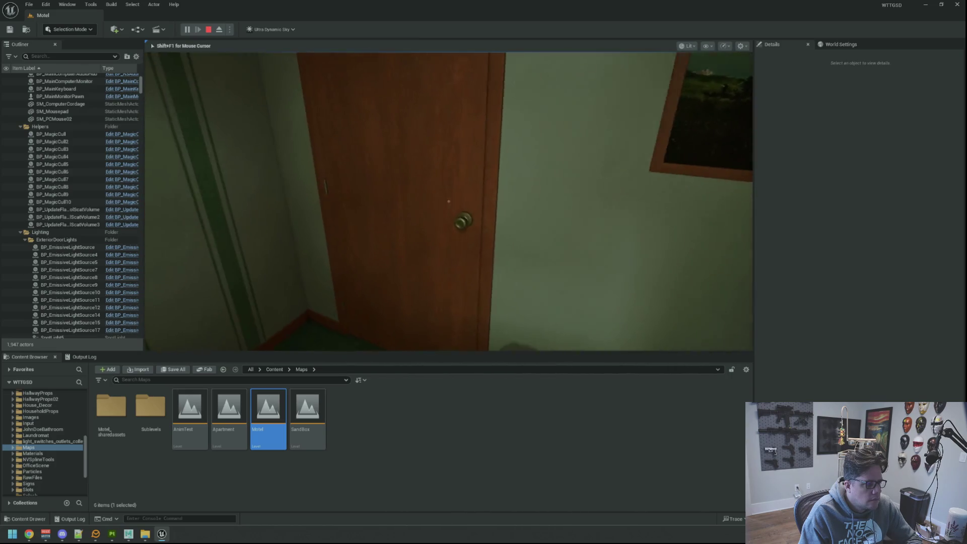
key("e")
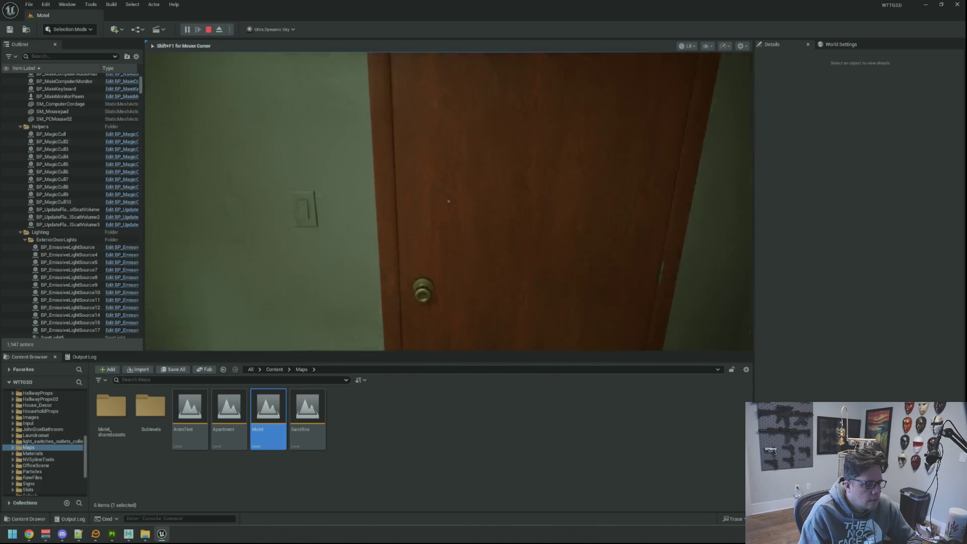
key("w")
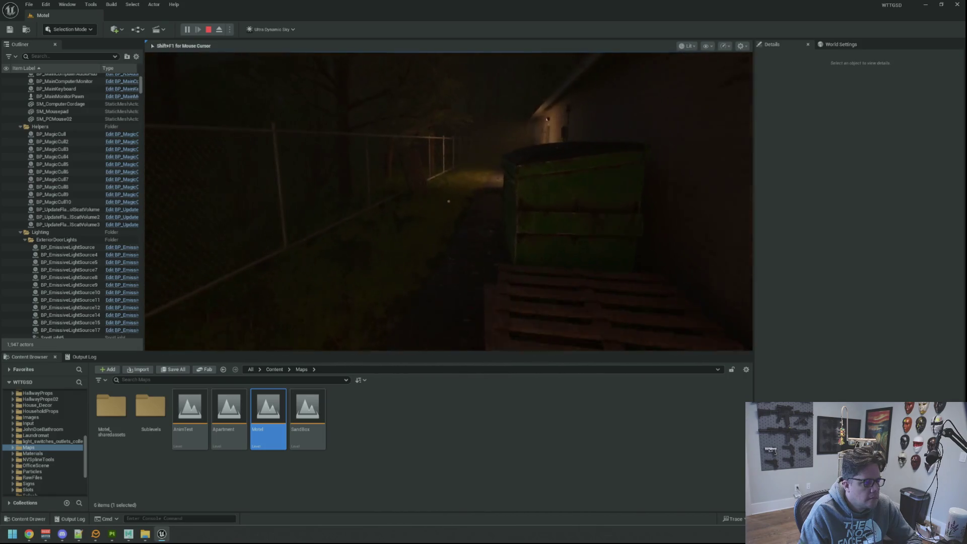
key("w")
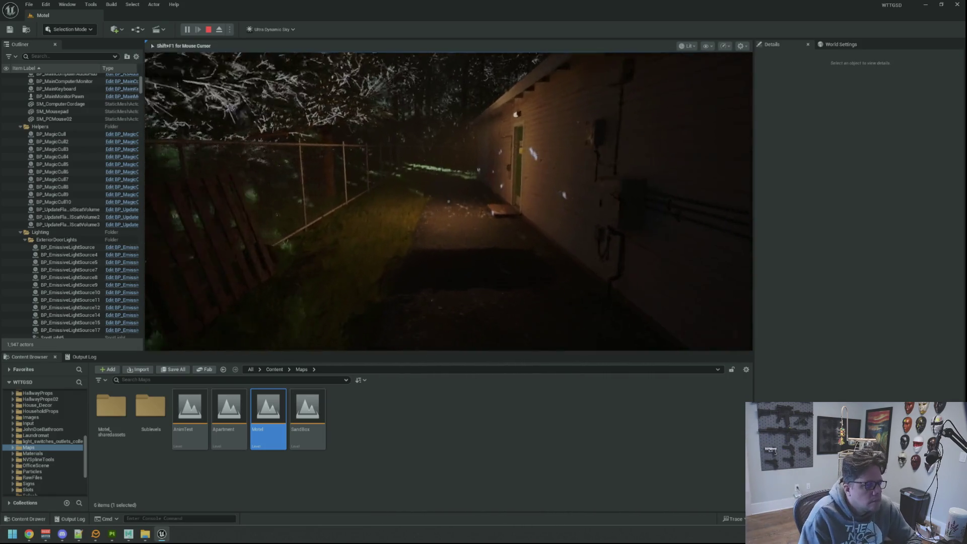
key("w")
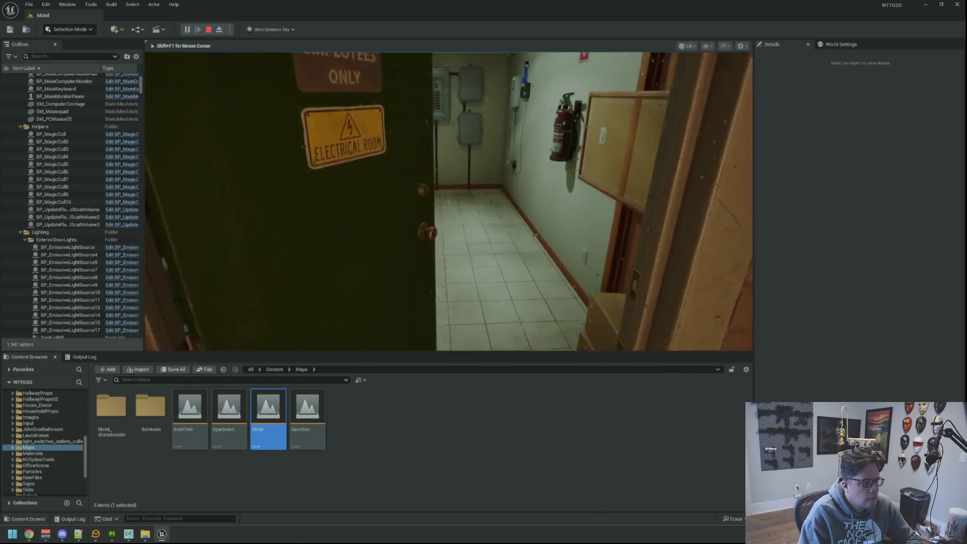
key("w")
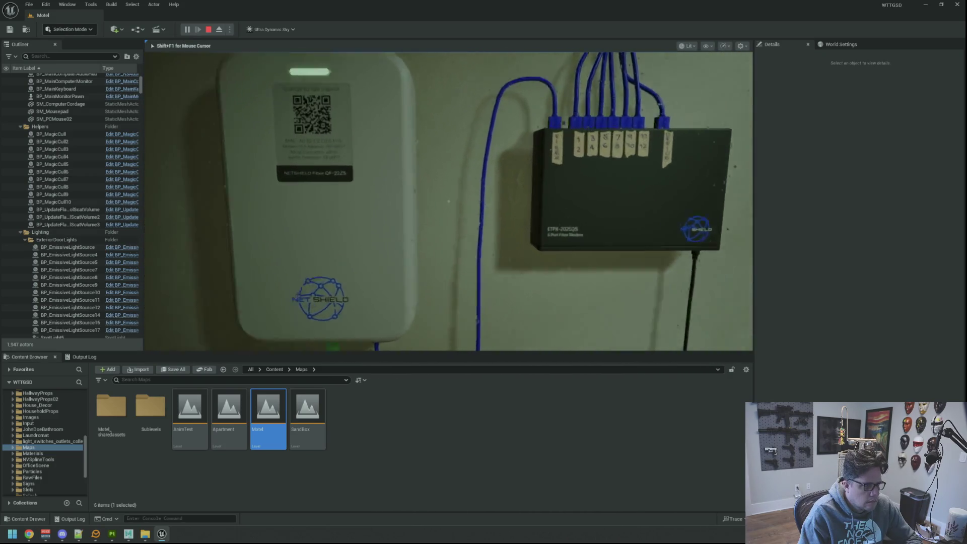
Move around the modem and white switch to read their labels, then return to the editor
key("w")
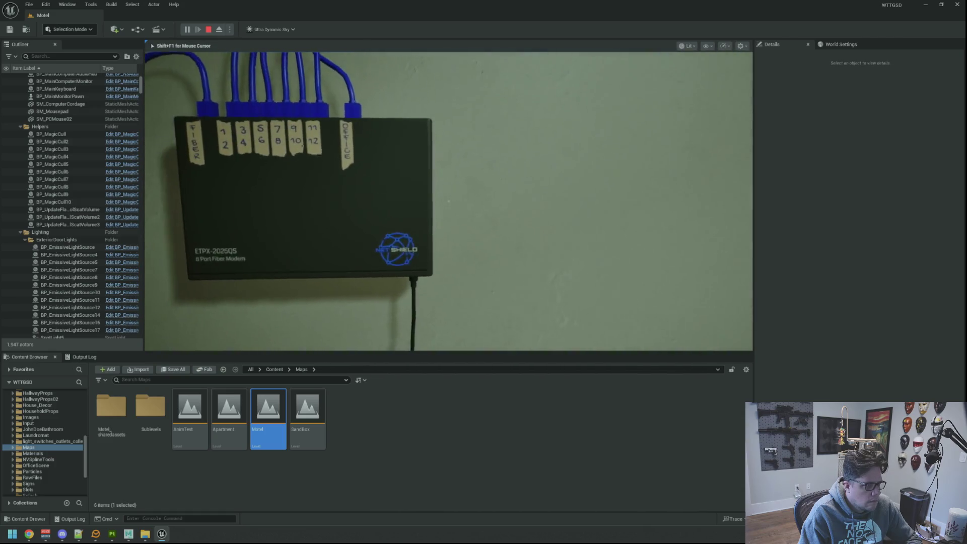
key("a")
key("w")
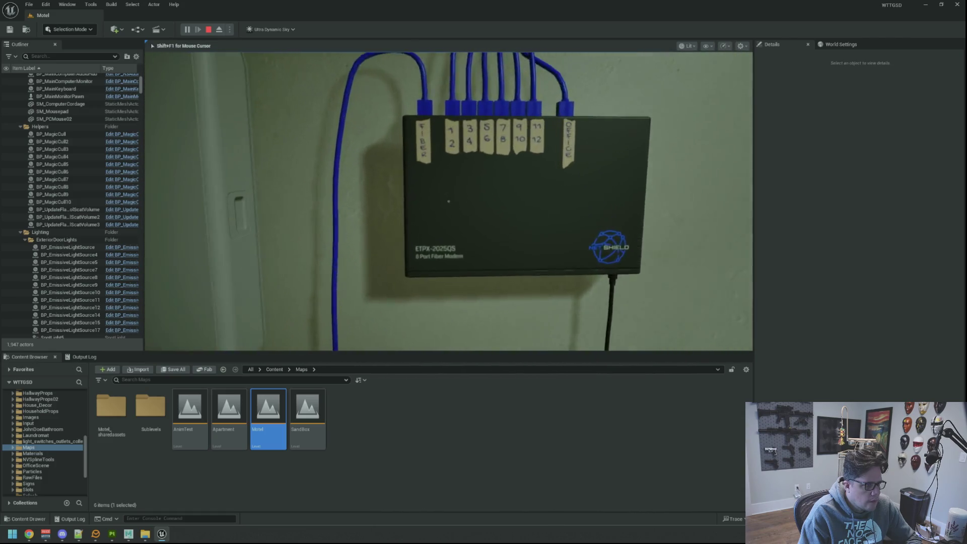
key("a")
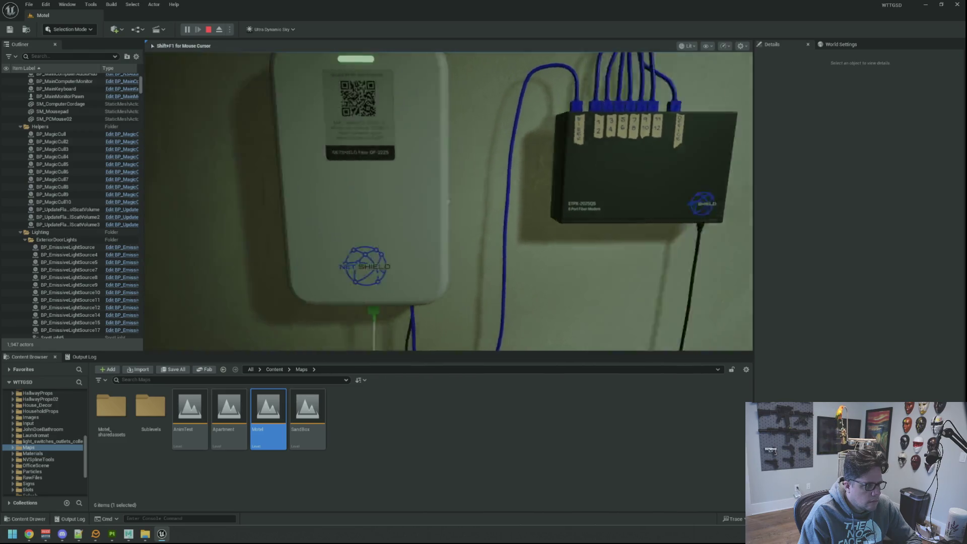
key("w")
key("s")
key("w")
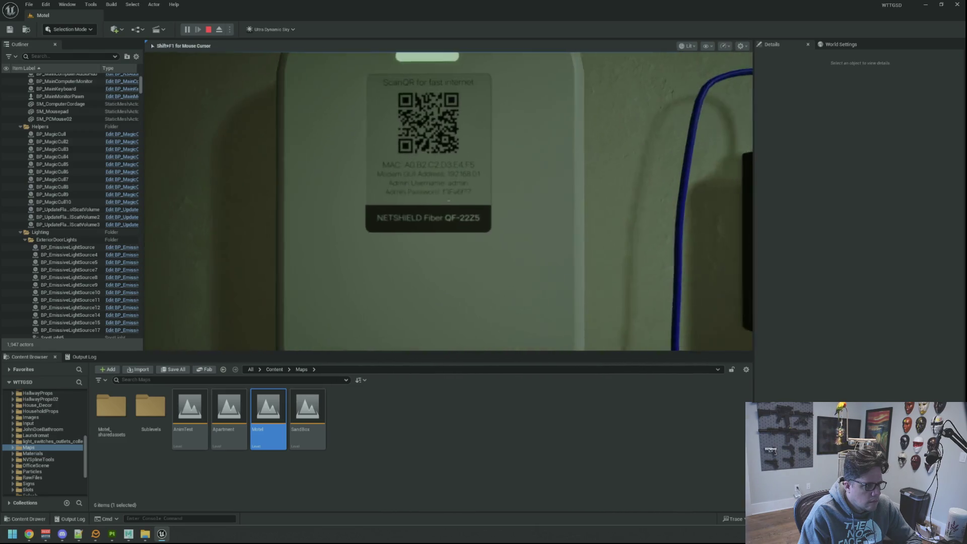
key("s")
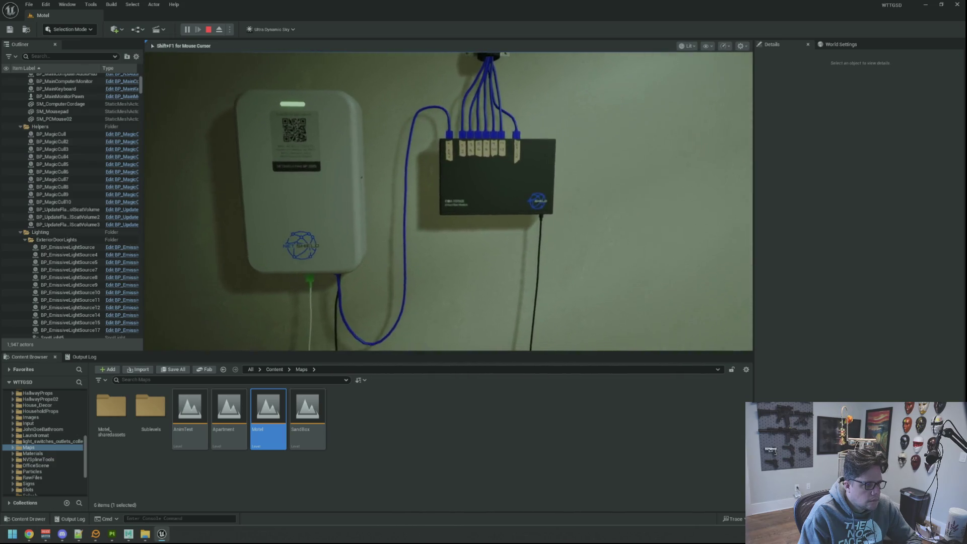
key("w")
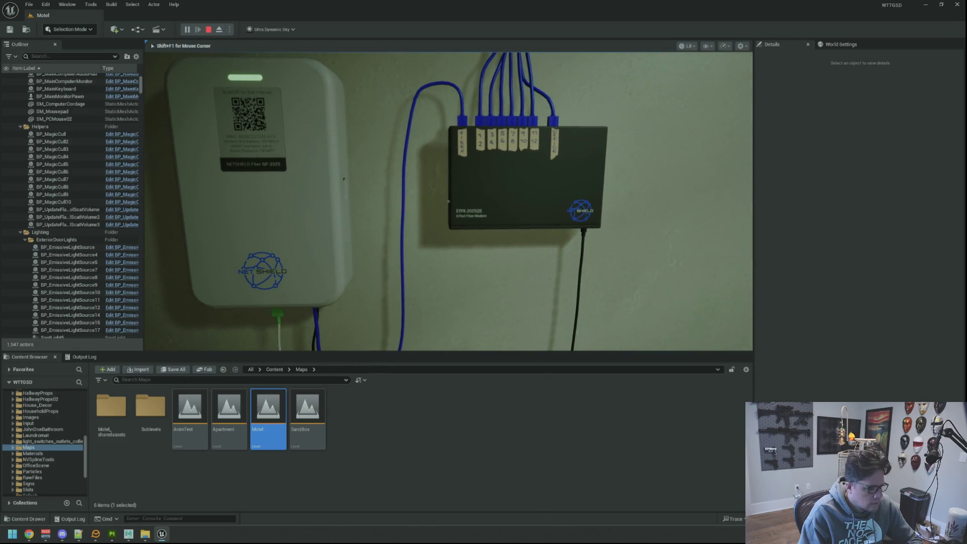
left_click(219, 30)
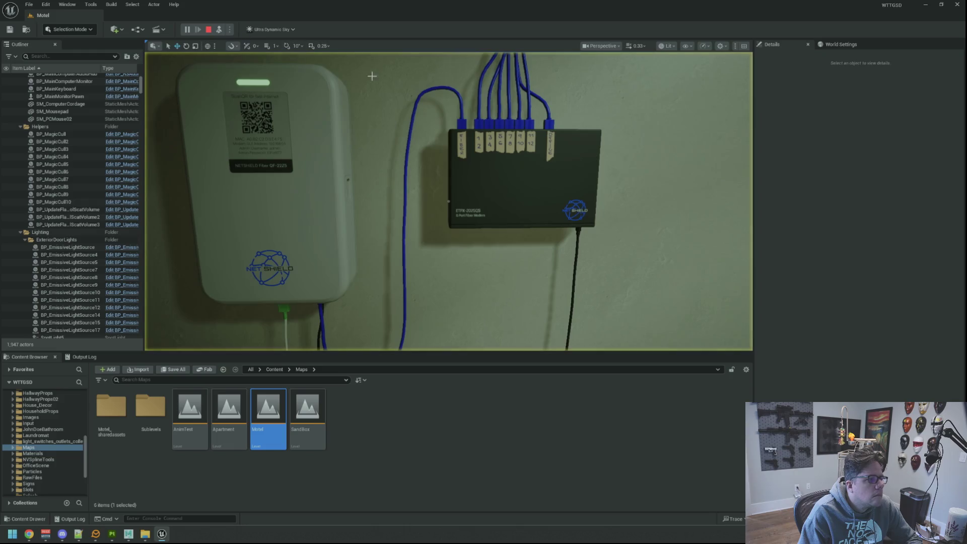
Select SM_NetworkingGroup and set its Location Z to 170, then 168, then 169
left_click(510, 151)
mouse_move(501, 126)
left_mouse_down()
mouse_move(500, 172)
mouse_move(469, 192)
mouse_move(528, 119)
left_mouse_up()
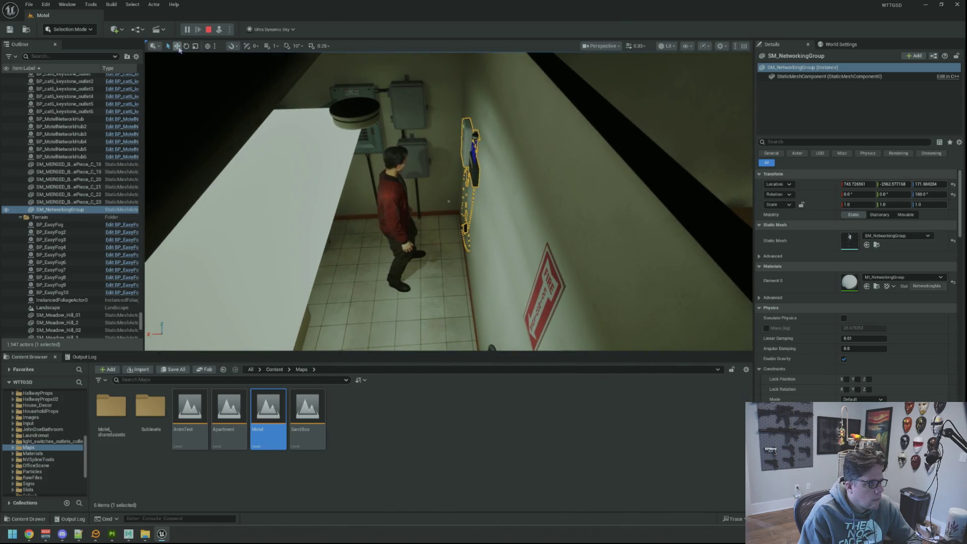
left_click_drag(468, 146, 479, 131)
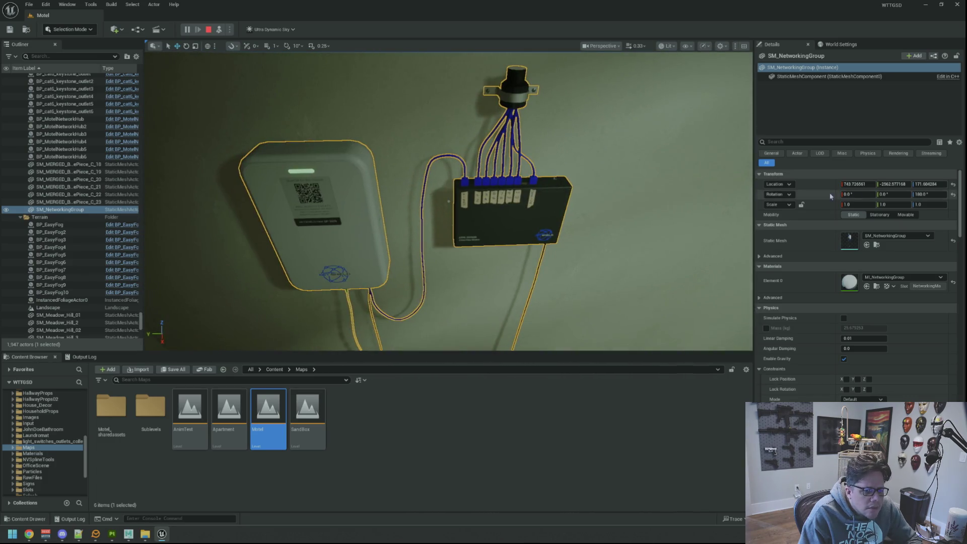
left_click(917, 185)
type("170")
key("Return")
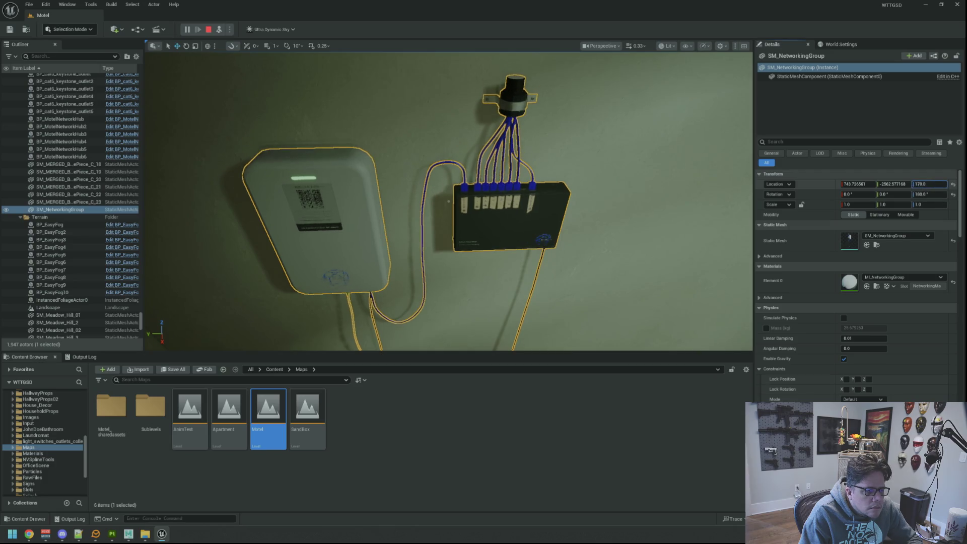
type("168")
key("Return")
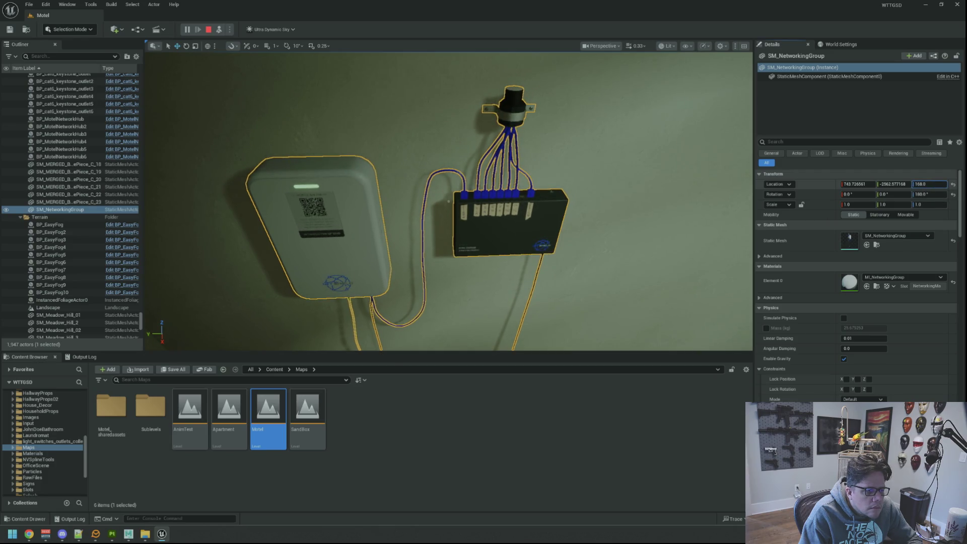
type("169")
key("Return")
Check the placement in player view, then drag the group's Location Z down to about 164
left_click(220, 29)
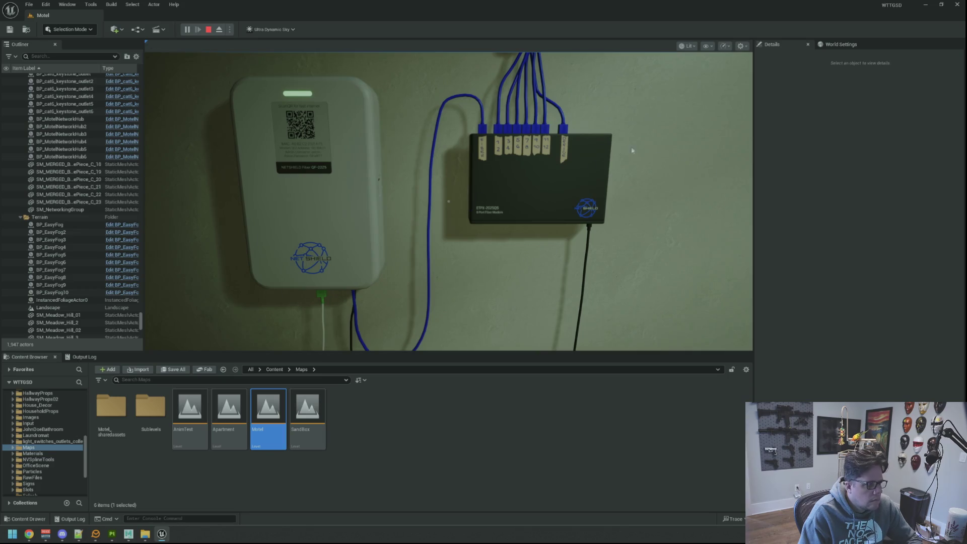
left_click(71, 209)
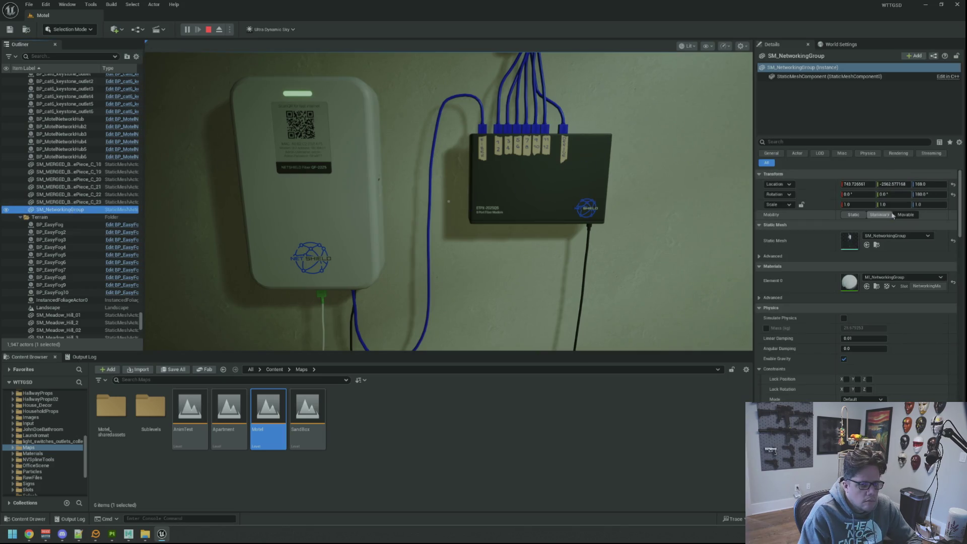
left_click(914, 185)
mouse_move(914, 184)
left_mouse_down()
mouse_move(902, 185)
mouse_move(910, 185)
left_mouse_up()
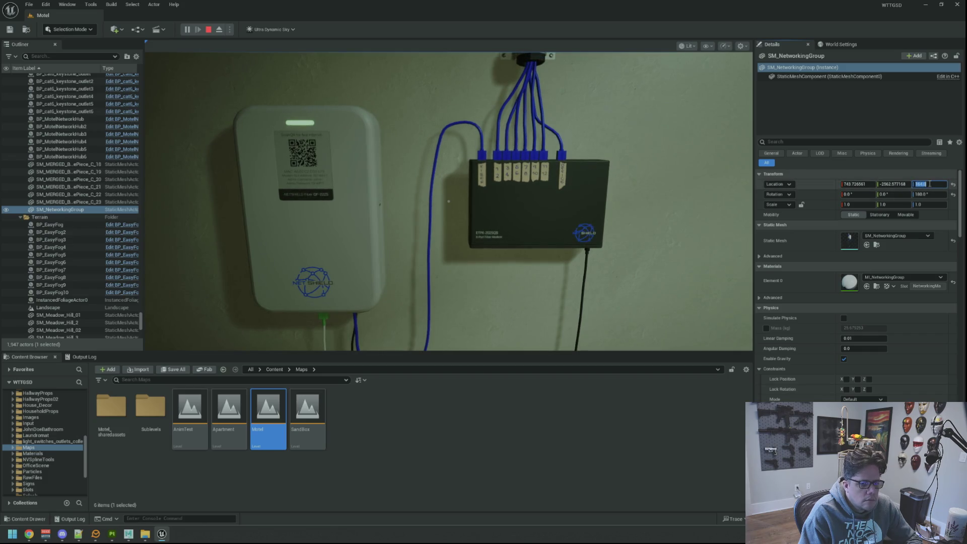
left_click(239, 55)
Walk back and forth in front of the lowered modem and switch to judge their height
key("w")
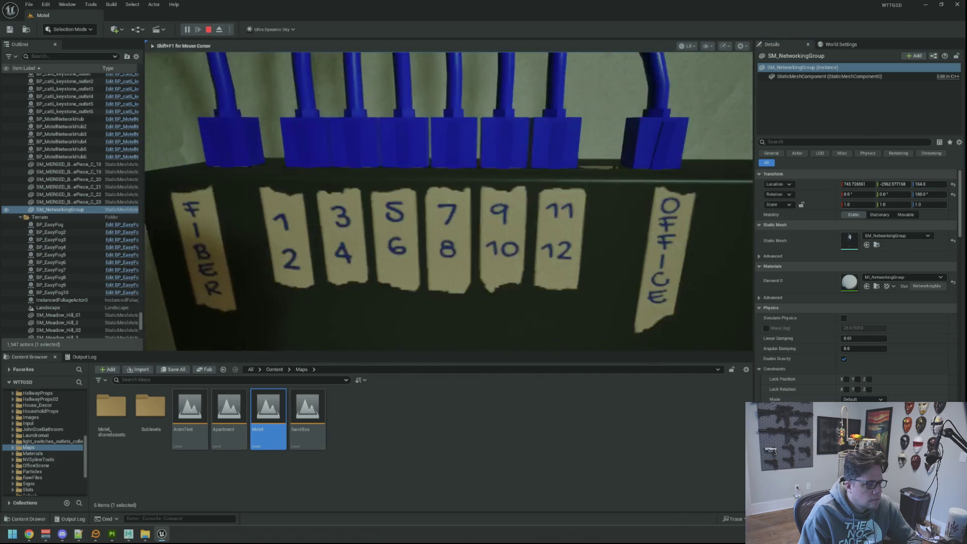
key("s")
key("w")
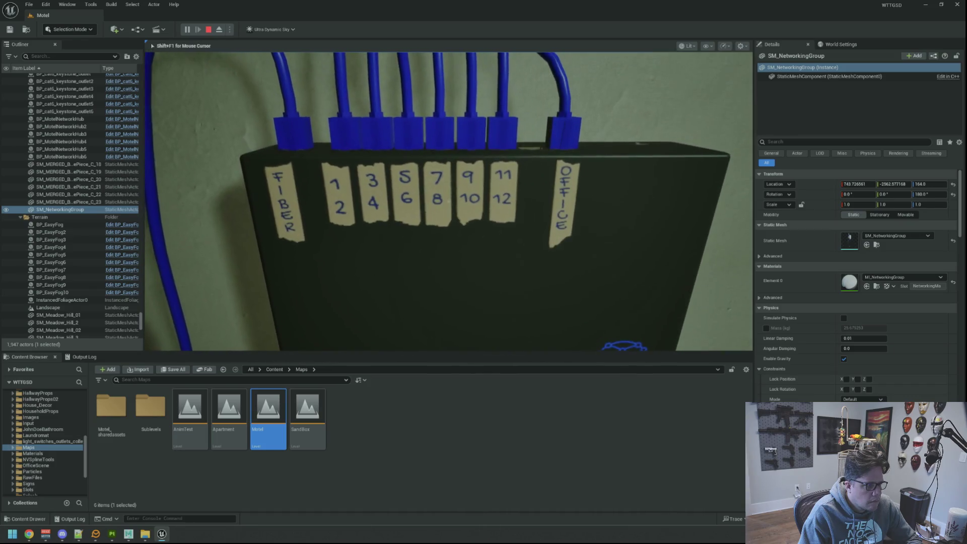
key("s")
key("w")
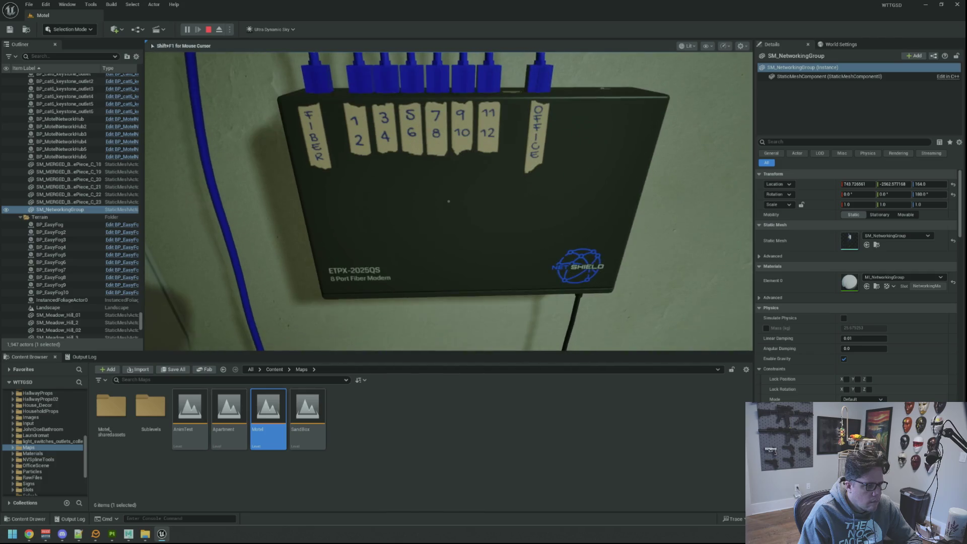
key("s")
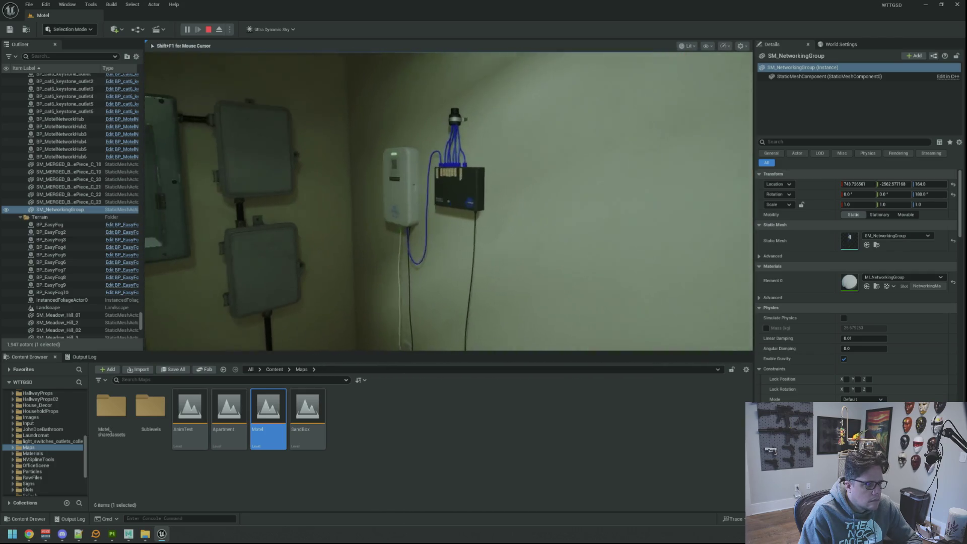
key("w")
key("s")
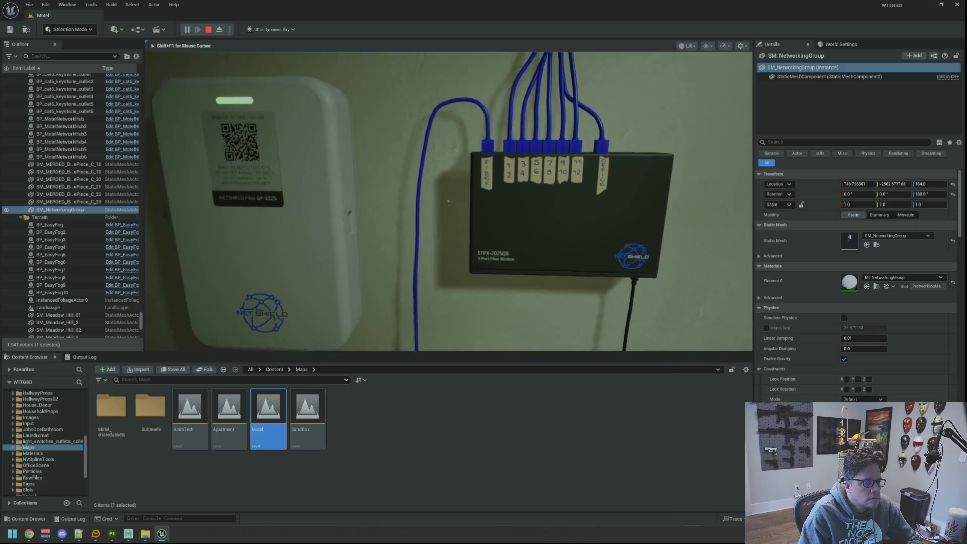
key("w")
key("s")
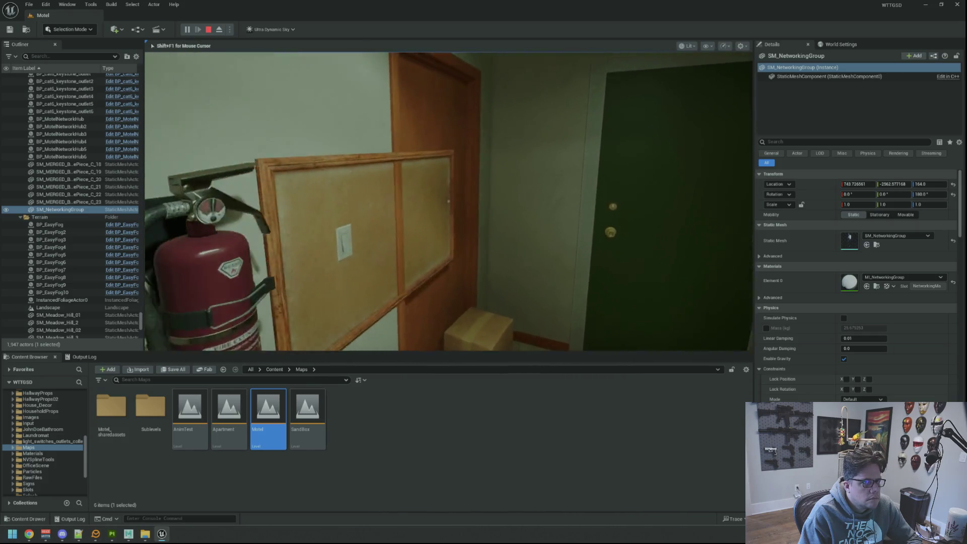
Walk under the pipes to the electrical panel and up to the NetShield modem, then stop playing
key("w")
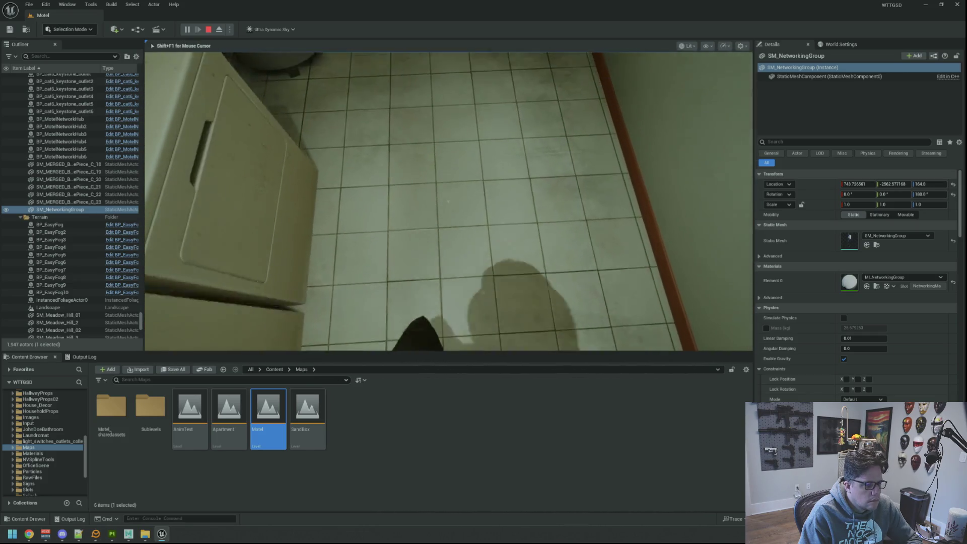
key("w")
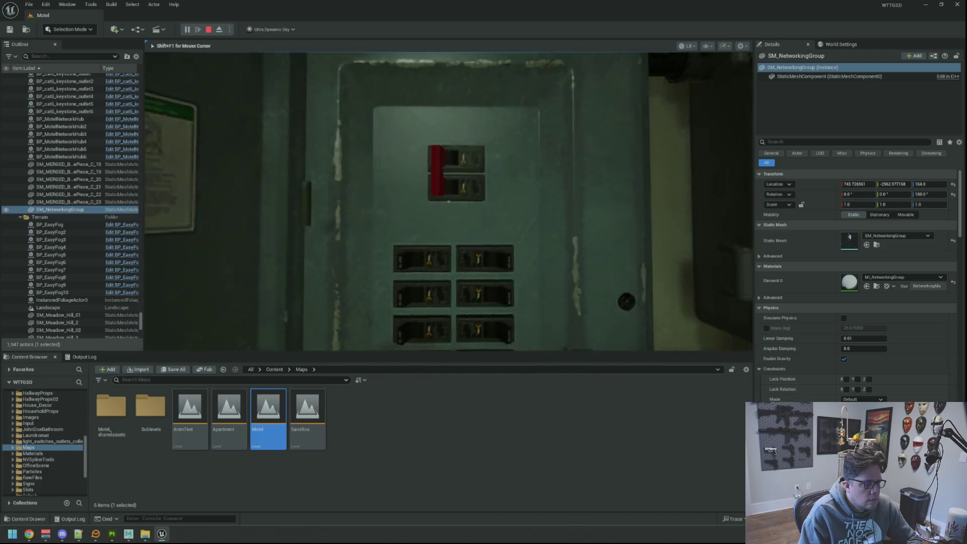
key("w")
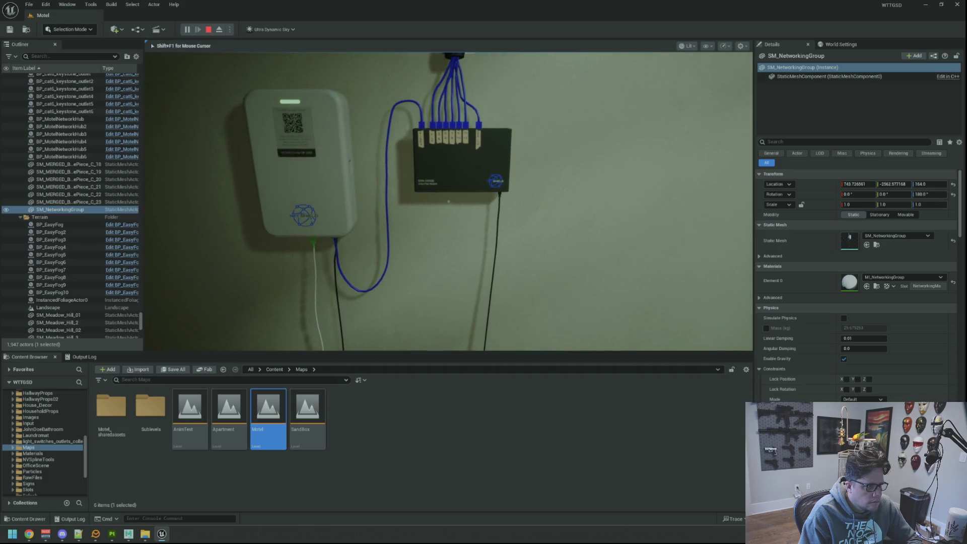
key("w")
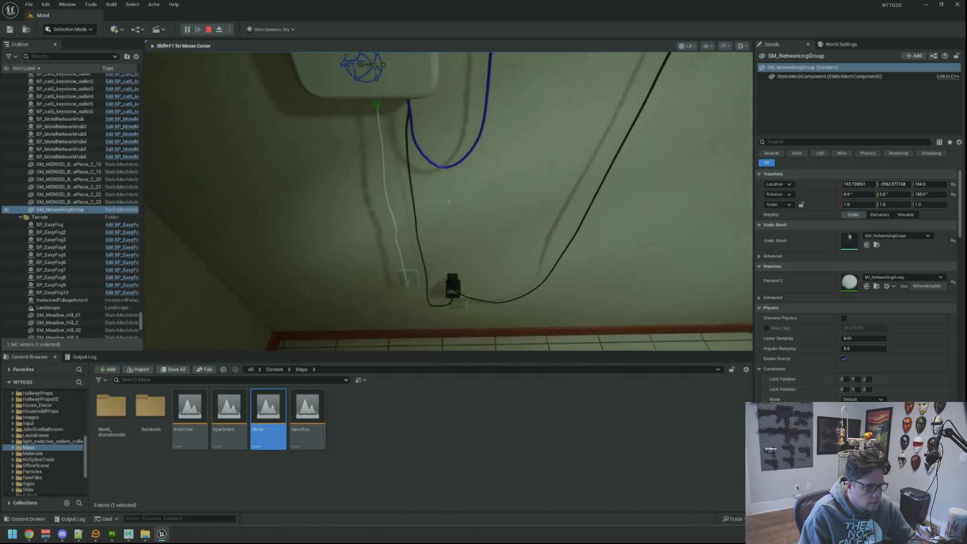
key("shift+F1")
key("Escape")
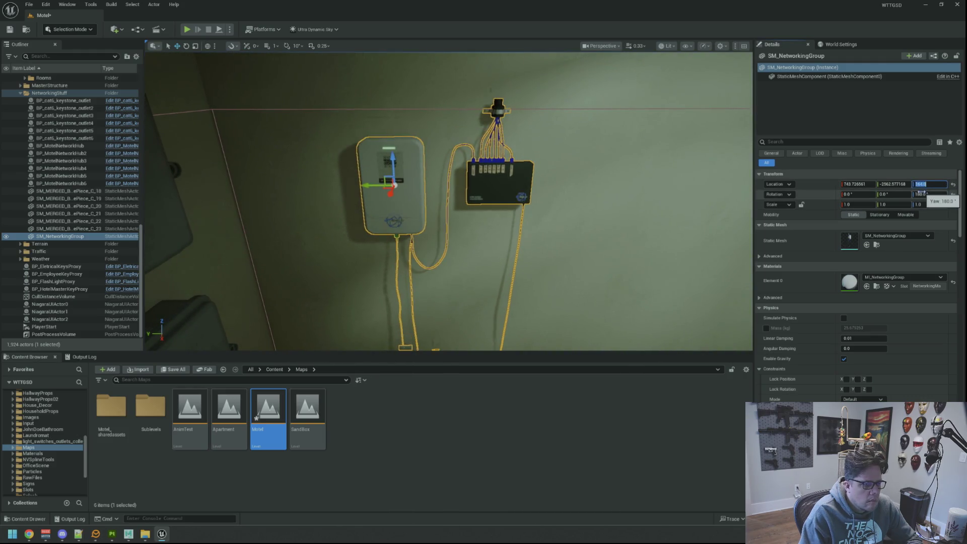
Orbit around the corkboard wall to bring the fire extinguisher into view
key("Escape")
mouse_move(577, 188)
left_mouse_down()
mouse_move(655, 182)
mouse_move(681, 151)
left_mouse_up()
mouse_move(554, 220)
left_mouse_down()
mouse_move(534, 217)
mouse_move(554, 237)
mouse_move(554, 219)
left_mouse_up()
left_click(661, 185)
mouse_move(662, 185)
left_mouse_down()
mouse_move(650, 188)
mouse_move(670, 185)
mouse_move(496, 192)
left_mouse_up()
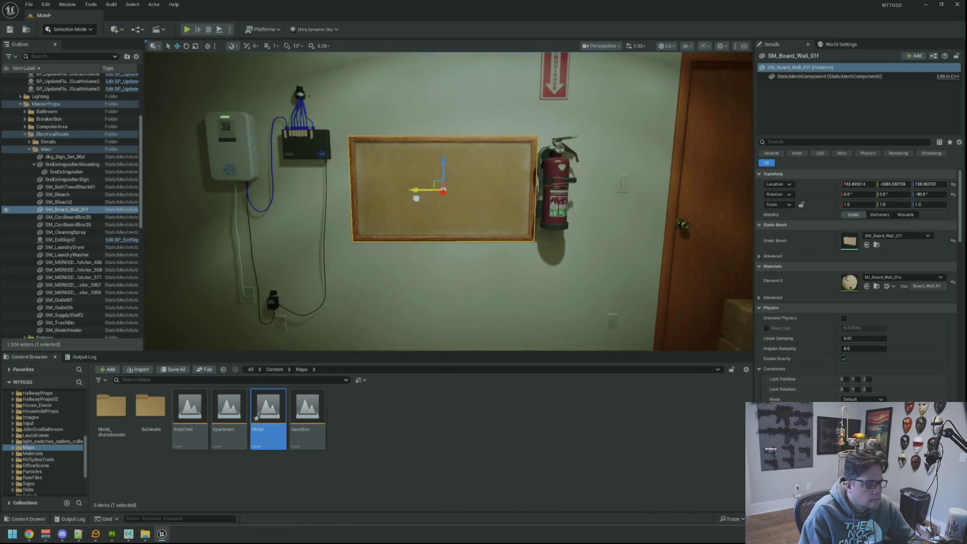
mouse_move(444, 206)
left_mouse_down()
mouse_move(458, 197)
mouse_move(462, 123)
mouse_move(462, 141)
left_mouse_up()
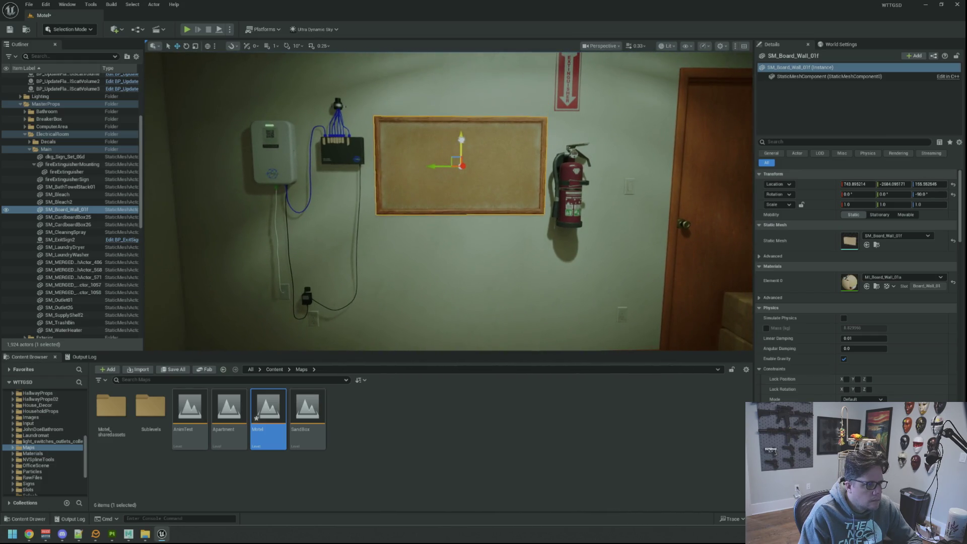
Select the fire extinguisher mount, extinguisher and sign, and shift them right along X
left_click(558, 167)
key("f")
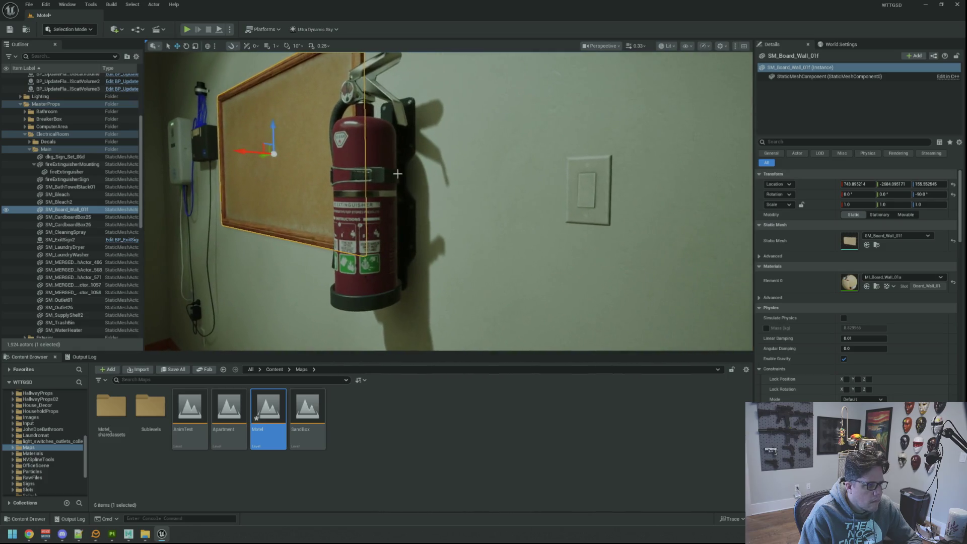
left_click(398, 192, "ctrl")
scroll(399, 192, "down", 3)
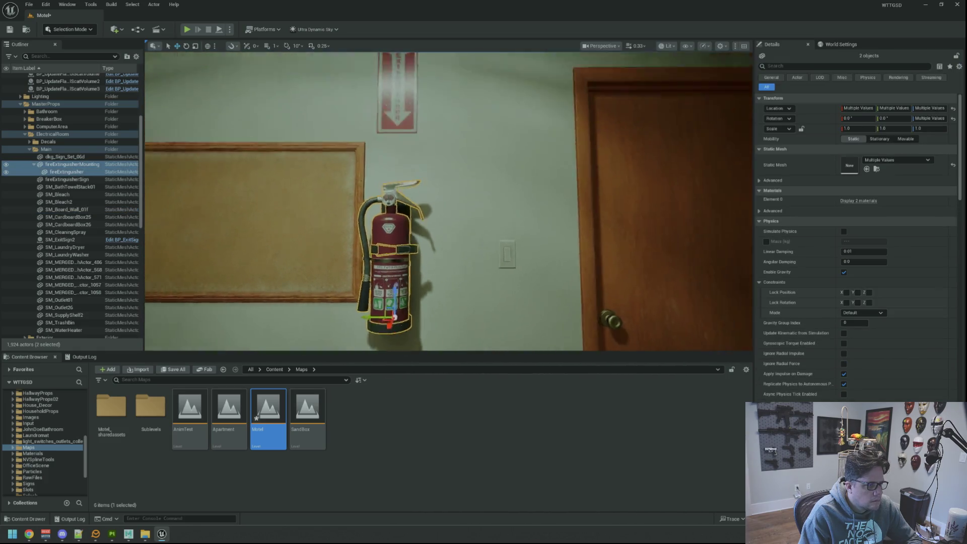
left_click(391, 198, "ctrl")
scroll(391, 198, "down", 4)
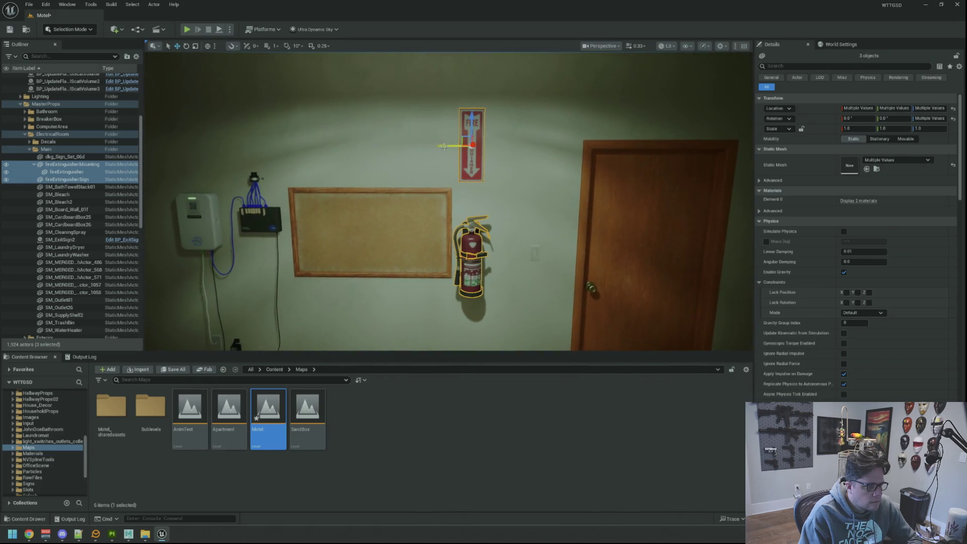
left_click_drag(459, 147, 382, 202)
scroll(449, 192, "up", 2)
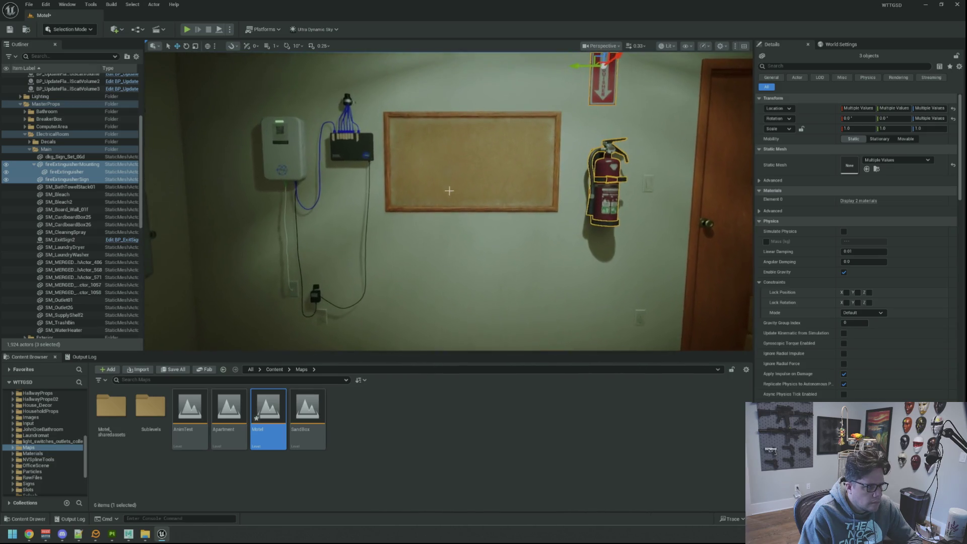
Select both stacked cardboard boxes and slide them left to uncover the wall outlet
left_click(463, 143)
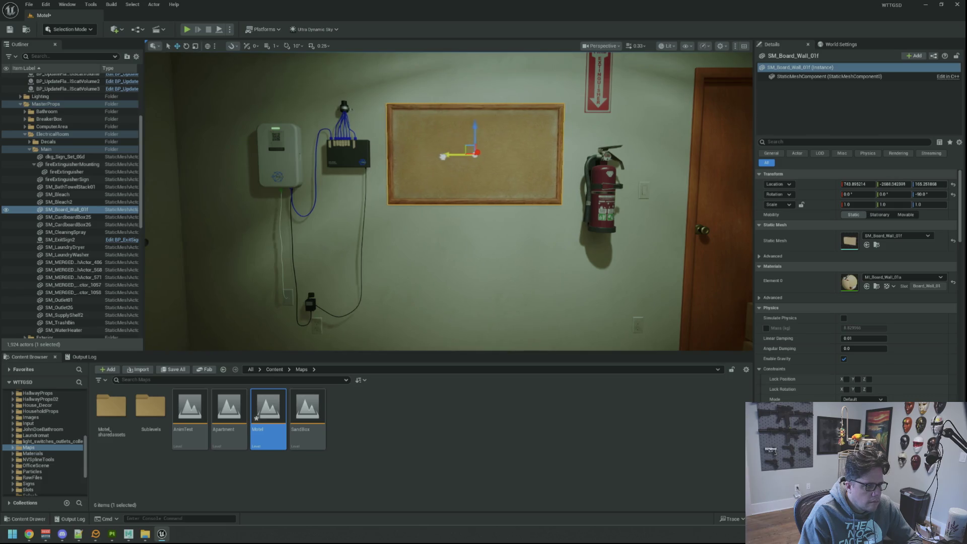
left_click_drag(465, 203, 524, 252)
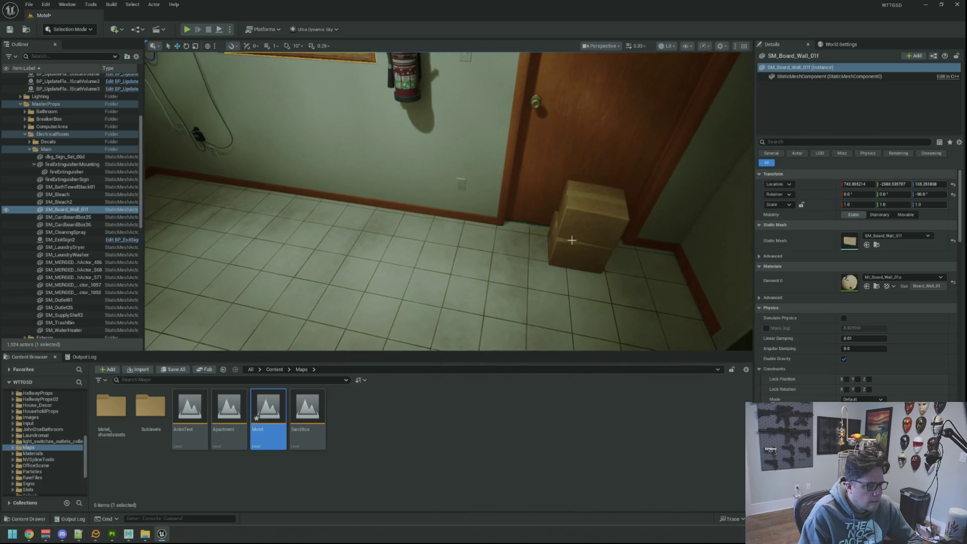
left_click(579, 217)
left_click(580, 214, "ctrl")
key("f")
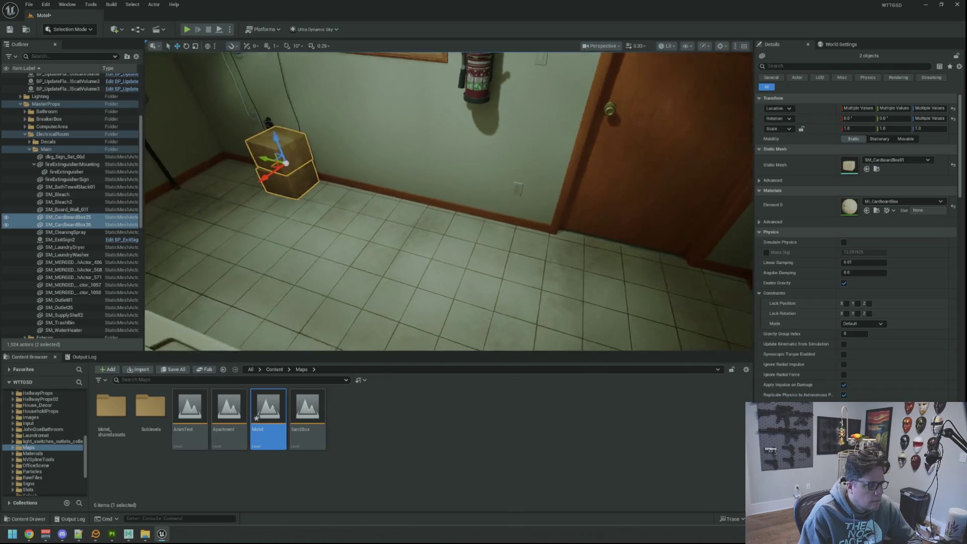
mouse_move(480, 176)
left_mouse_down()
mouse_move(331, 157)
mouse_move(418, 126)
mouse_move(524, 159)
mouse_move(454, 161)
mouse_move(444, 151)
mouse_move(474, 146)
mouse_move(491, 121)
mouse_move(484, 166)
left_mouse_up()
key("Escape")
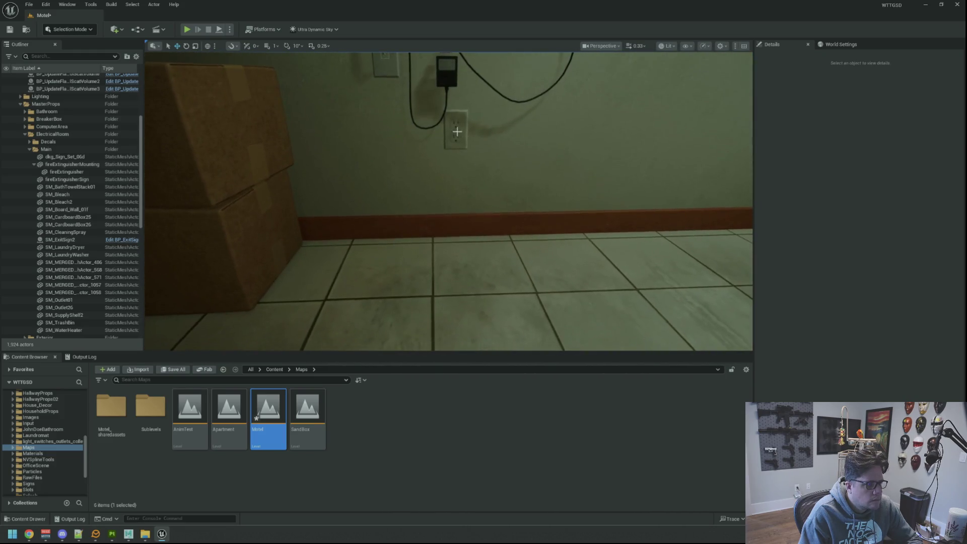
Frame SM_Outlet26 and drag it right along the wall on its Y gizmo
left_click(456, 136)
key("f")
scroll(456, 201, "down", 3)
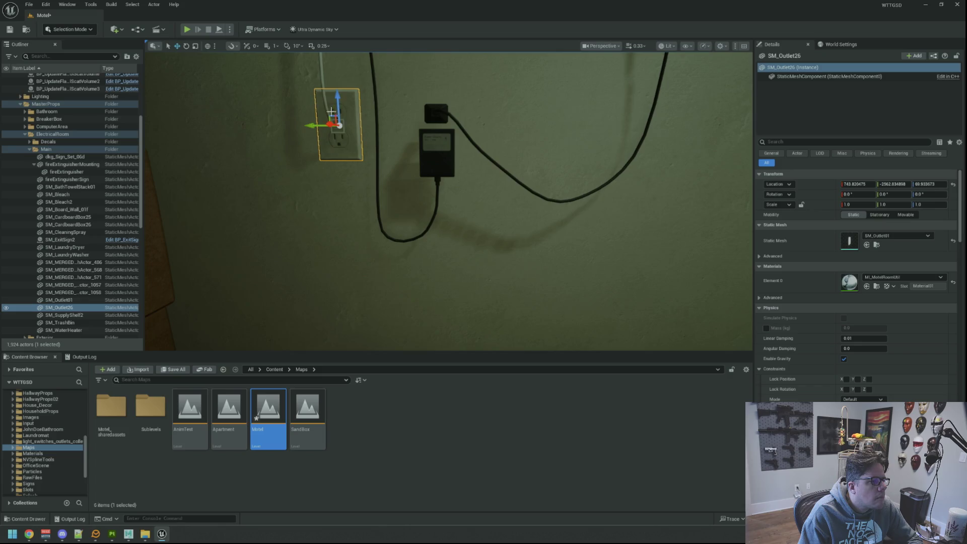
mouse_move(315, 128)
left_mouse_down()
mouse_move(397, 128)
mouse_move(405, 179)
mouse_move(433, 195)
mouse_move(436, 178)
mouse_move(405, 172)
left_mouse_up()
scroll(401, 132, "up", 5)
scroll(398, 135, "down", 3)
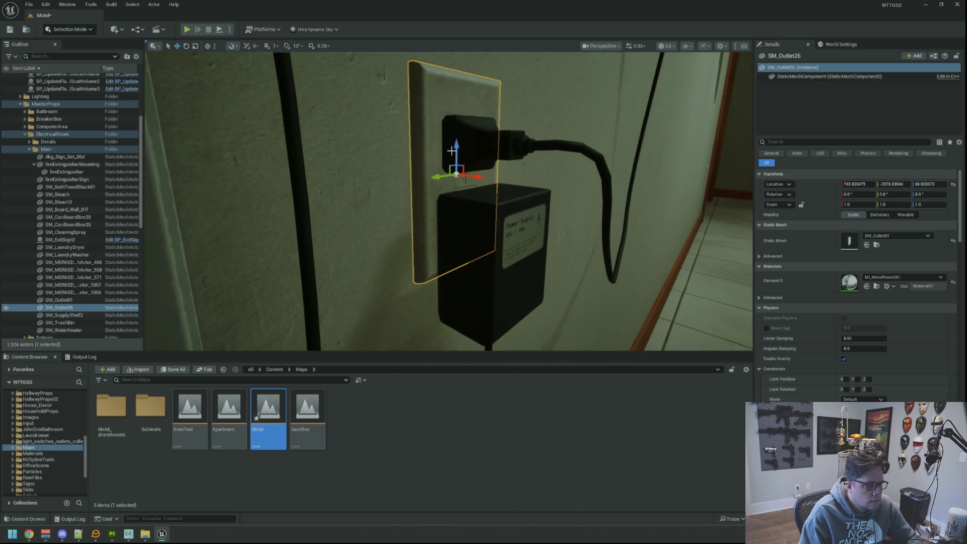
scroll(452, 151, "down", 2)
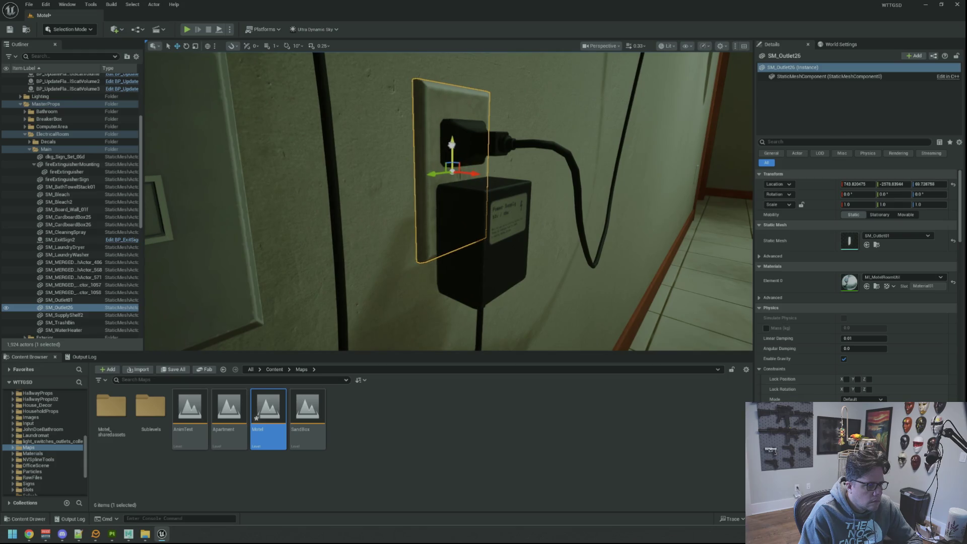
scroll(450, 144, "down", 5)
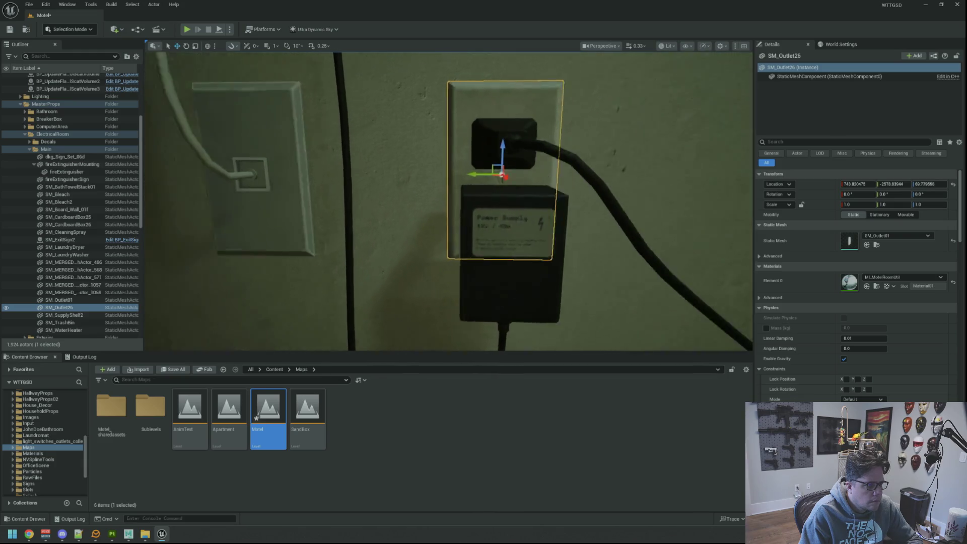
key("Escape")
Orbit to check the outlet beside the boxes and save the Motel level
mouse_move(450, 144)
left_mouse_down()
mouse_move(416, 160)
mouse_move(428, 169)
mouse_move(428, 160)
mouse_move(409, 160)
mouse_move(418, 158)
mouse_move(406, 165)
left_mouse_up()
left_click_drag(486, 196, 486, 196)
mouse_move(430, 178)
left_mouse_down()
mouse_move(440, 166)
mouse_move(491, 180)
left_mouse_up()
key("ctrl+s")
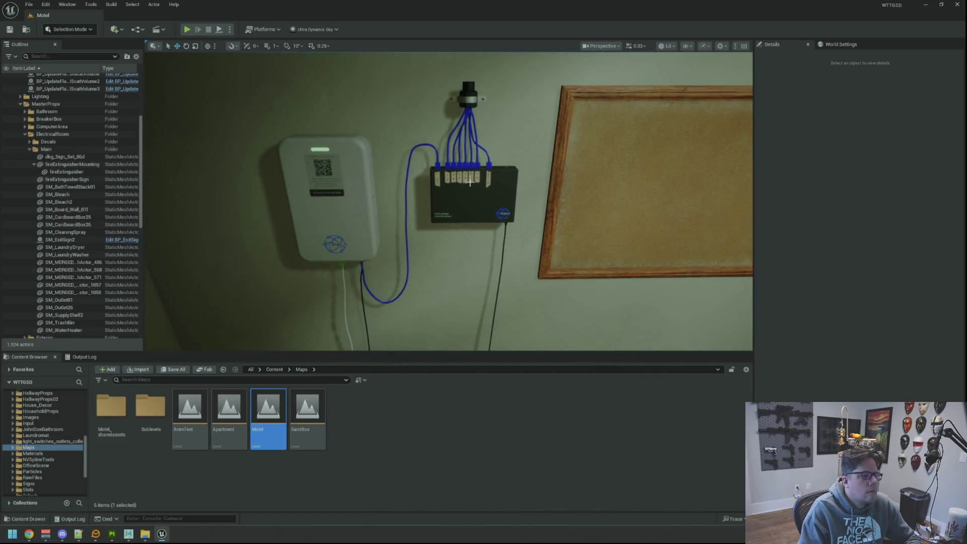
Browse to SM_NetworkingGroup in the Content Browser and open it in the mesh editor
left_click(491, 180)
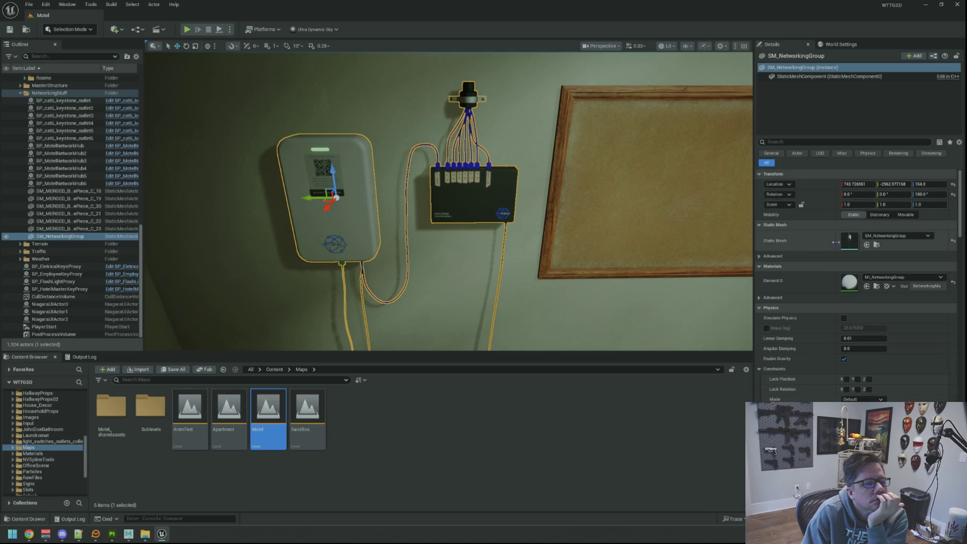
left_click(878, 246)
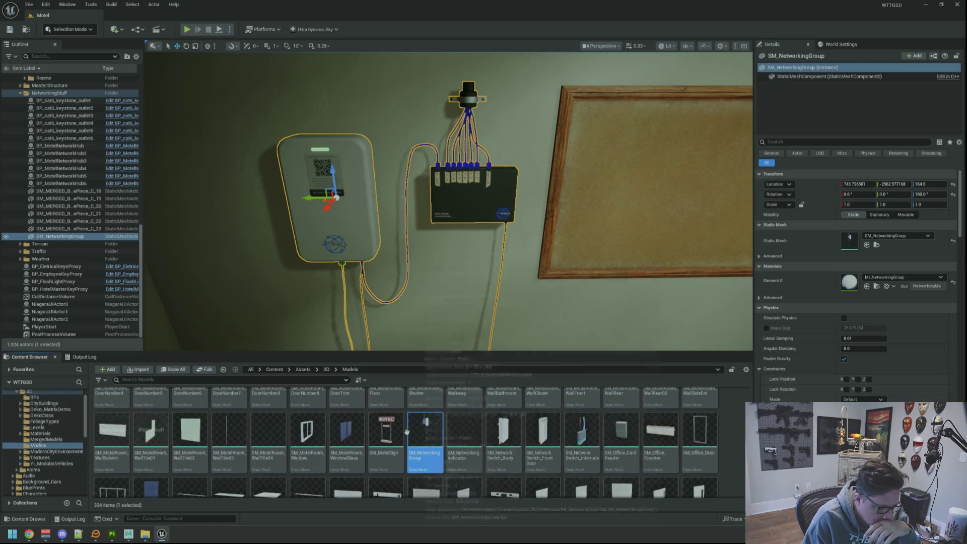
double_click(426, 418)
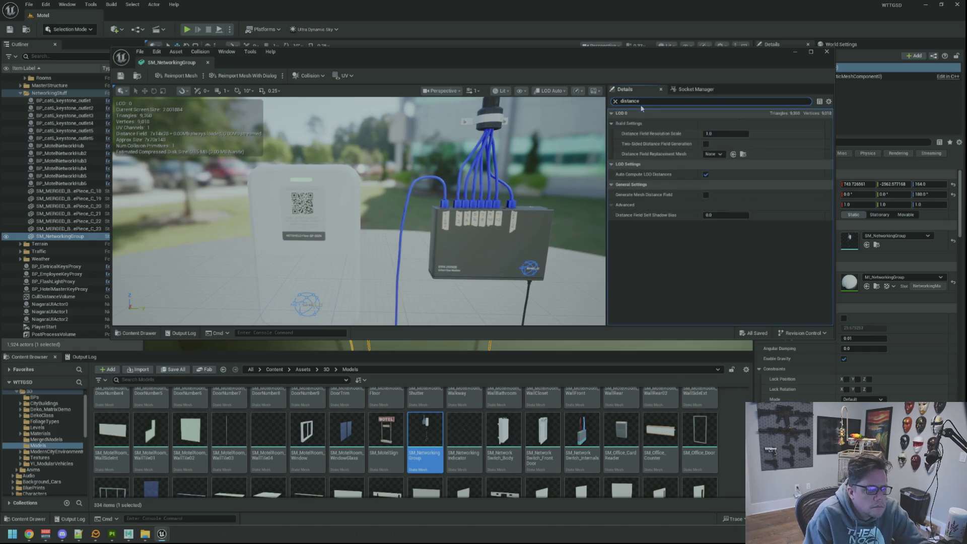
mouse_move(603, 60)
left_mouse_down()
mouse_move(617, 237)
mouse_move(604, 256)
left_mouse_up()
left_click_drag(560, 151, 563, 195)
Review the Distance Field Resolution Scale setting, then clear the Details search filter
left_click(727, 329)
left_click(616, 298)
scroll(691, 332, "down", 5)
scroll(689, 350, "down", 5)
scroll(687, 345, "down", 10)
scroll(681, 355, "up", 5)
scroll(682, 357, "up", 10)
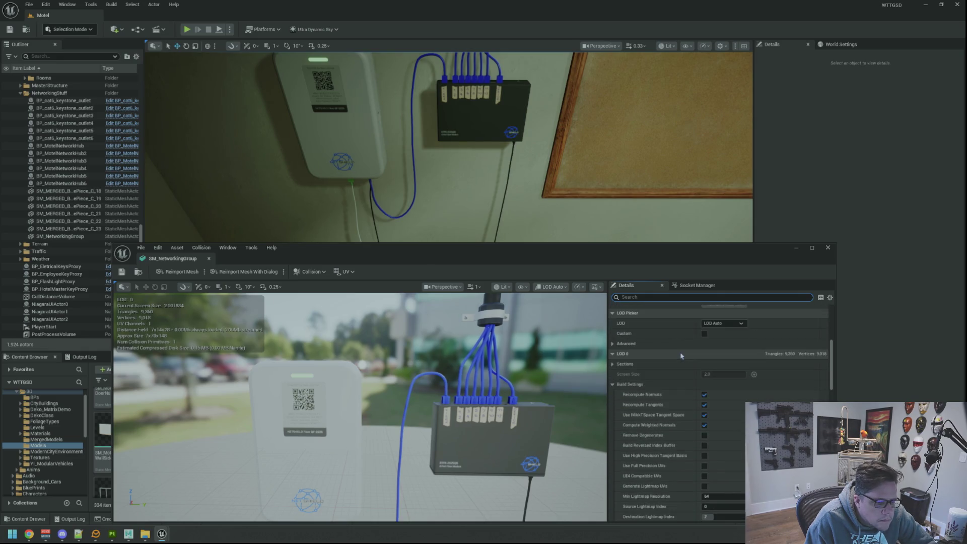
scroll(681, 356, "up", 5)
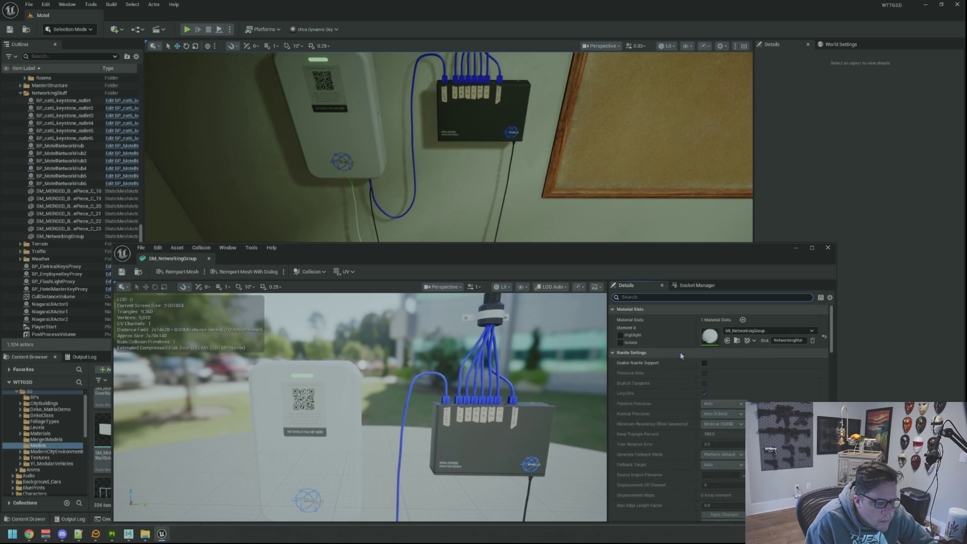
Collapse the Nanite Settings, LOD 0, LOD Settings and Asset Import Data sections
left_click(682, 356)
scroll(656, 360, "down", 1)
left_click(614, 367)
left_click(629, 378)
scroll(632, 384, "down", 5)
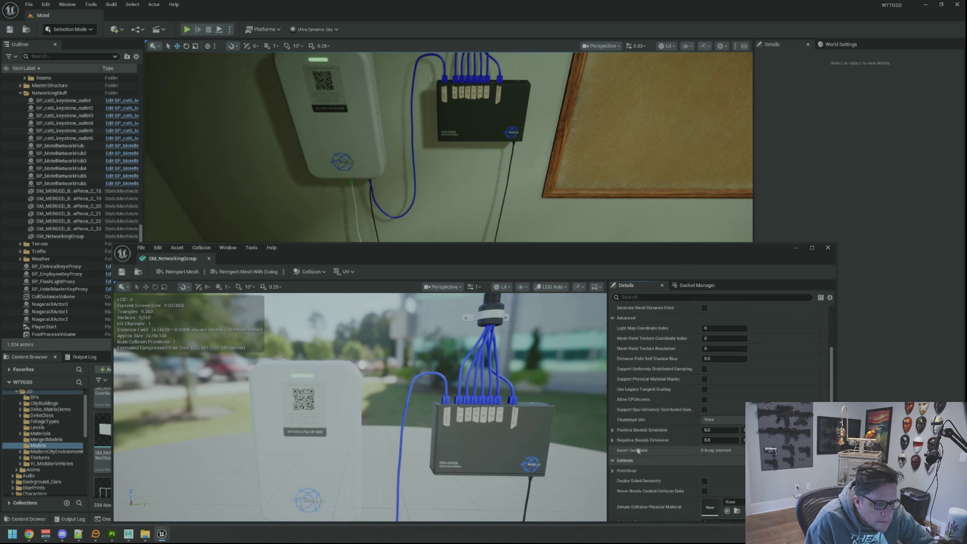
scroll(658, 415, "up", 2)
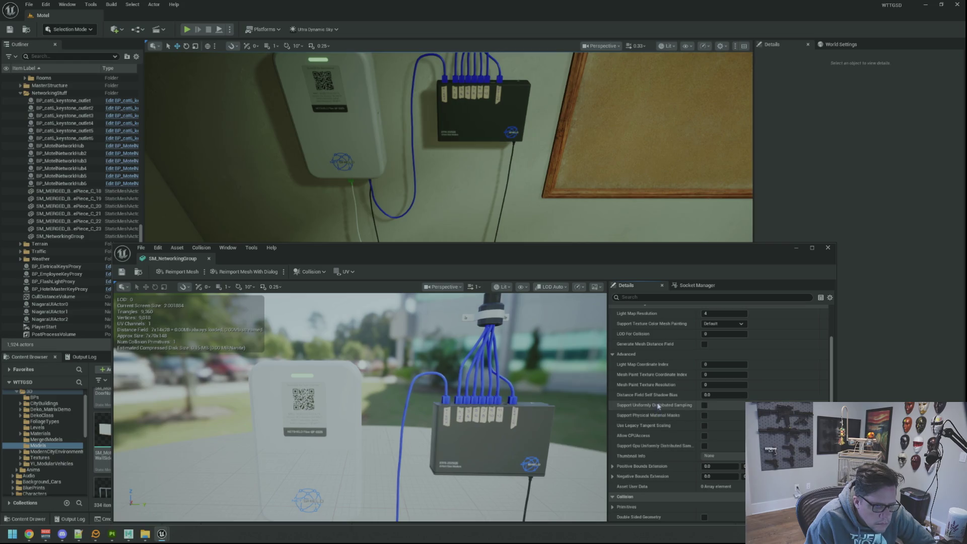
scroll(650, 390, "down", 9)
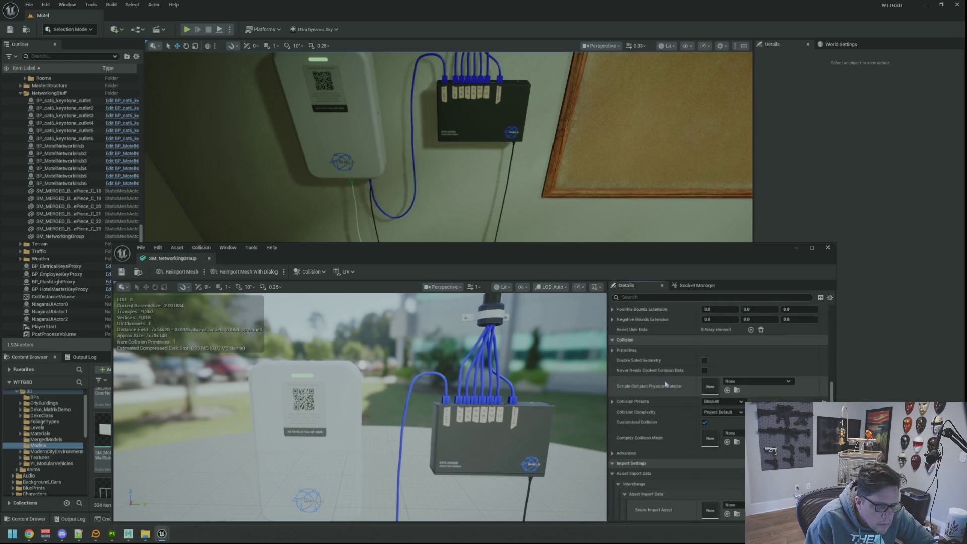
left_click(613, 365)
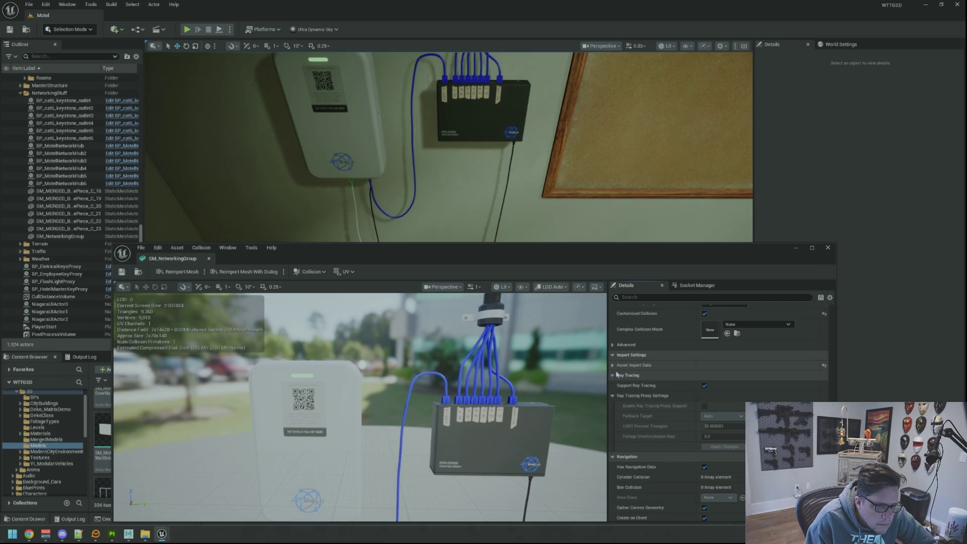
scroll(676, 388, "down", 3)
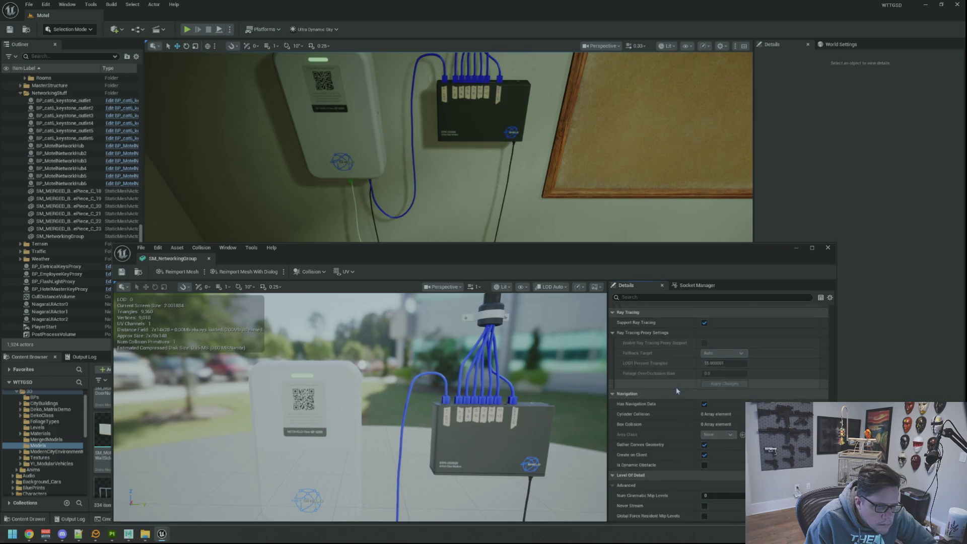
scroll(678, 390, "up", 15)
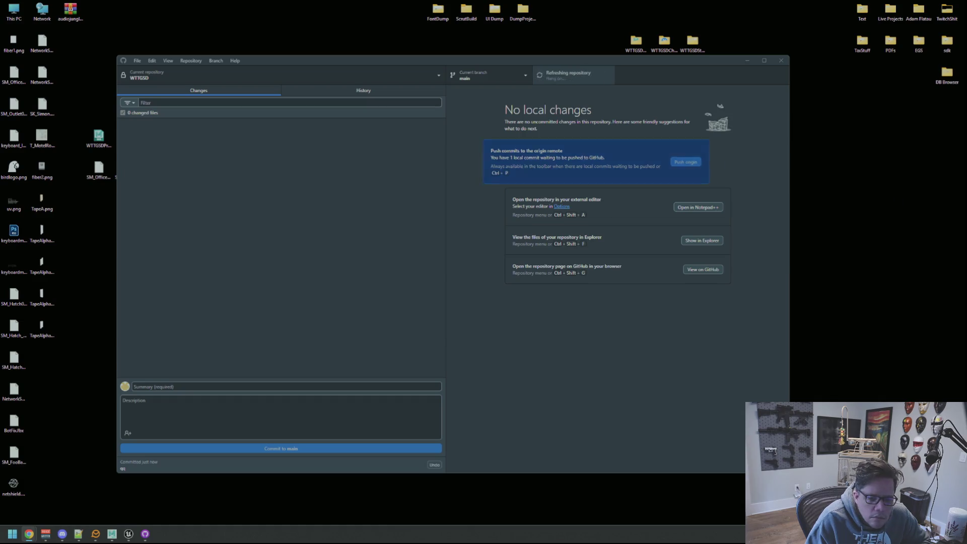
Close the GitHub Desktop window once the push to origin completes
left_click(781, 61)
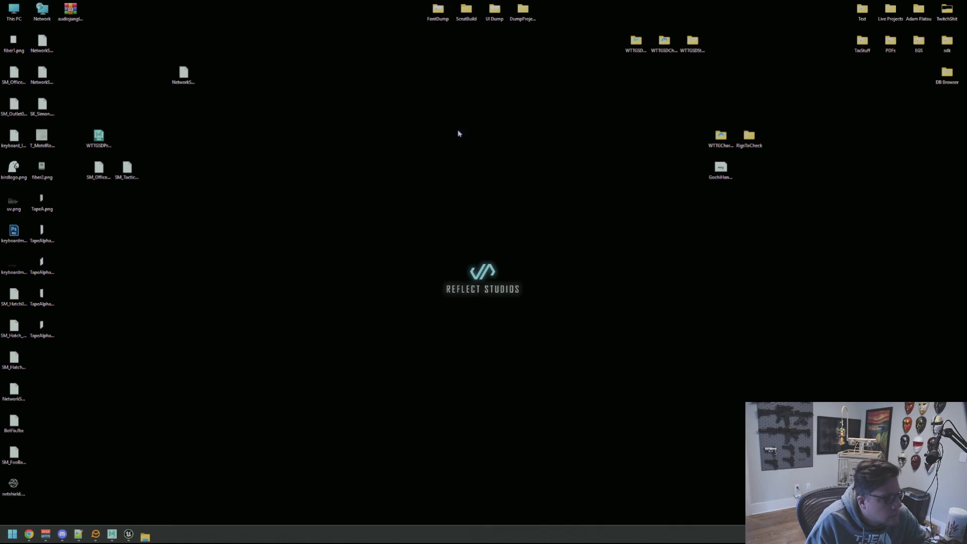
Open File Explorer and navigate to Storage (E:) > Projects > WTTGSD project folder
key("super+e")
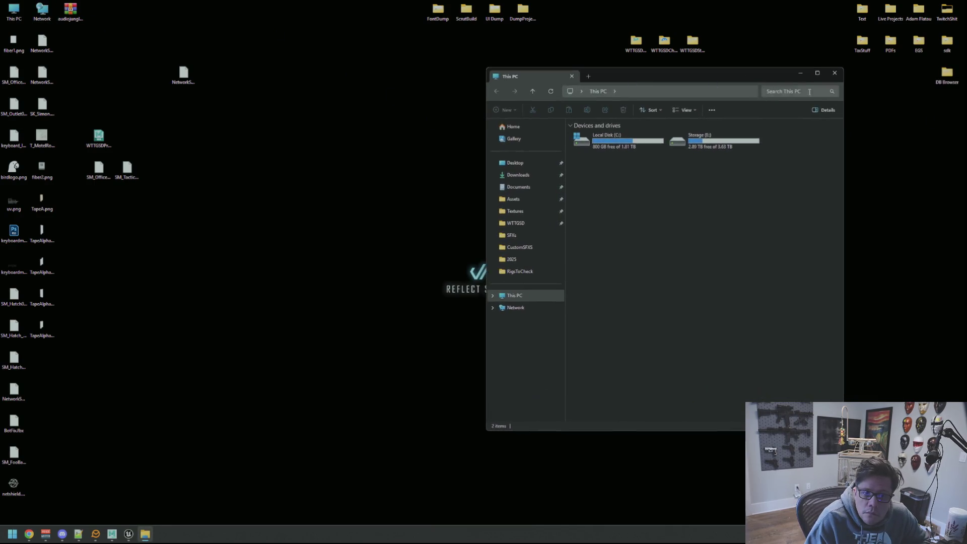
left_click(29, 534)
double_click(704, 141)
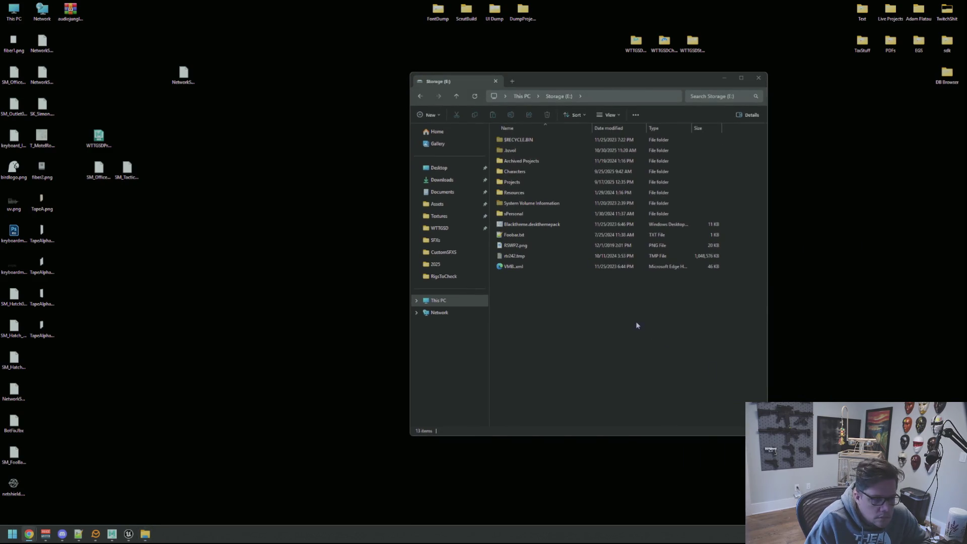
left_click_drag(570, 82, 472, 89)
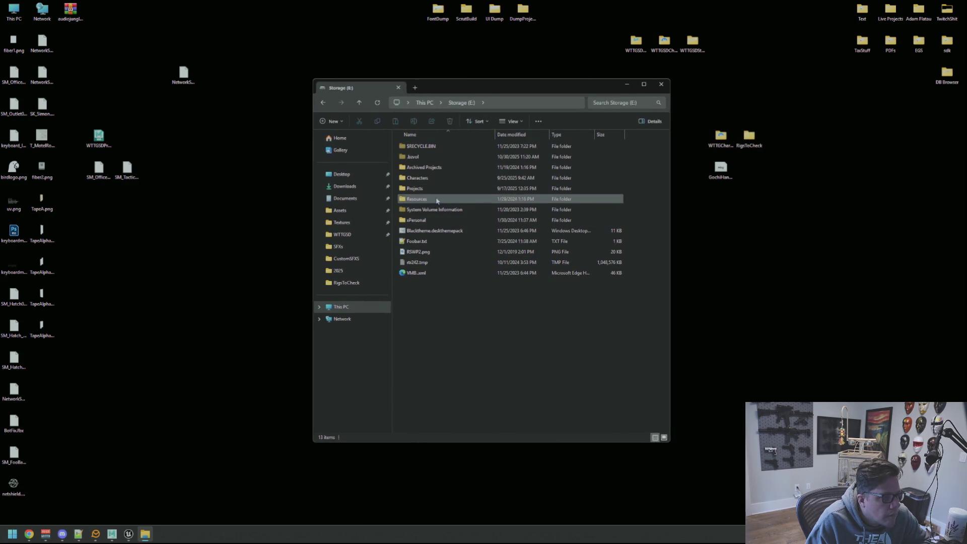
double_click(438, 189)
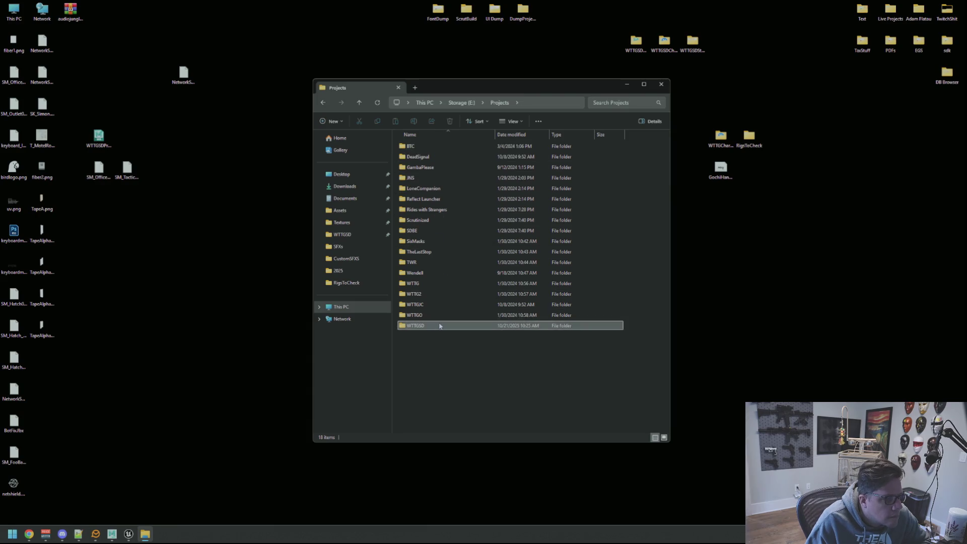
double_click(418, 325)
After a quick look at the chat app, delete NetworkingStuff_autosave_0.spp from the Texturing folder
mouse_move(440, 177)
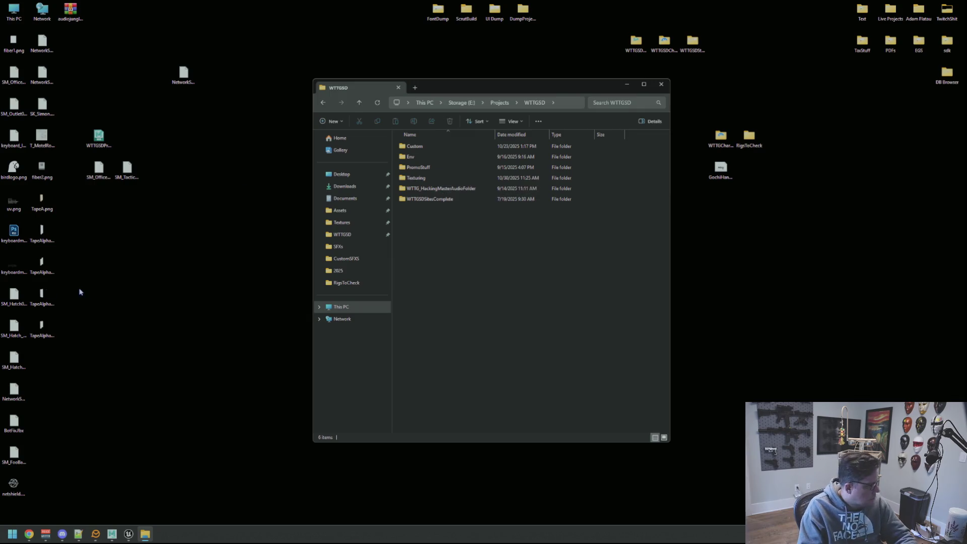
left_click(62, 534)
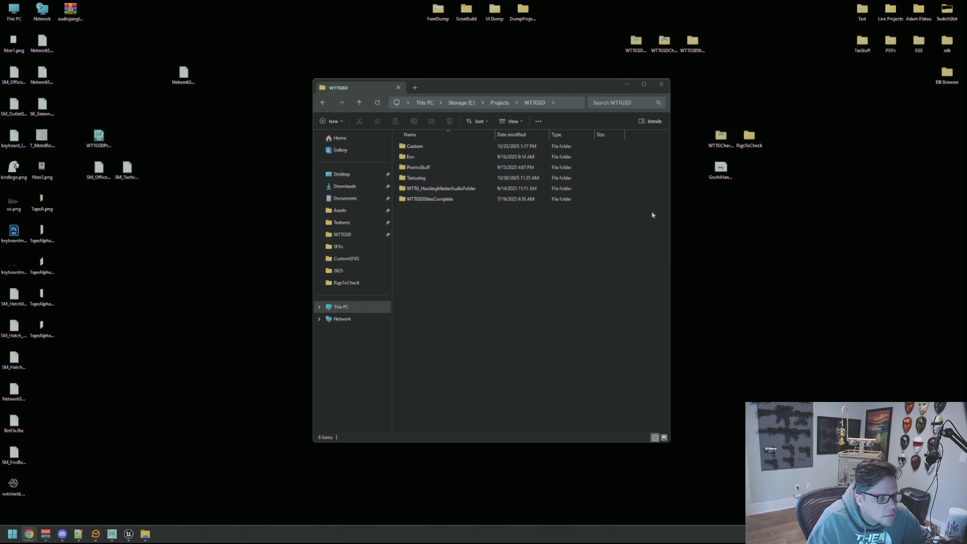
double_click(449, 175)
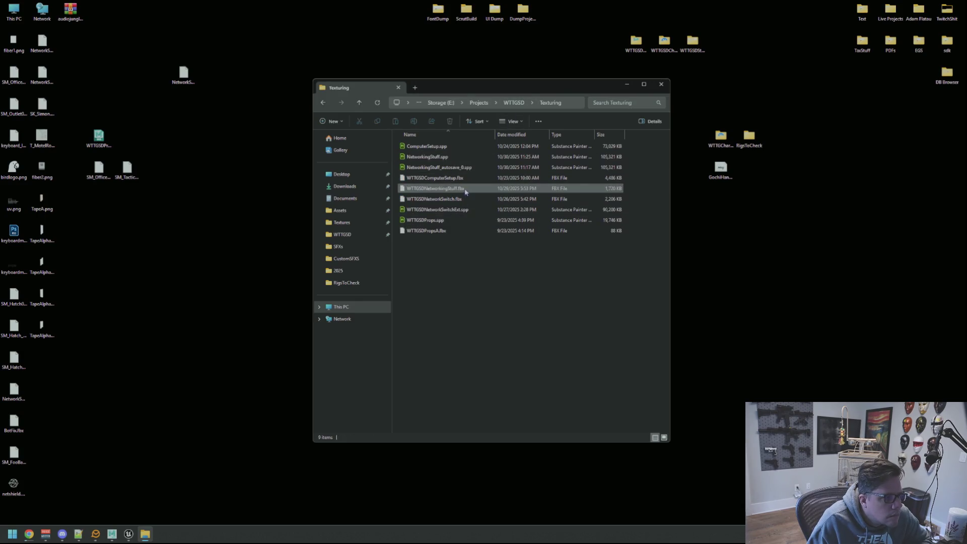
left_click(512, 160)
key("Delete")
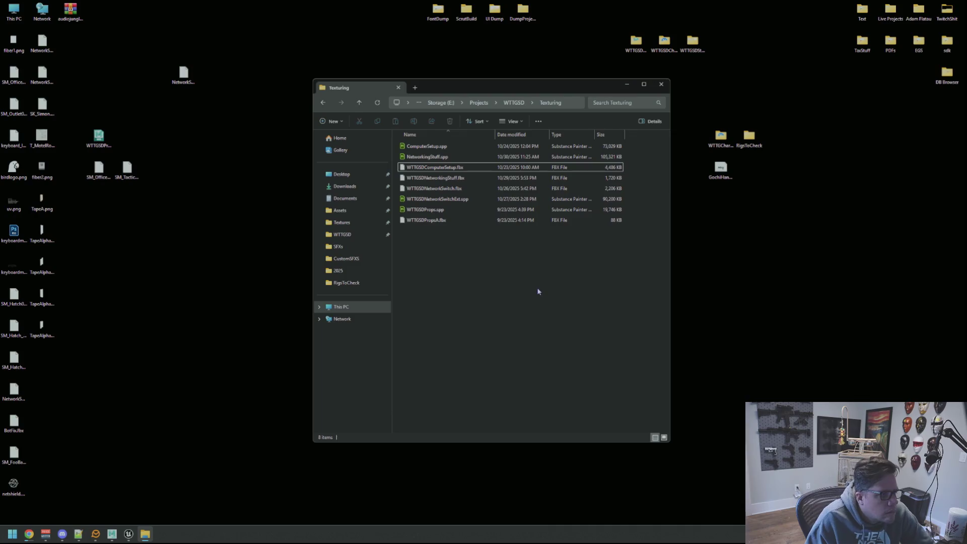
Sort the Texturing files by type, then go up to the WTTGSD project's Env folder
left_click(558, 135)
left_click(524, 106)
left_click(585, 269)
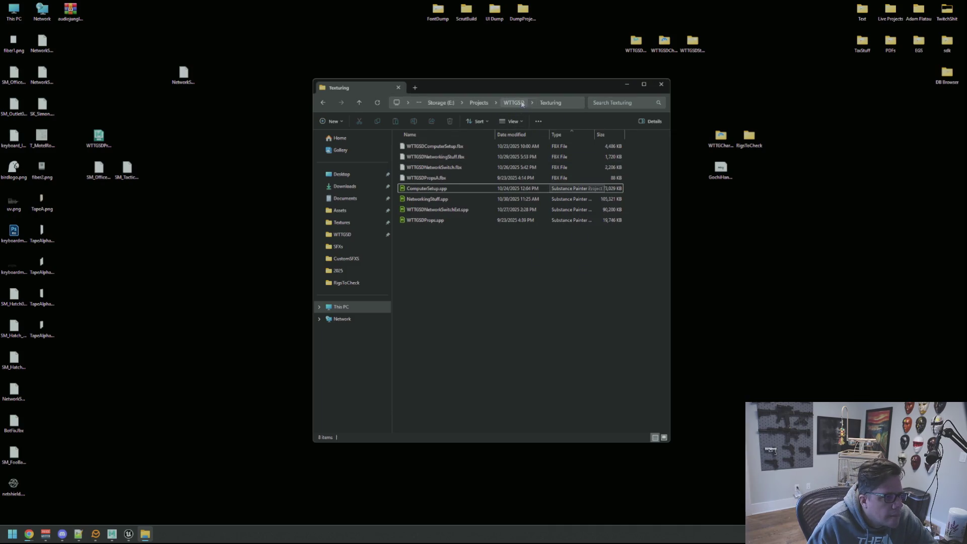
left_click(535, 102)
double_click(441, 157)
Open the Motel folder and scroll through its texture files
double_click(438, 146)
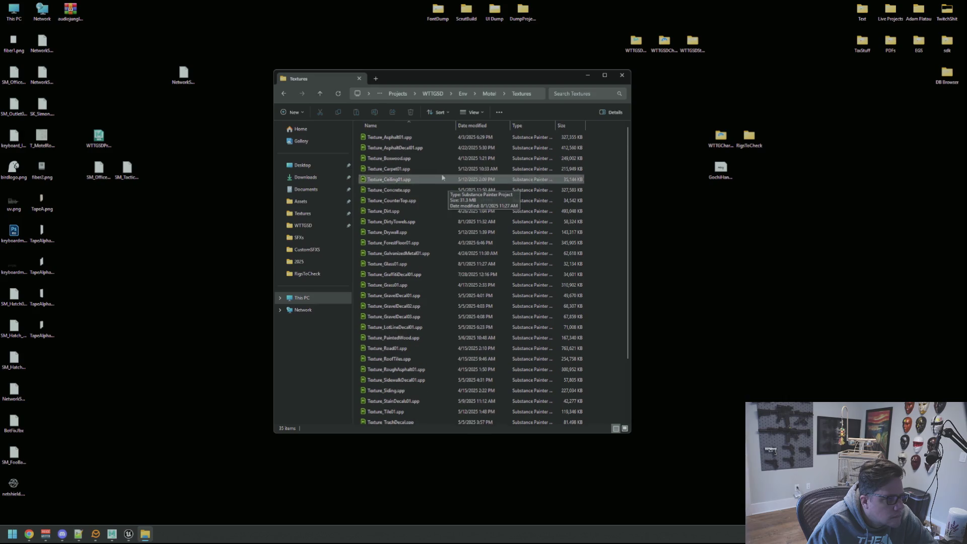
scroll(435, 252, "down", 3)
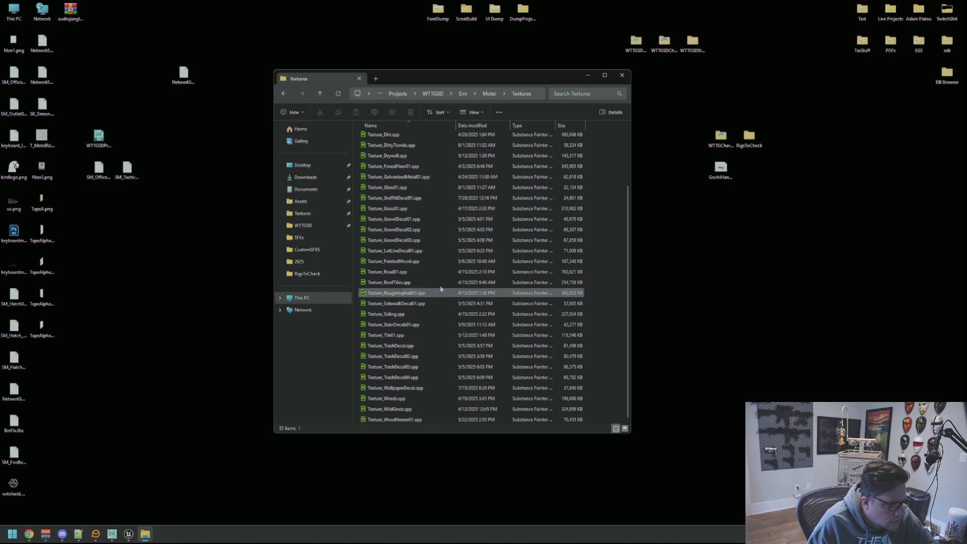
scroll(444, 267, "up", 3)
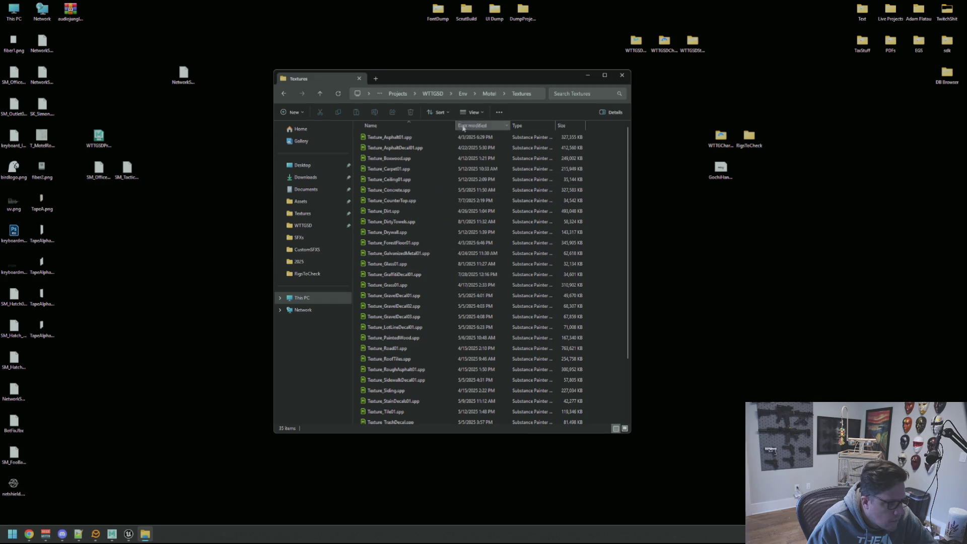
Browse the Motel Props folder's Maya and Substance files, then return to Unreal
left_click(488, 94)
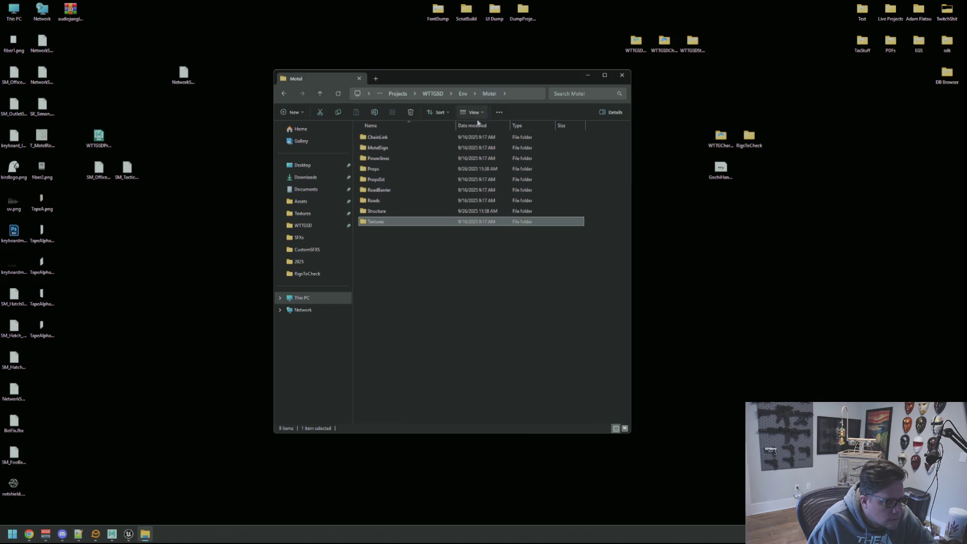
double_click(426, 169)
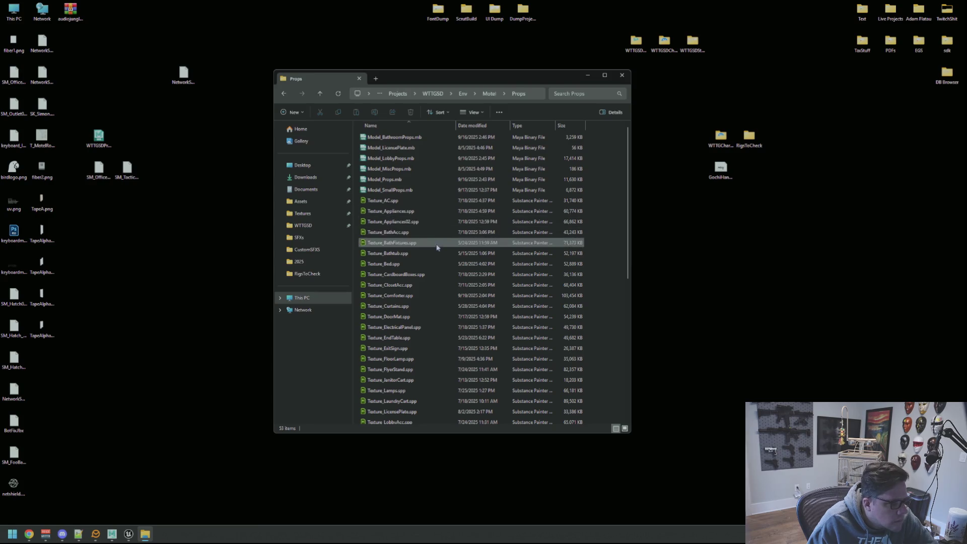
scroll(442, 271, "down", 3)
scroll(442, 271, "down", 2)
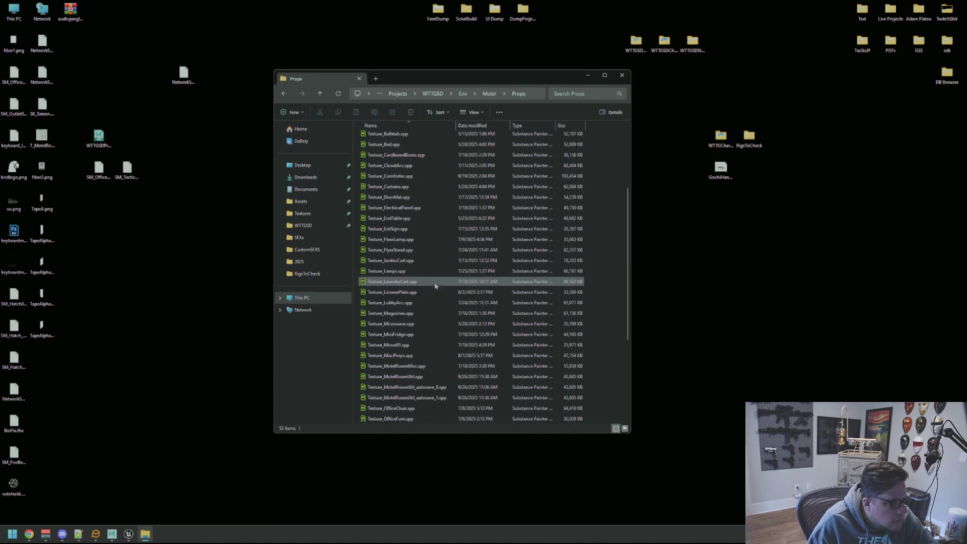
scroll(437, 282, "down", 4)
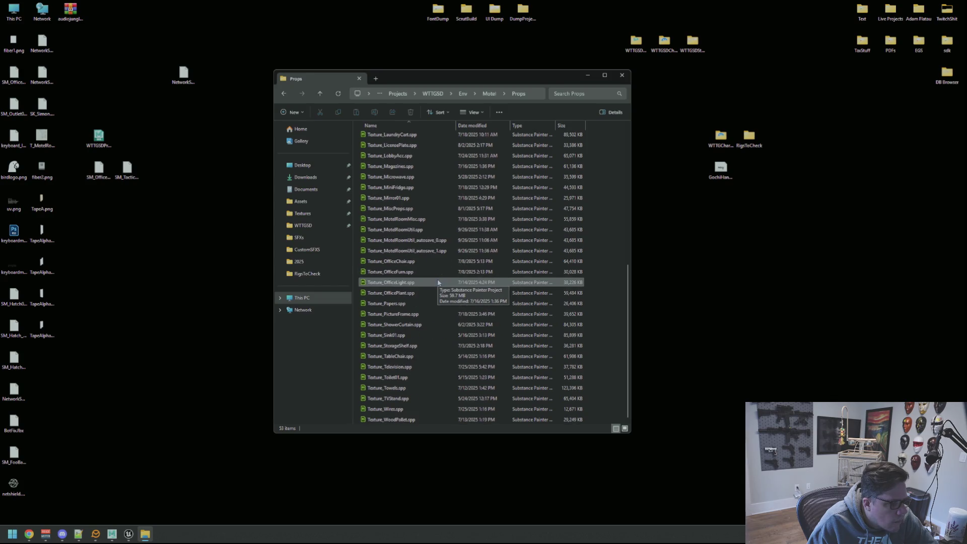
left_click(128, 534)
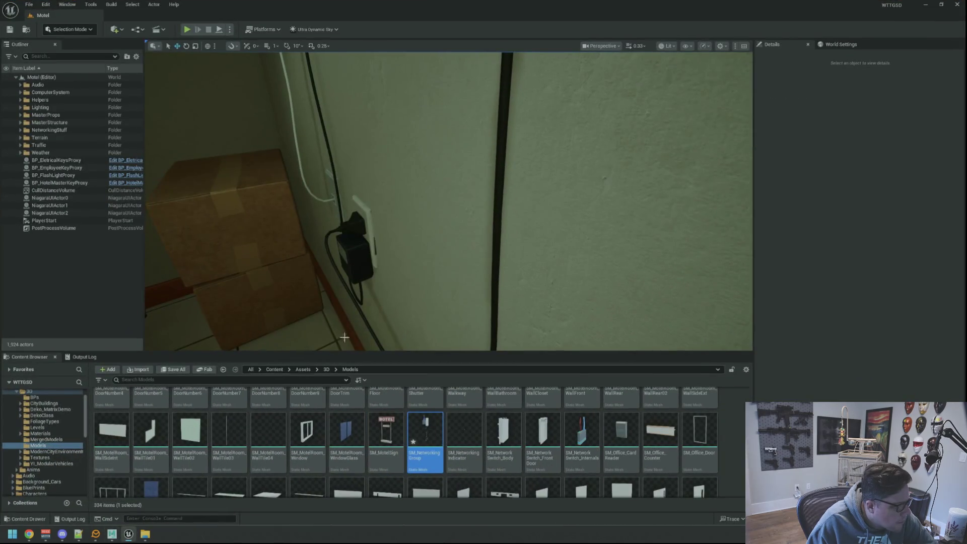
Select the wall outlet (SM_Outlet26) in the level and return to the Props folder listing
left_click(376, 225)
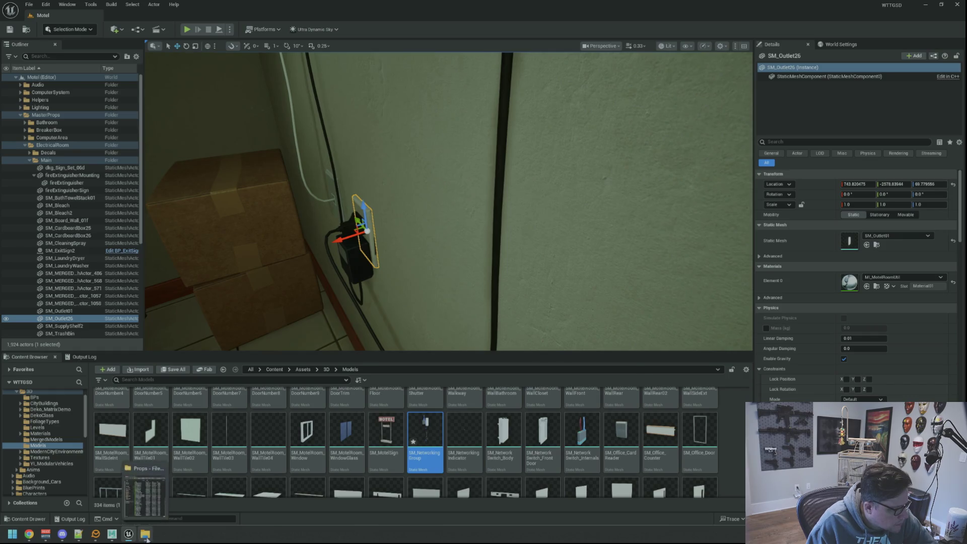
left_click(145, 536)
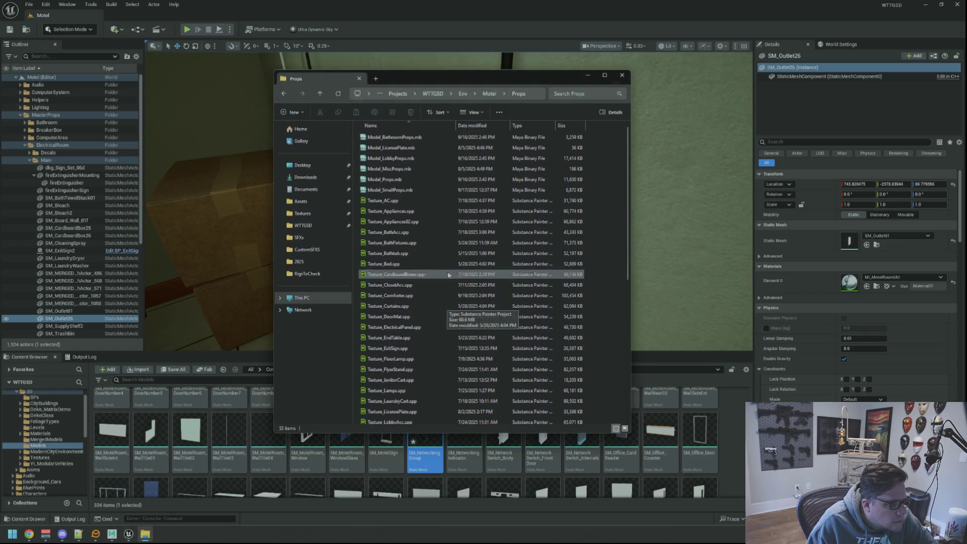
scroll(450, 245, "down", 2)
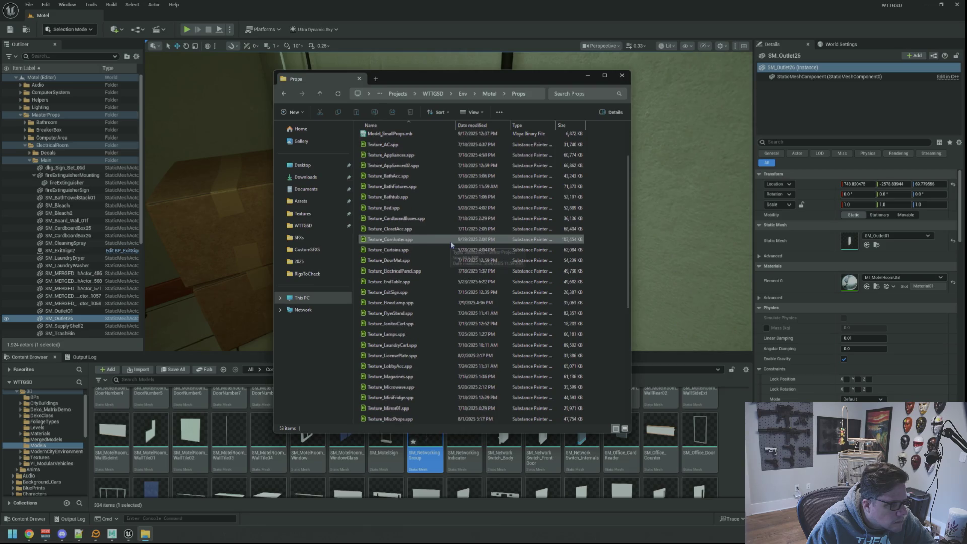
scroll(438, 302, "down", 2)
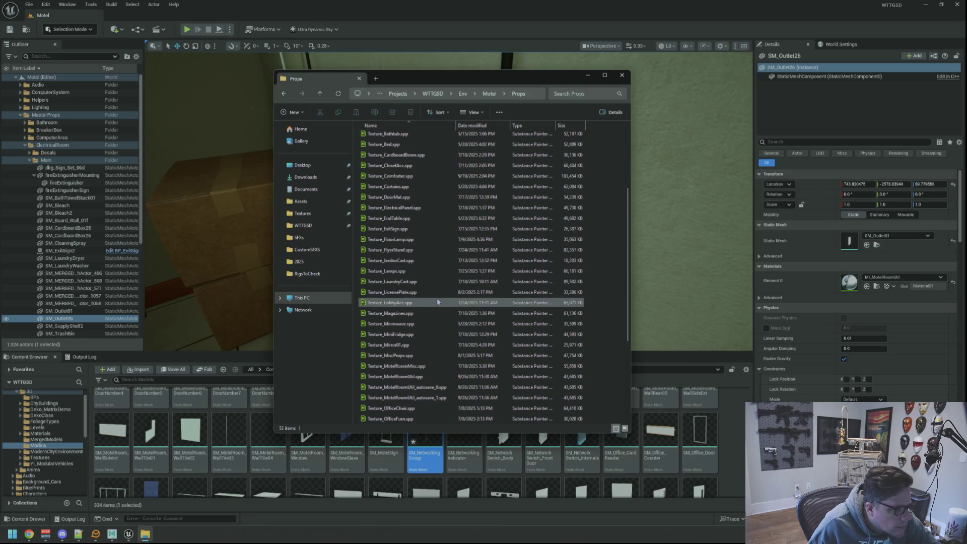
scroll(437, 301, "down", 1)
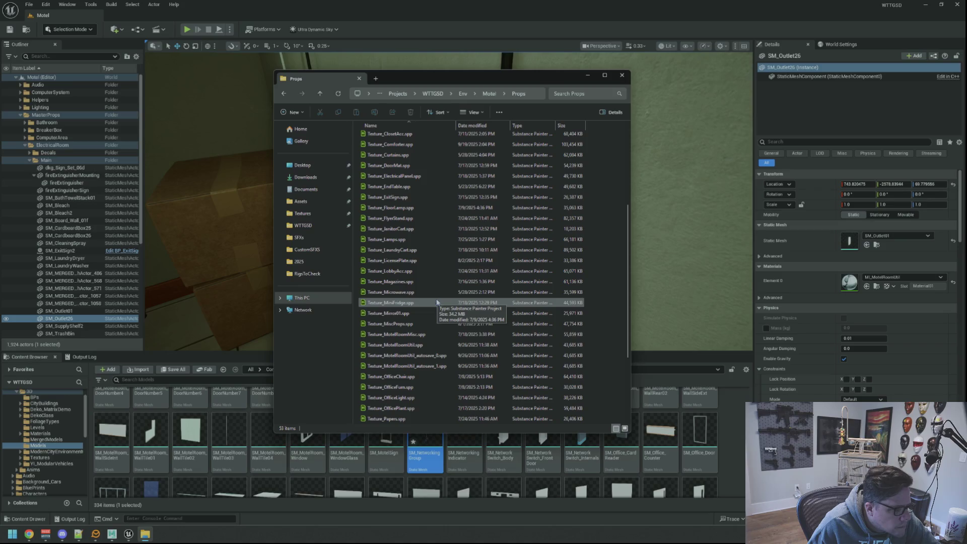
Delete the MotelRoomUtil autosave files and open Texture_MotelRoomUtil.spp in Substance Painter
left_click(443, 358)
key("Delete")
key("Delete")
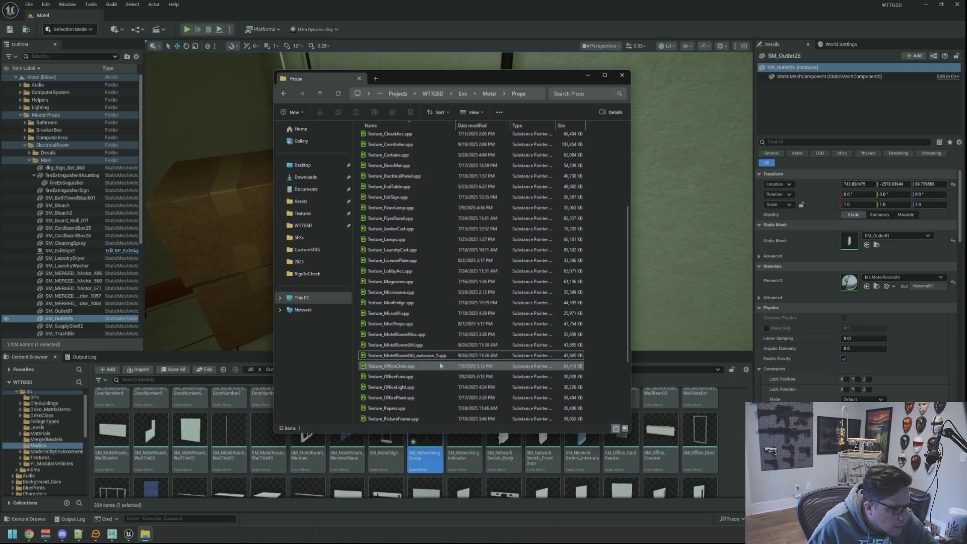
double_click(489, 249)
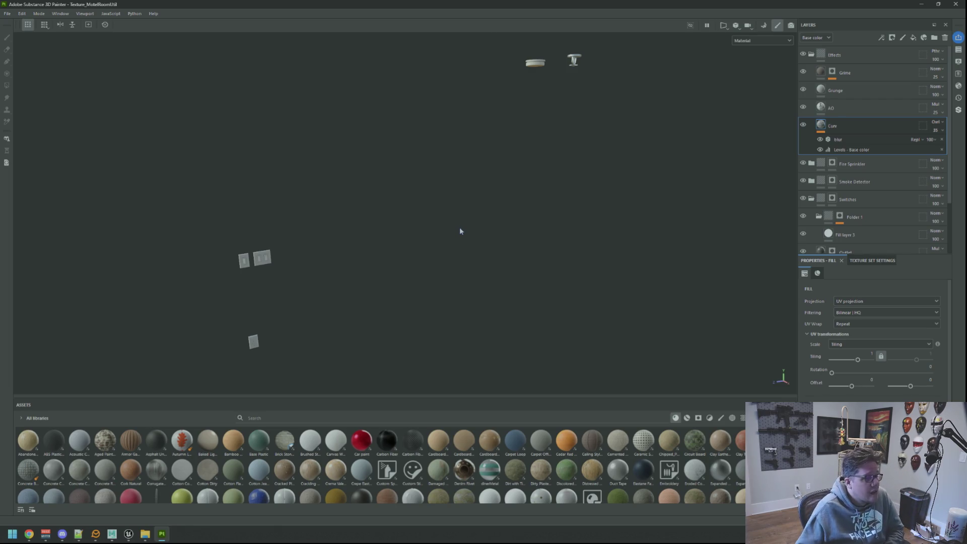
Orbit and zoom the viewport to show the outlet plate side-on
mouse_move(381, 247)
left_mouse_down()
mouse_move(231, 249)
mouse_move(384, 199)
mouse_move(387, 289)
mouse_move(321, 324)
mouse_move(395, 179)
mouse_move(375, 300)
mouse_move(373, 240)
mouse_move(461, 84)
mouse_move(421, 205)
mouse_move(363, 284)
mouse_move(441, 171)
mouse_move(422, 276)
left_mouse_up()
scroll(376, 294, "down", 5)
mouse_move(488, 51)
left_mouse_down()
mouse_move(441, 183)
mouse_move(388, 238)
mouse_move(445, 168)
mouse_move(478, 161)
mouse_move(417, 272)
mouse_move(380, 268)
mouse_move(432, 212)
mouse_move(356, 278)
mouse_move(388, 166)
mouse_move(452, 193)
mouse_move(391, 235)
mouse_move(492, 191)
mouse_move(452, 216)
mouse_move(477, 205)
mouse_move(530, 210)
mouse_move(507, 202)
left_mouse_up()
right_click(452, 217)
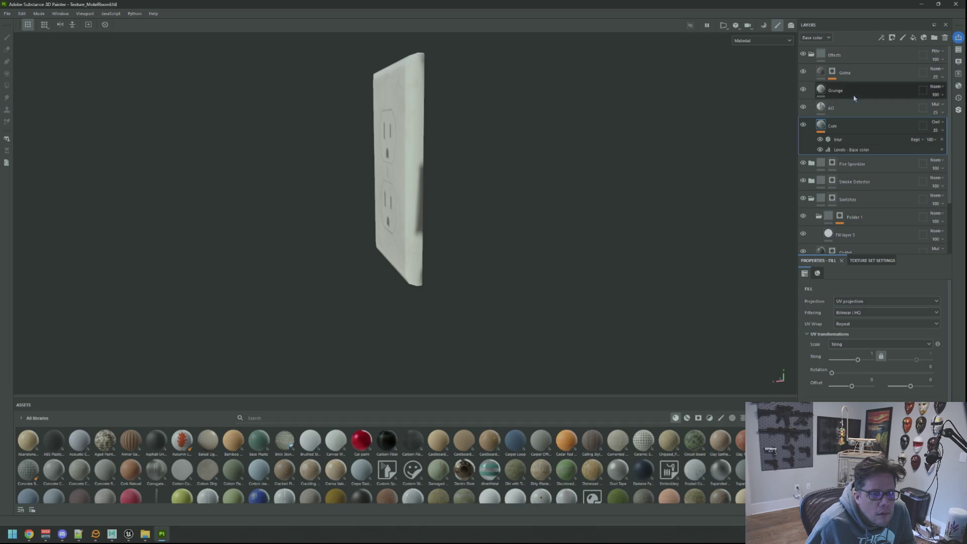
Collapse the Effects and Folder 1 groups, then select the Outlet layer's mask effects
left_click(808, 56)
left_click(804, 54)
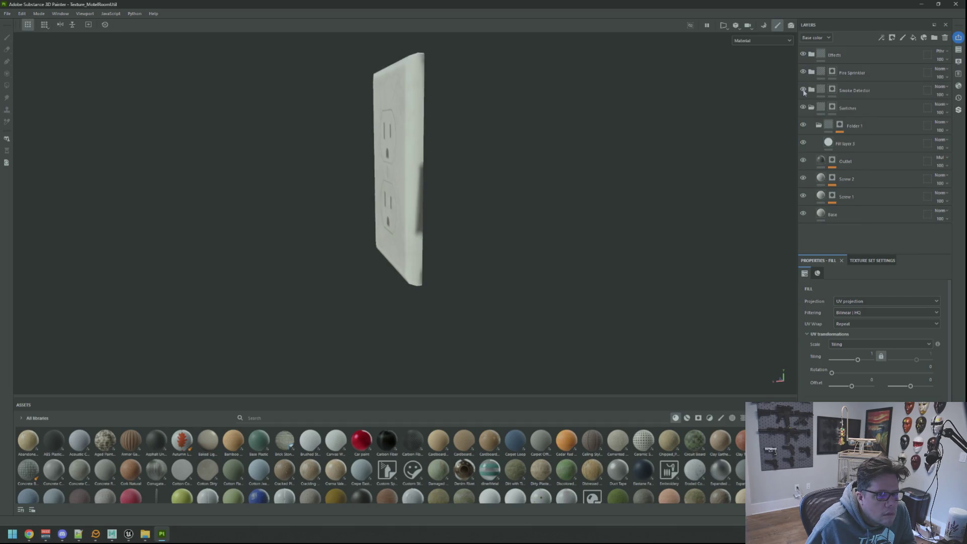
left_click(812, 108)
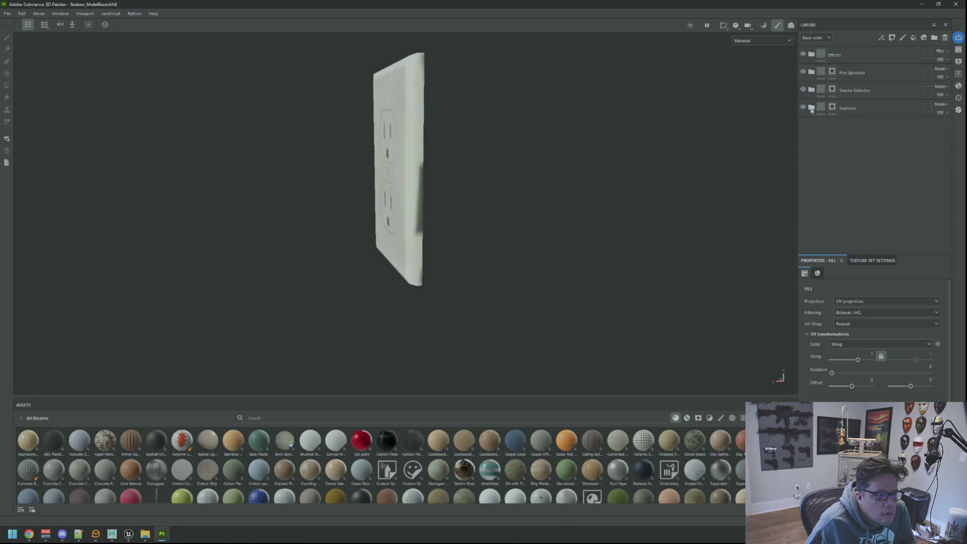
left_click(811, 108)
left_click(818, 127)
left_click(804, 144)
left_click(804, 144)
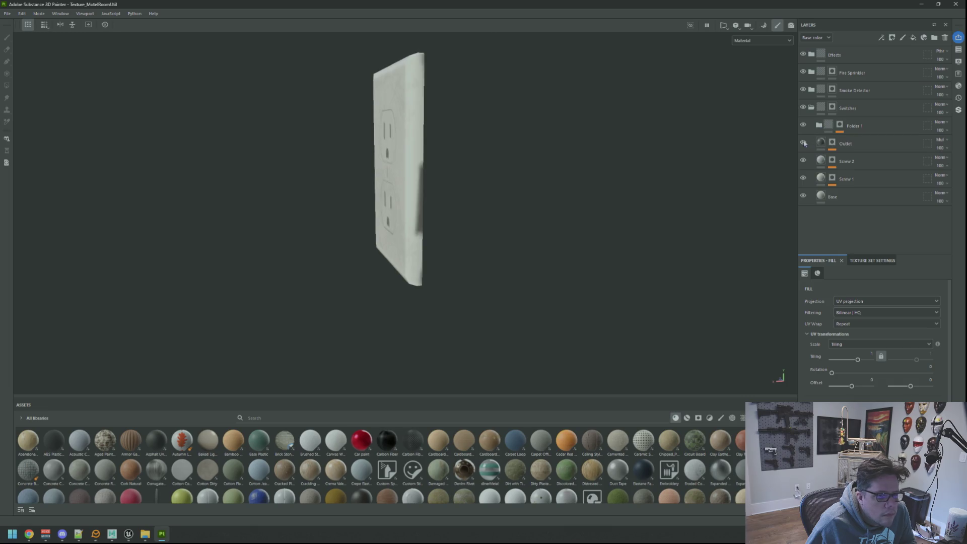
left_click(821, 144)
left_click(833, 144)
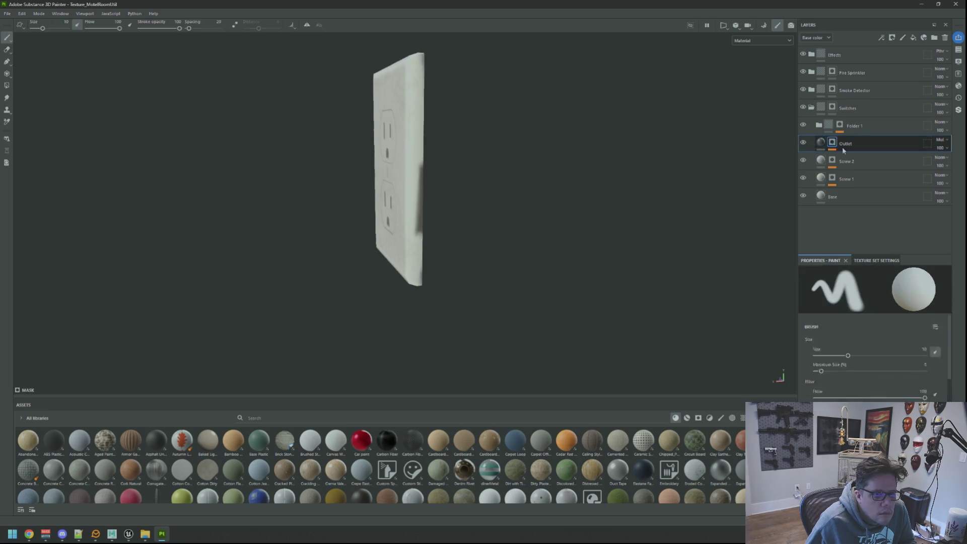
Show 3D and 2D views side by side and paint over the dark streak on the edge strip
key("F2")
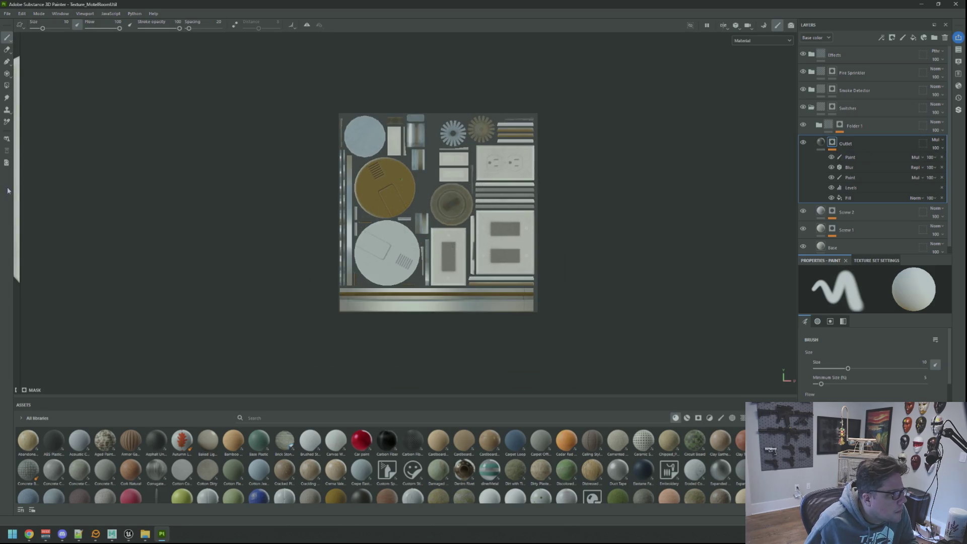
key("F1")
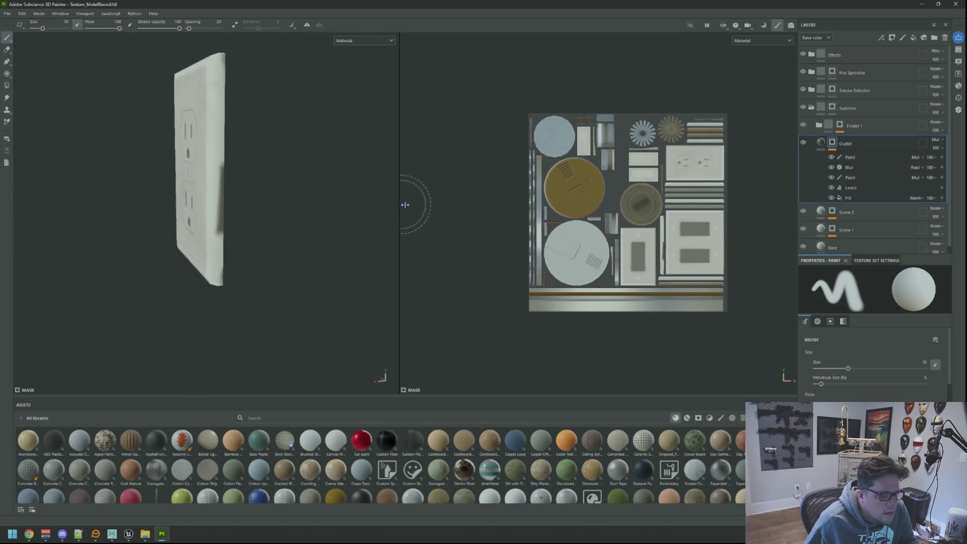
mouse_move(353, 207)
left_mouse_down()
mouse_move(241, 227)
mouse_move(252, 194)
left_mouse_up()
key("bracketleft")
key("bracketleft")
key("bracketleft")
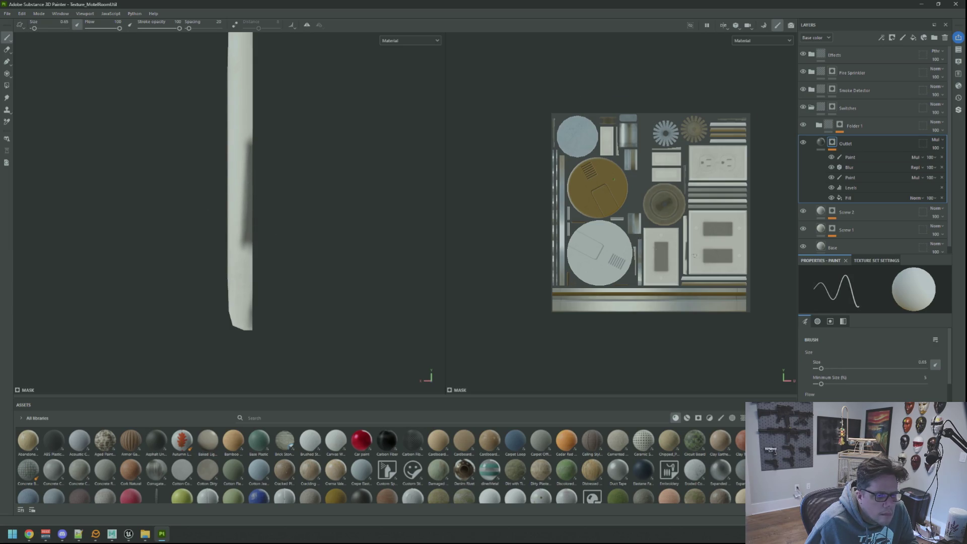
scroll(700, 254, "up", 8)
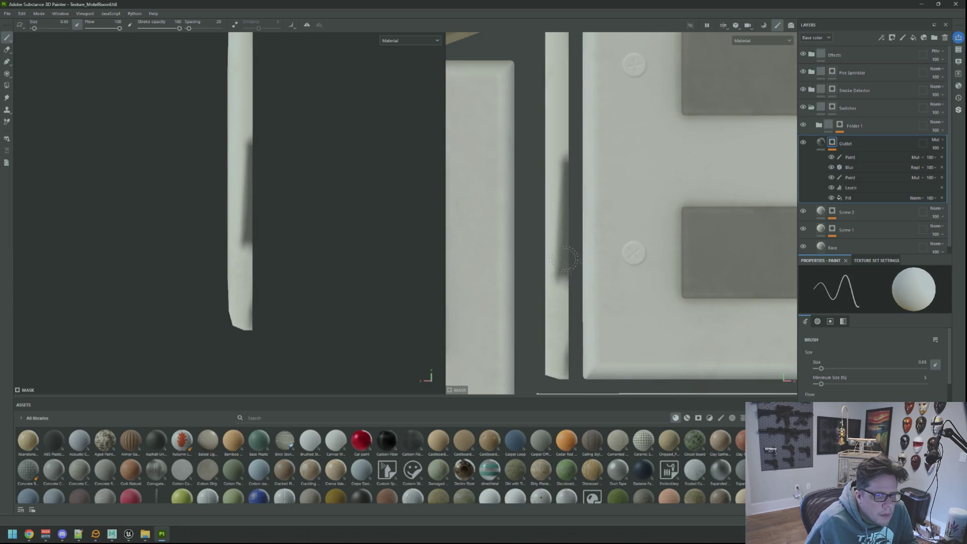
left_click(847, 160)
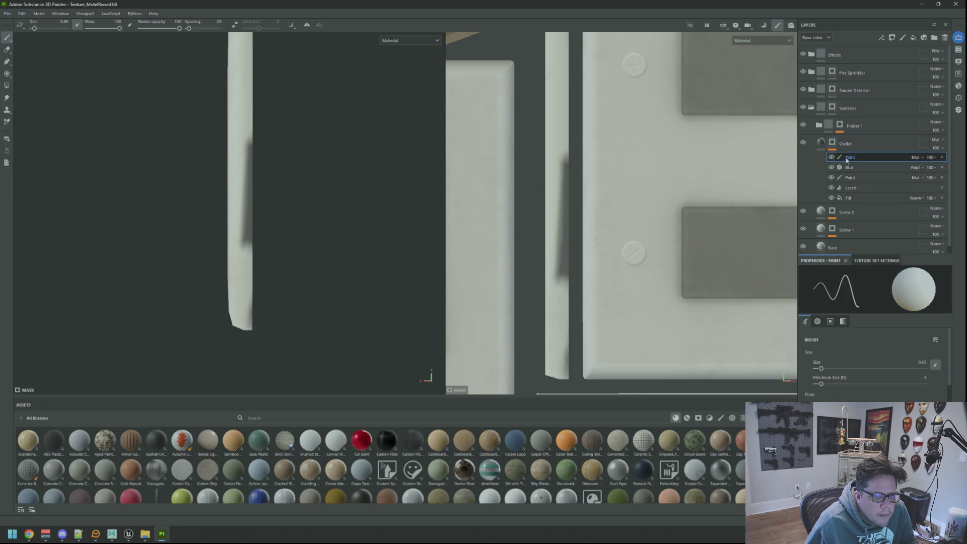
mouse_move(558, 185)
left_mouse_down()
mouse_move(564, 164)
mouse_move(562, 272)
mouse_move(563, 236)
left_mouse_up()
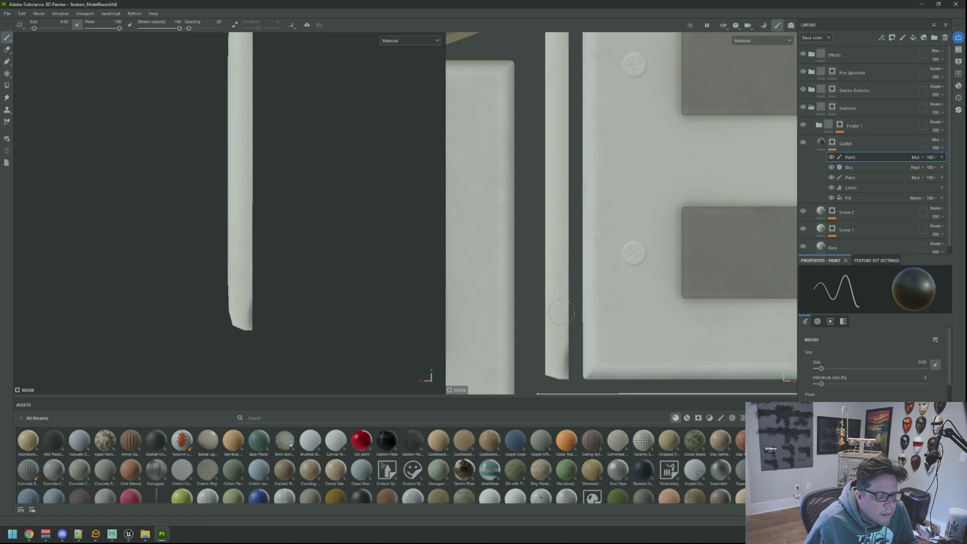
Paint a dark vertical shadow along the outlet's edge strip
left_click_drag(257, 191, 260, 232)
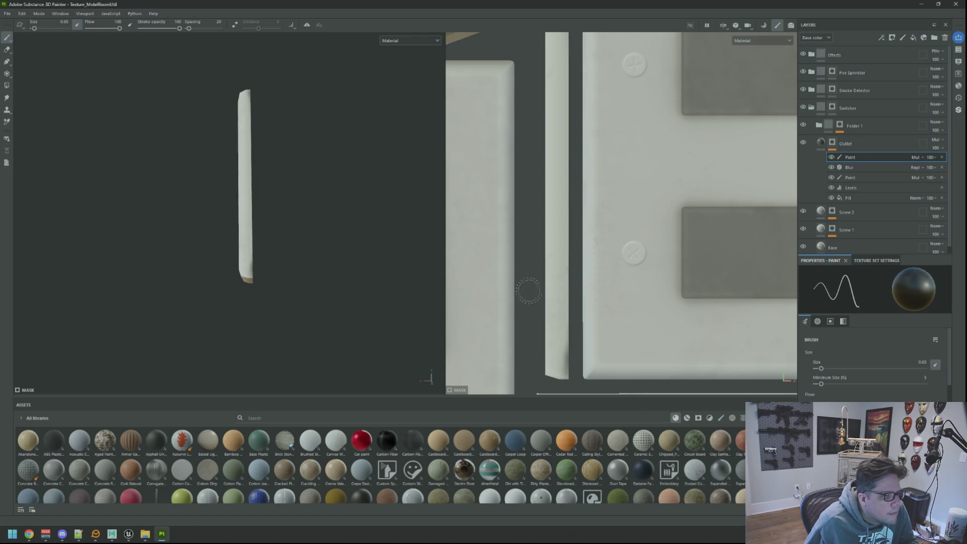
left_click_drag(556, 321, 550, 252)
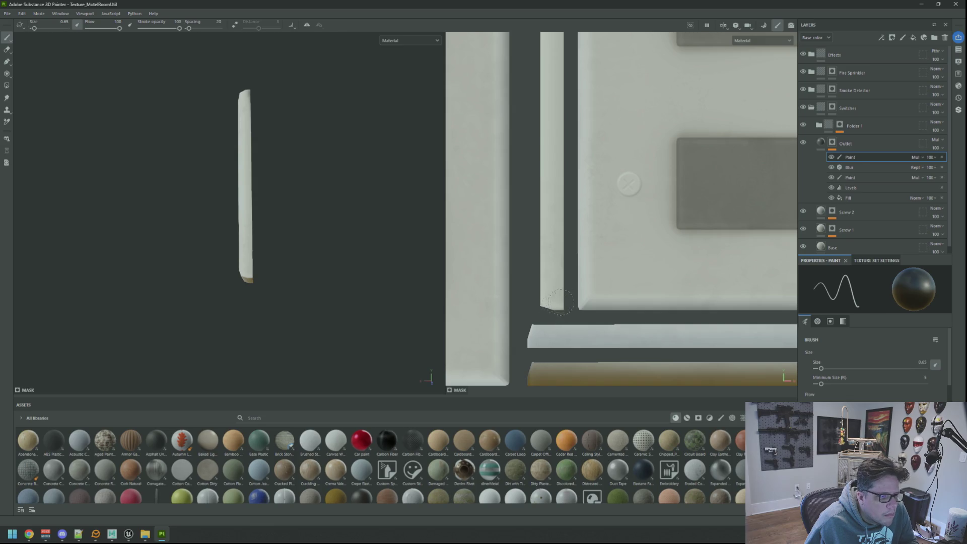
mouse_move(314, 195)
left_mouse_down()
mouse_move(188, 227)
mouse_move(376, 204)
mouse_move(194, 145)
mouse_move(258, 155)
mouse_move(207, 159)
mouse_move(250, 179)
mouse_move(283, 146)
mouse_move(296, 179)
left_mouse_up()
scroll(545, 208, "down", 2)
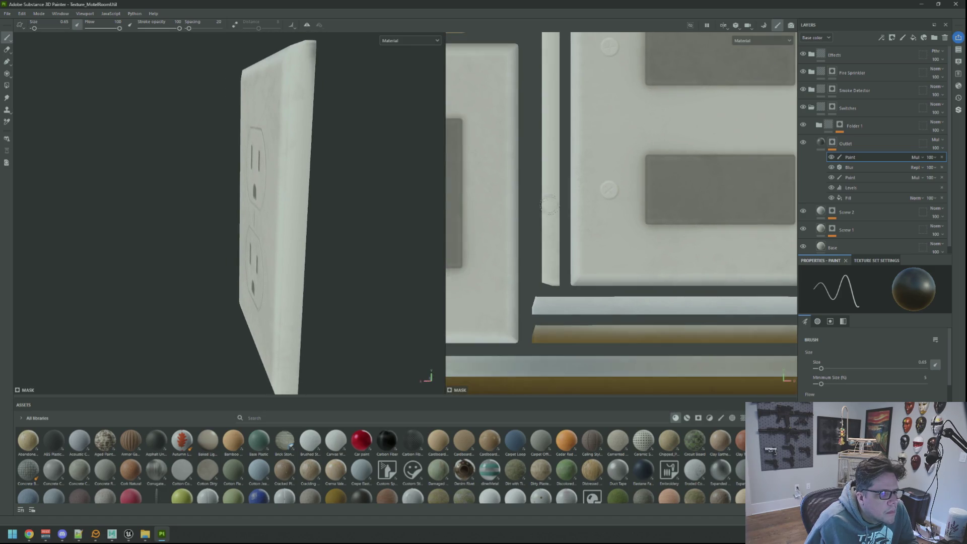
left_click_drag(554, 121, 549, 274)
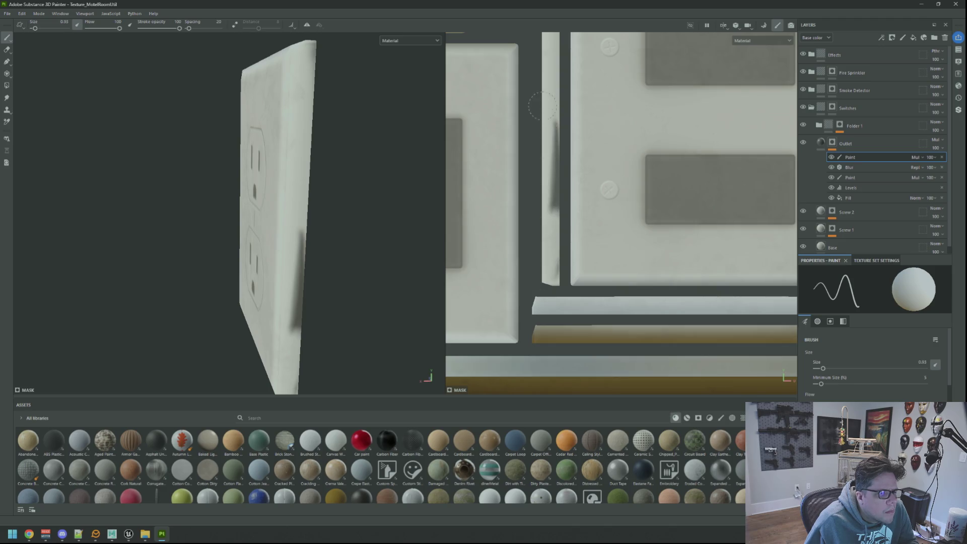
left_click_drag(542, 106, 552, 151)
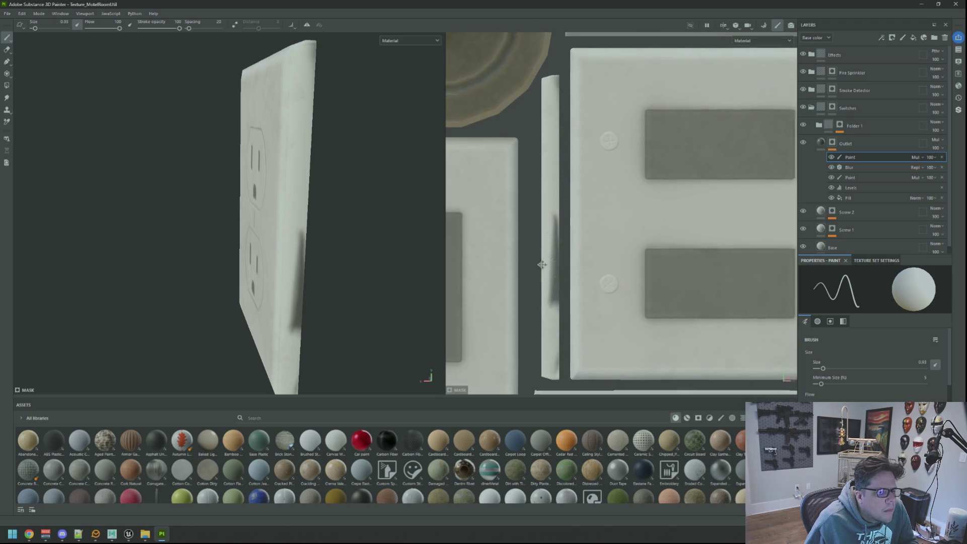
left_click_drag(544, 263, 607, 188)
left_click_drag(353, 182, 273, 151)
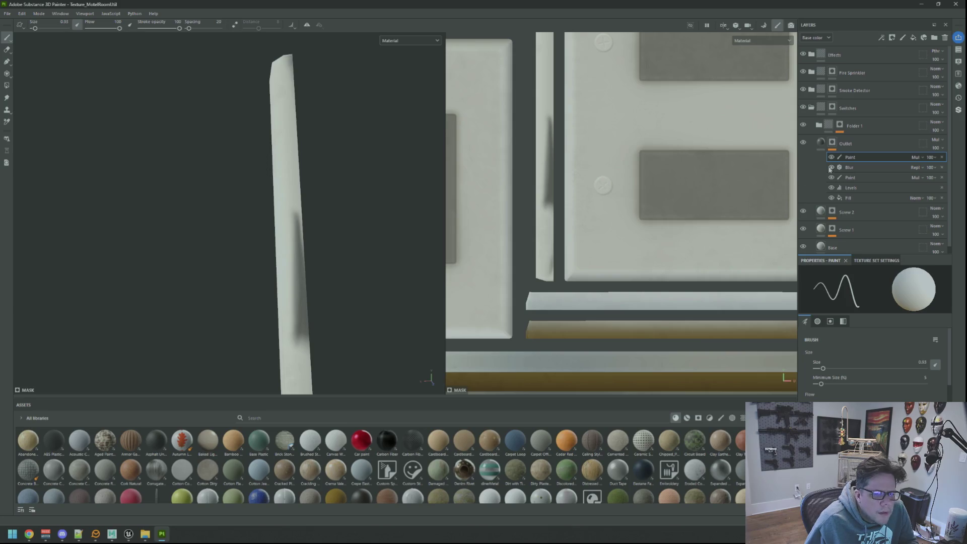
With a smaller brush on the Outlet mask, lighten the top of the dark shadow
left_click(821, 143)
scroll(875, 333, "down", 3)
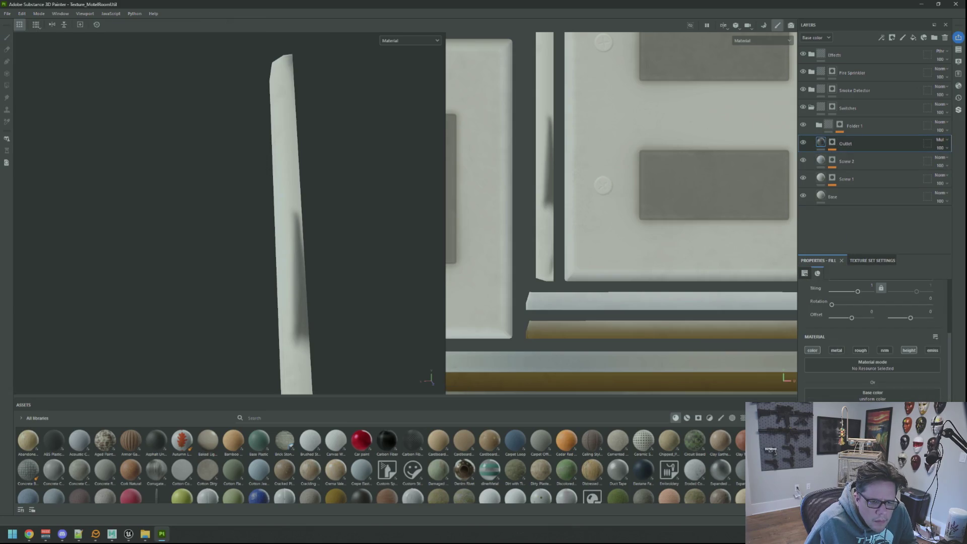
scroll(882, 353, "up", 3)
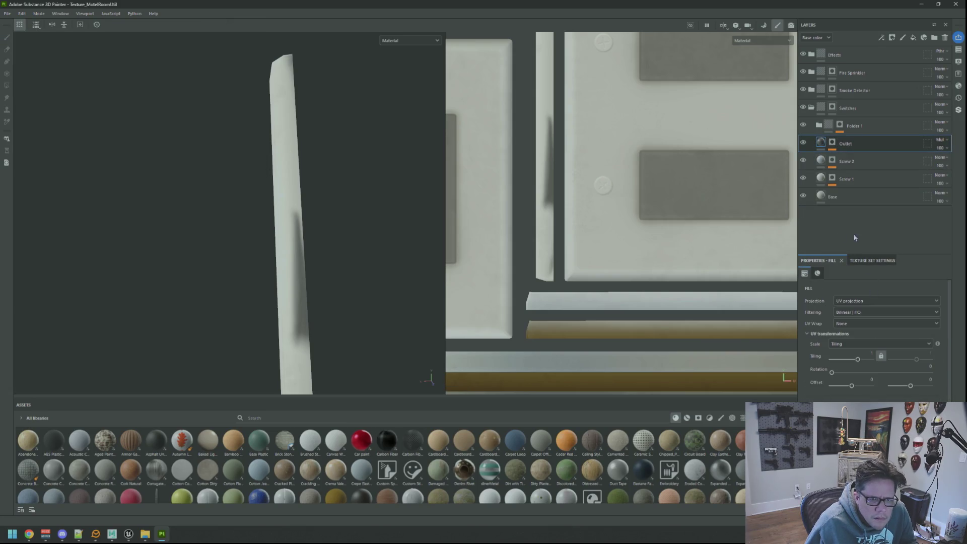
left_click(834, 144)
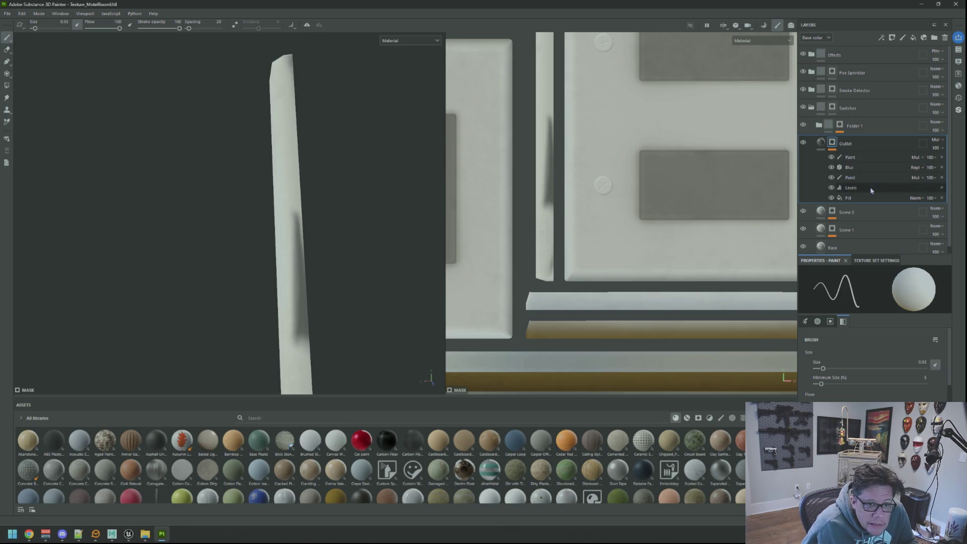
scroll(551, 191, "up", 3)
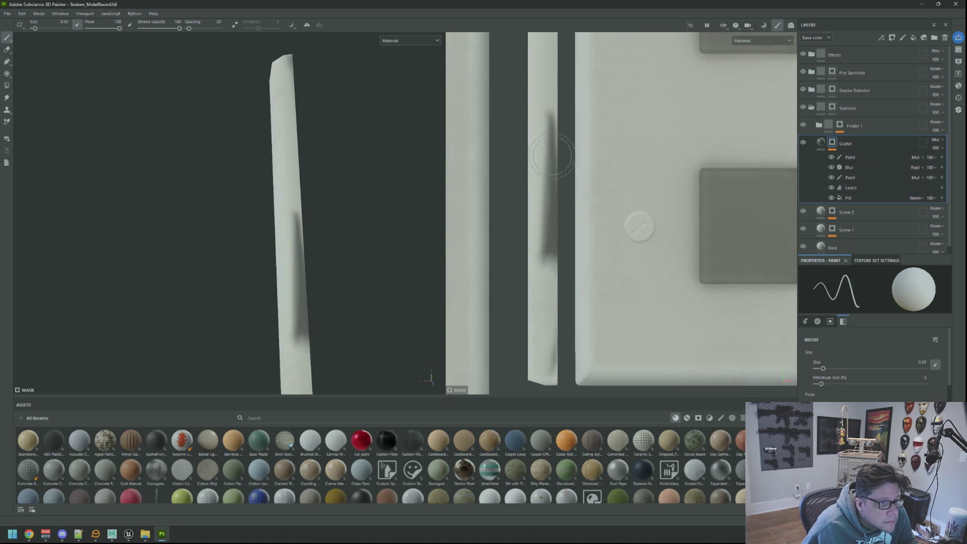
key("bracketleft")
mouse_move(545, 146)
left_mouse_down()
mouse_move(555, 129)
mouse_move(550, 260)
left_mouse_up()
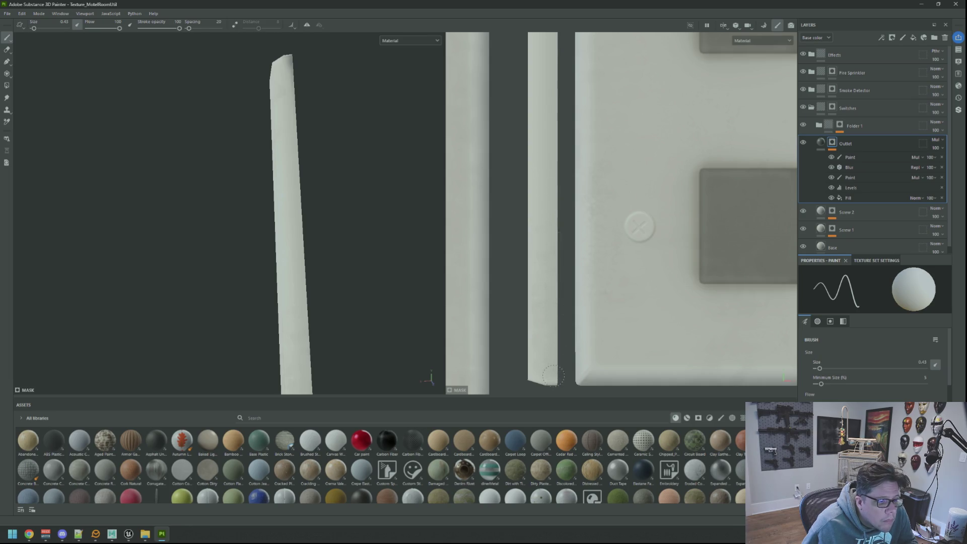
Frame the outlet face and full UV layout, then bring up the Export textures dialog
scroll(557, 191, "down", 5)
mouse_move(363, 279)
left_mouse_down()
mouse_move(339, 288)
mouse_move(339, 248)
left_mouse_up()
key("f")
key("ctrl+shift+e")
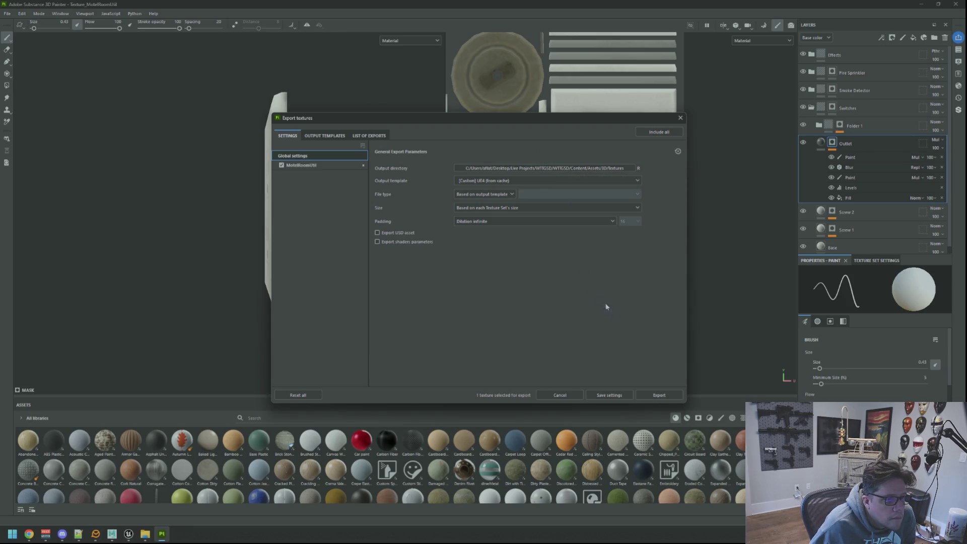
Export the MotelRoomUtil textures, including T_MotelRoomUtil_E.tga, and switch back to Unreal
left_click(660, 396)
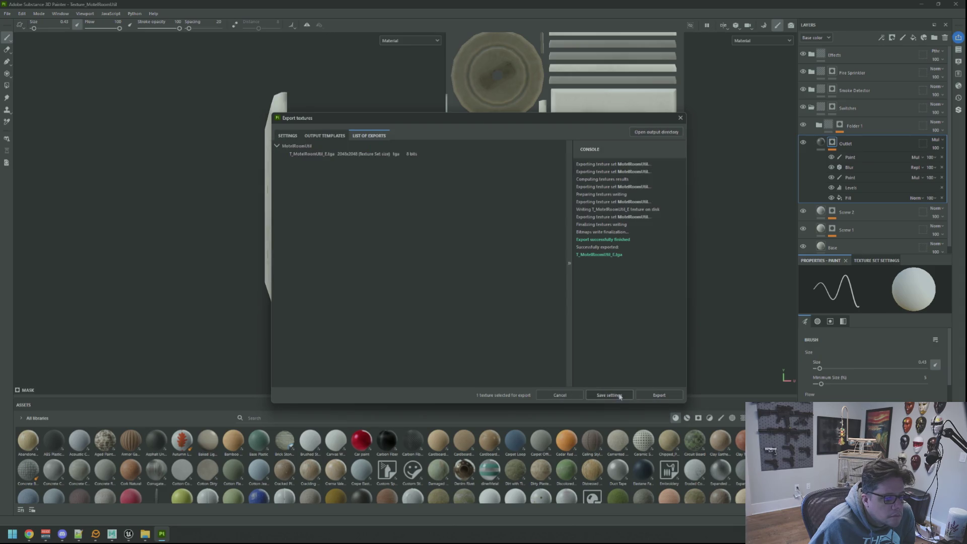
left_click(129, 536)
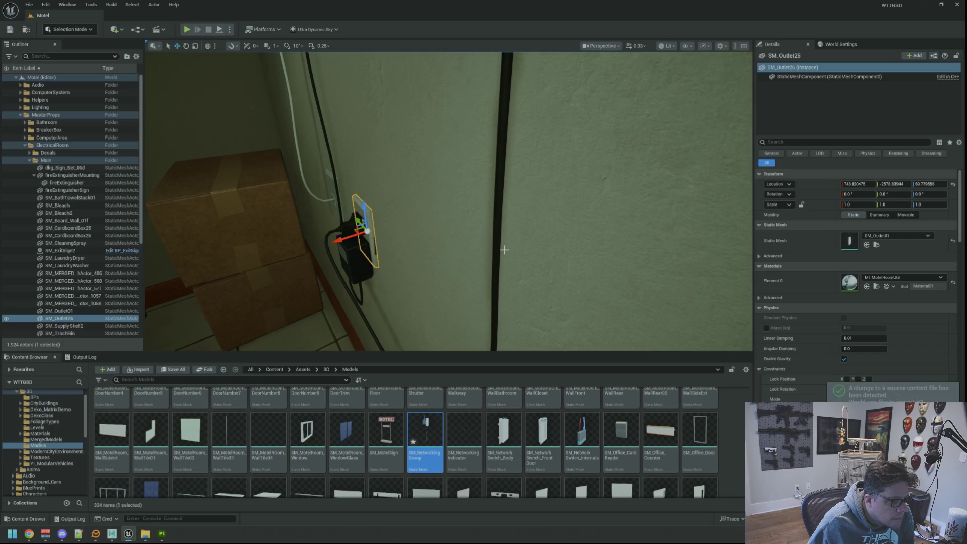
Reselect SM_Outlet26 and open its MI_MotelRoomUtil material instance beside the level
left_click(151, 269)
left_click(87, 320)
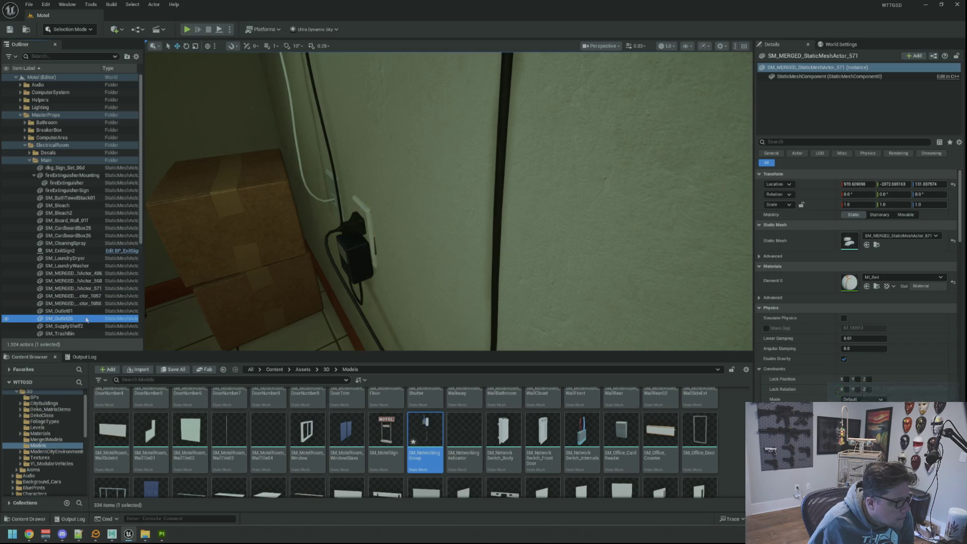
left_click(877, 286)
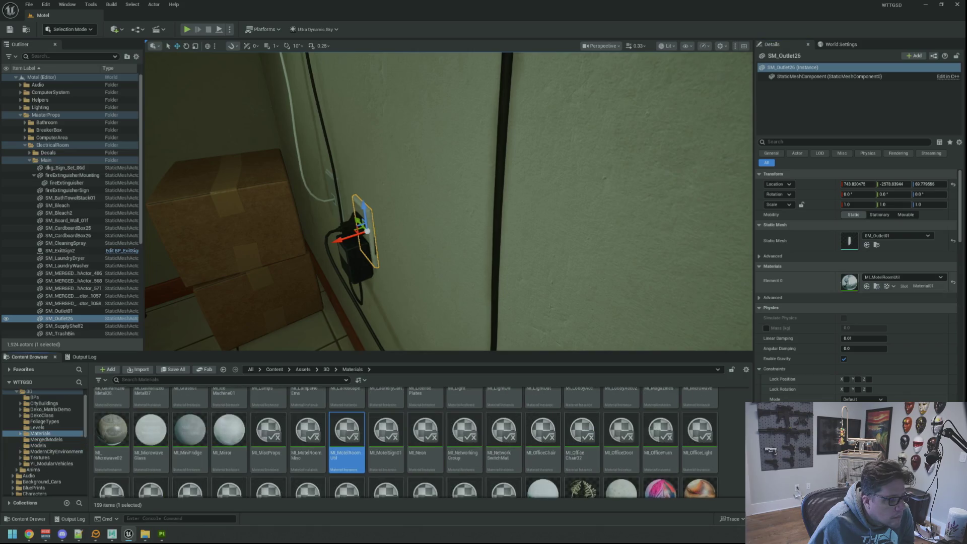
double_click(355, 417)
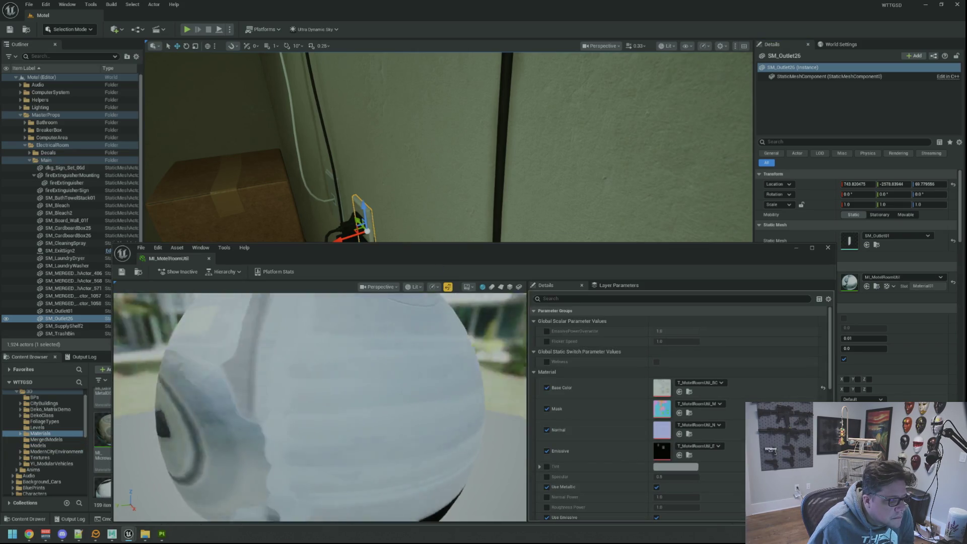
mouse_move(446, 299)
left_mouse_down()
mouse_move(428, 362)
mouse_move(446, 298)
left_mouse_up()
mouse_move(441, 260)
left_mouse_down()
mouse_move(704, 52)
mouse_move(433, 19)
left_mouse_up()
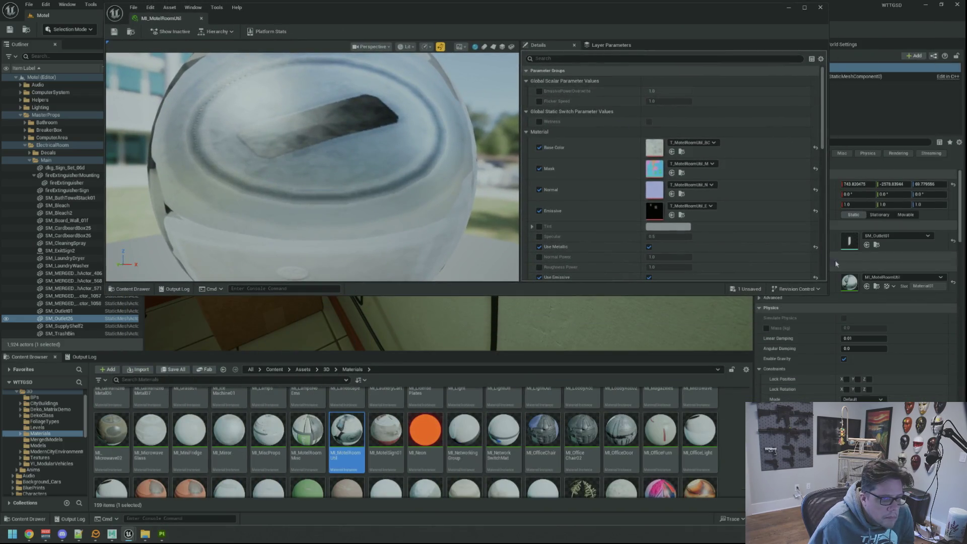
mouse_move(828, 297)
left_mouse_down()
mouse_move(749, 281)
mouse_move(685, 166)
left_mouse_up()
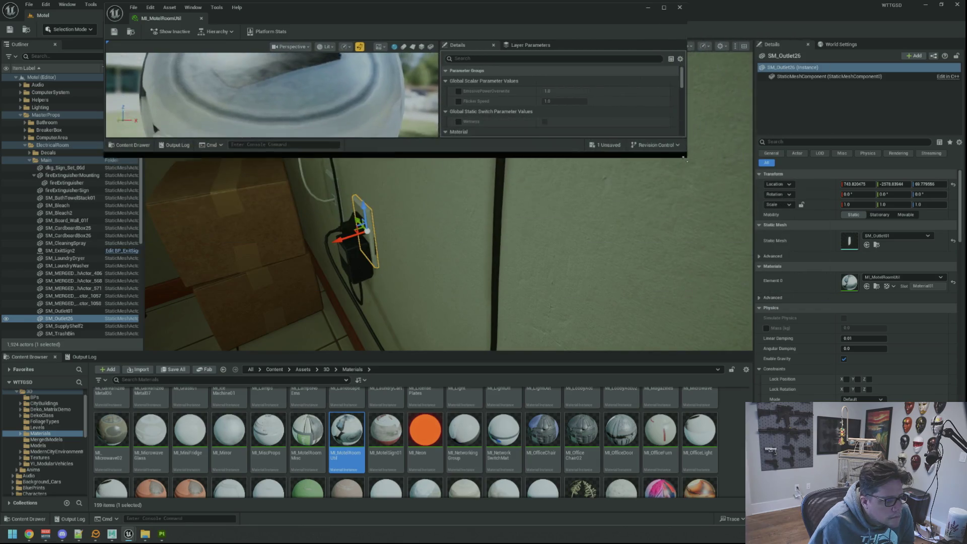
Locate the material's base colour texture, opening and closing T_MotelRoomMisc_BC along the way
scroll(565, 119, "down", 2)
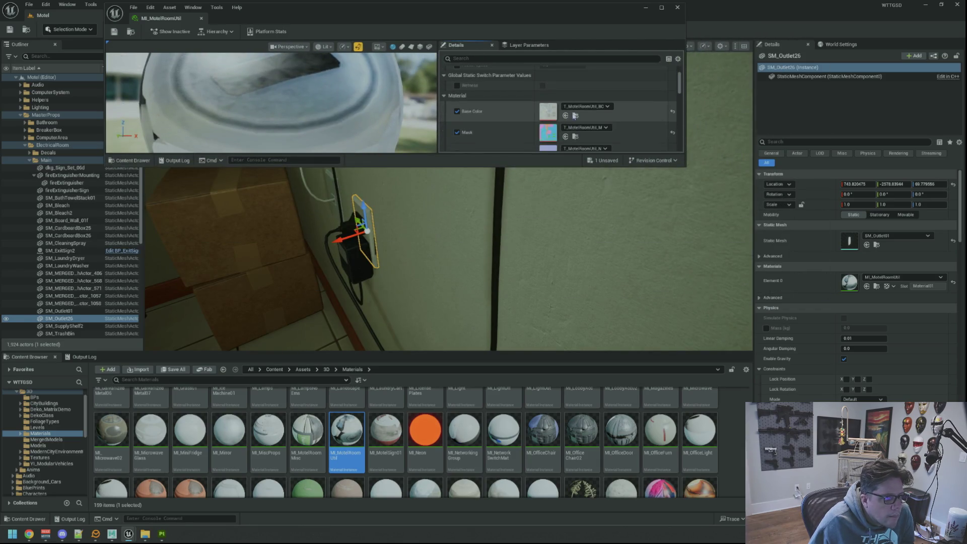
left_click(575, 116)
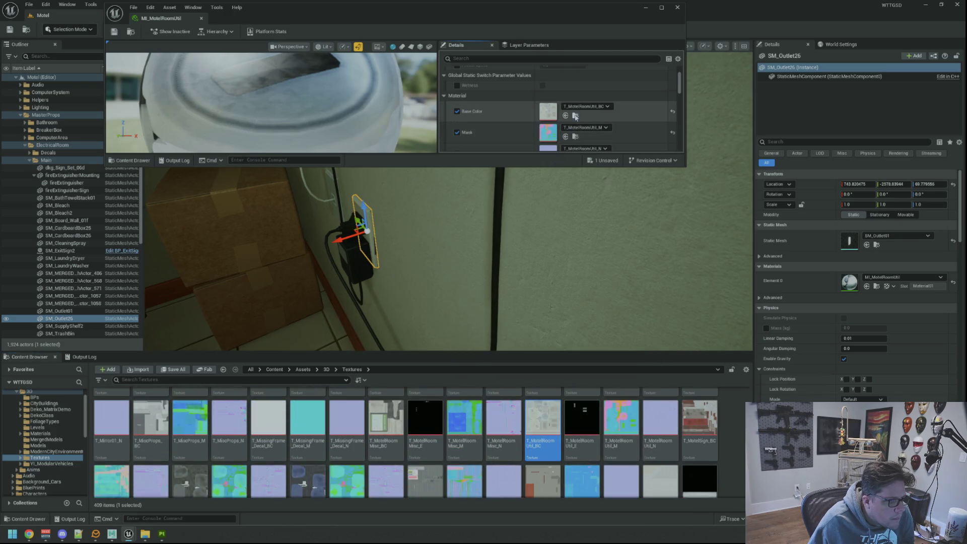
scroll(434, 439, "down", 2)
double_click(386, 405)
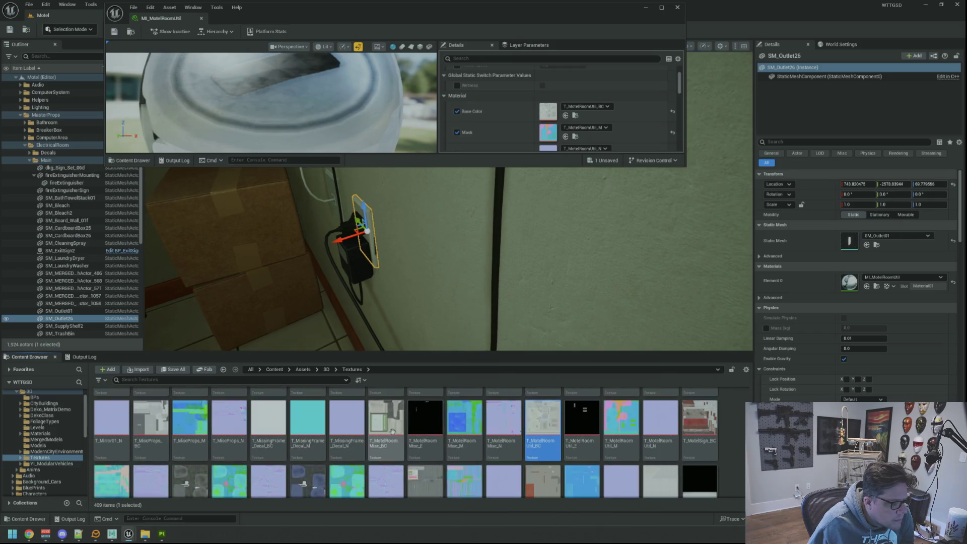
scroll(352, 111, "up", 3)
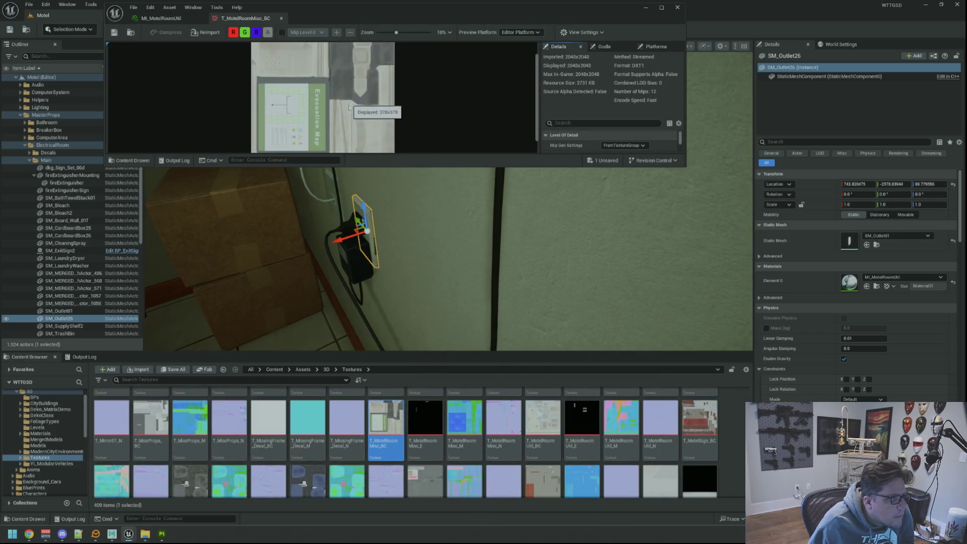
middle_click(249, 18)
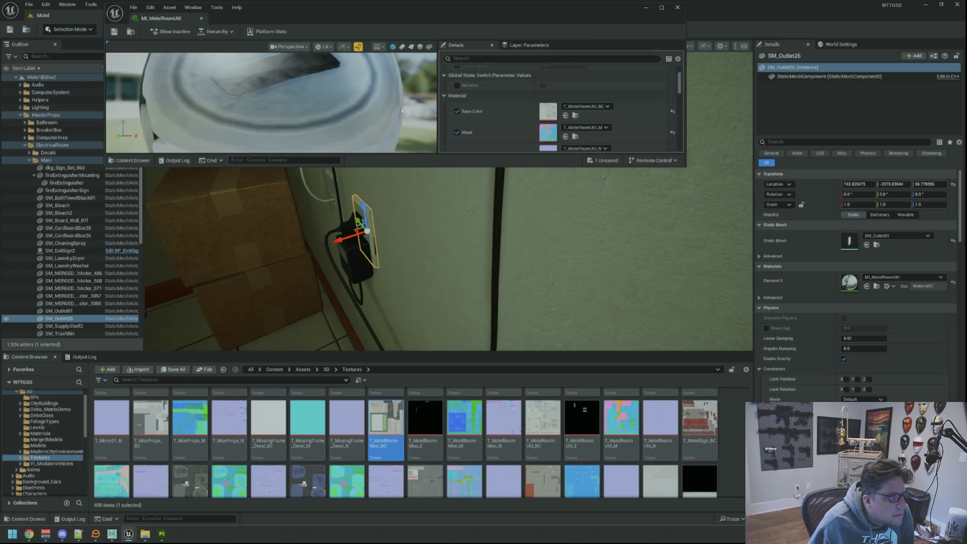
Inspect T_MotelRoomUtil_BC in the texture editor, then return to Substance Painter
left_click(543, 417)
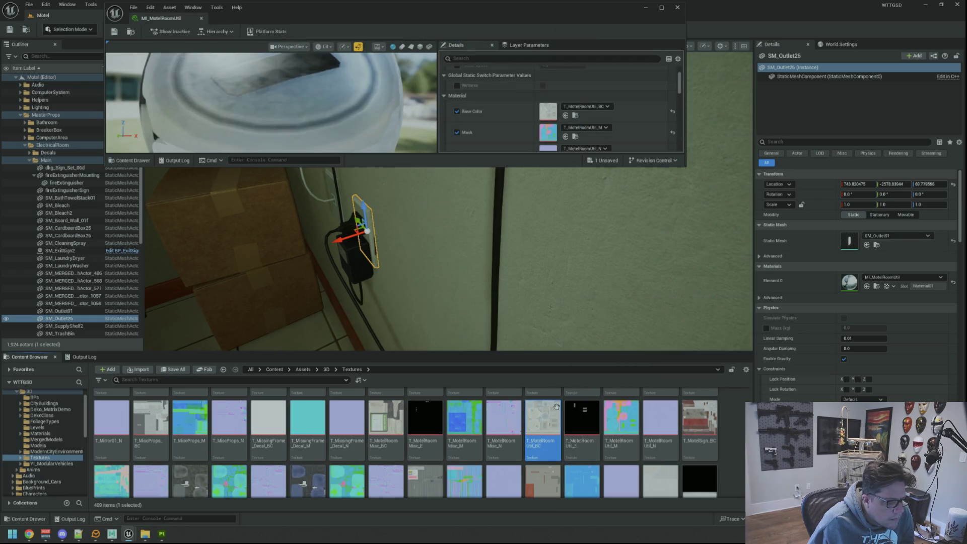
double_click(556, 406)
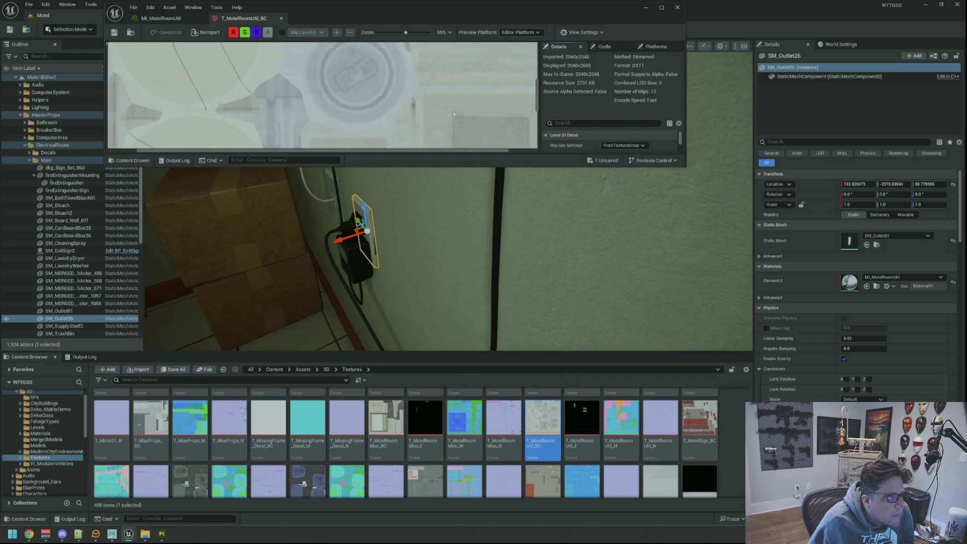
scroll(375, 127, "down", 5)
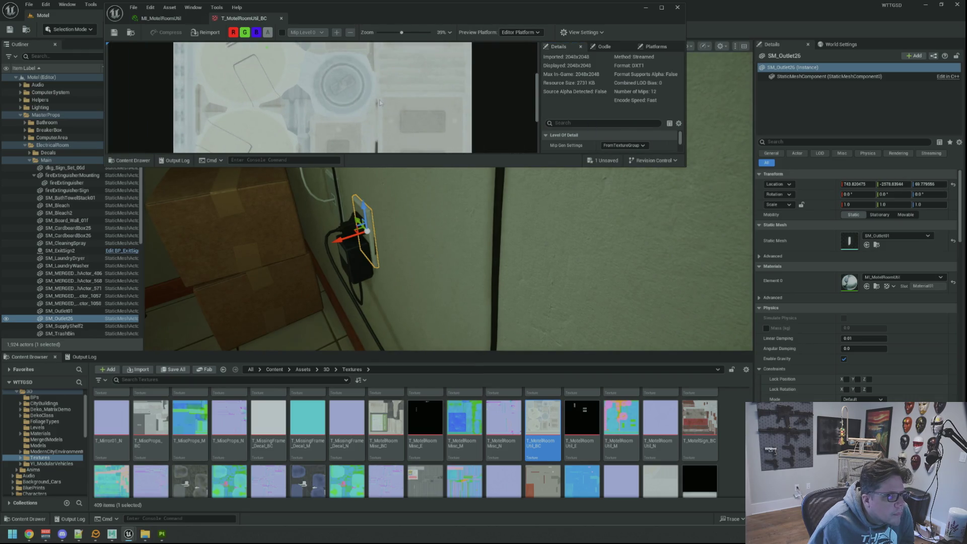
left_click_drag(685, 166, 709, 316)
scroll(401, 432, "down", 2)
scroll(401, 432, "down", 10)
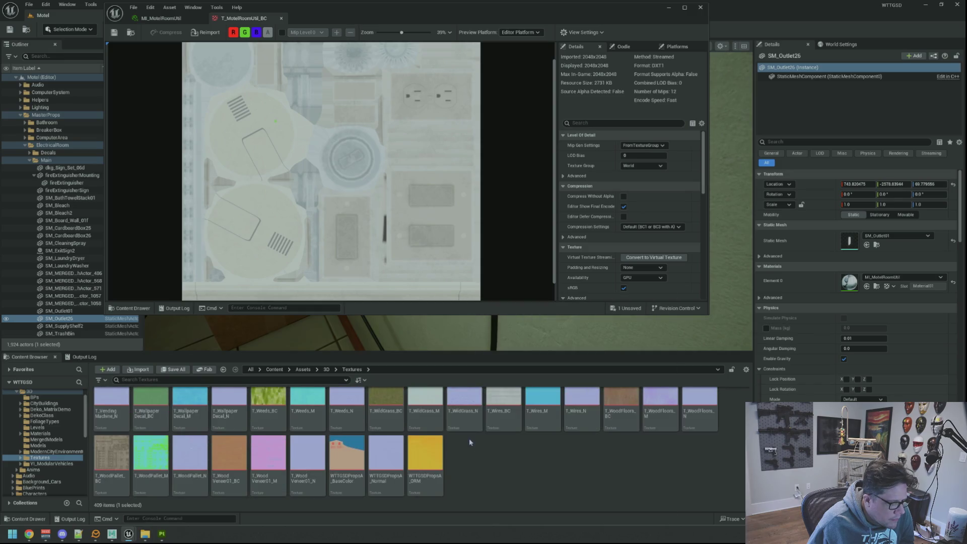
left_click(161, 534)
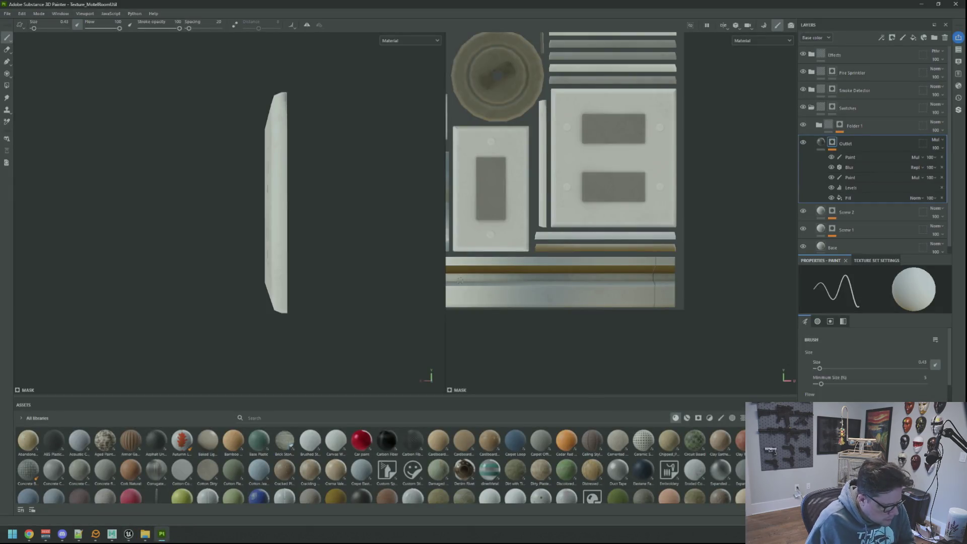
Export the MotelRoomUtil BC, M, N and DP maps with the E map excluded, then switch to Unreal
key("ctrl+shift+e")
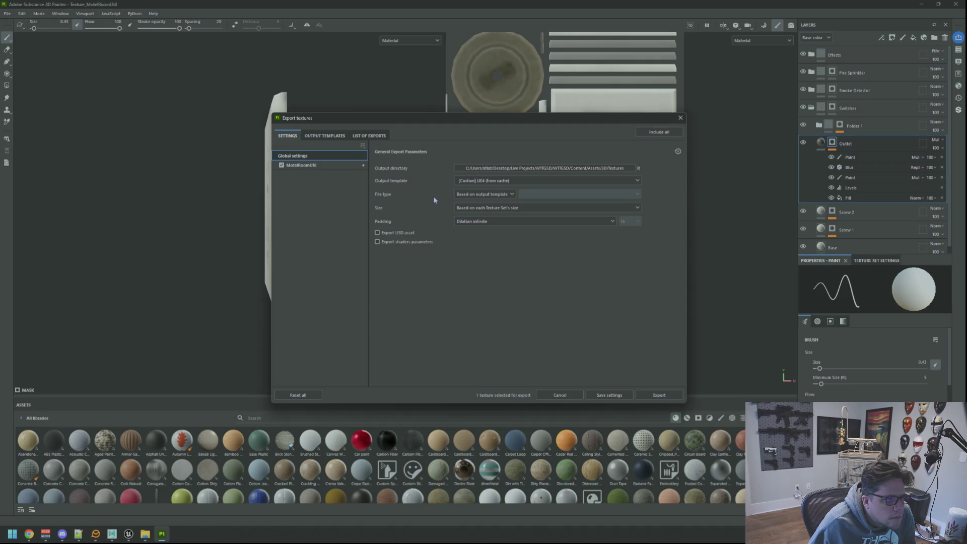
left_click(336, 168)
left_click(378, 289)
left_click(378, 256)
left_click(379, 263)
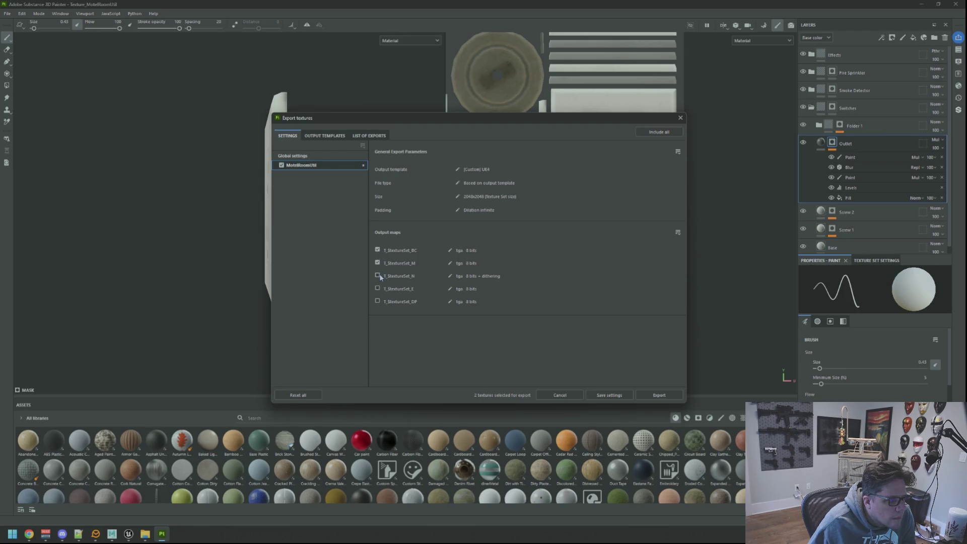
key("Return")
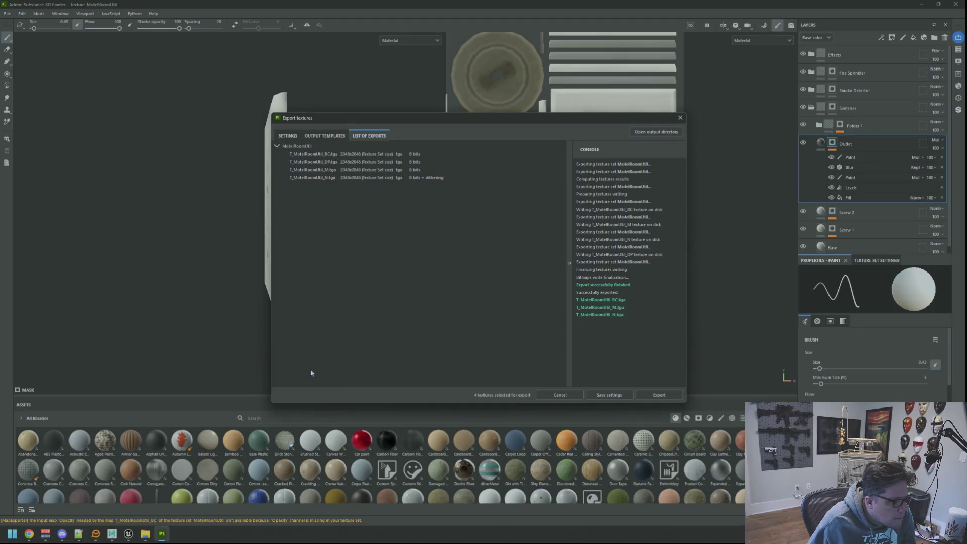
mouse_move(129, 534)
left_click(196, 476)
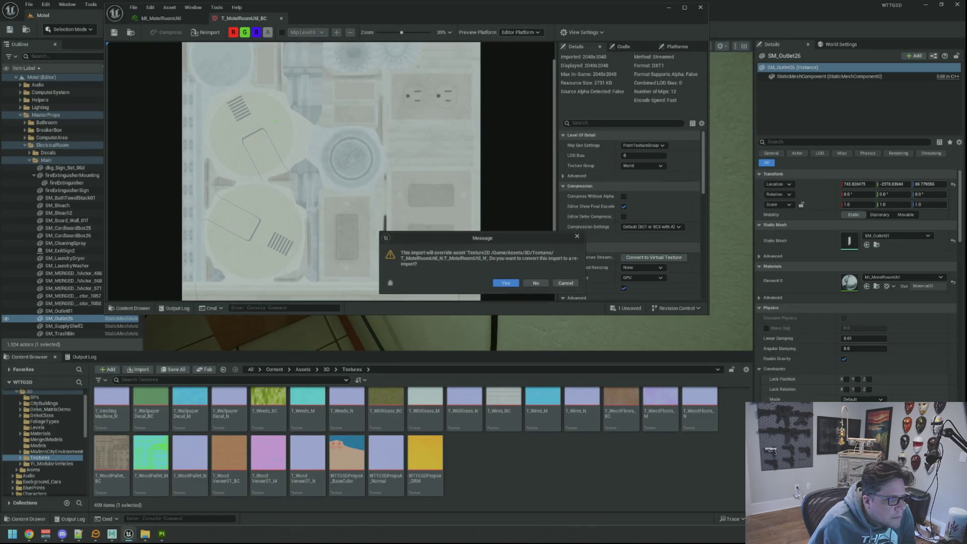
Accept the normal and base colour reimports, save T_MotelRoomUtil_BC and close the texture and material tabs
left_click(506, 283)
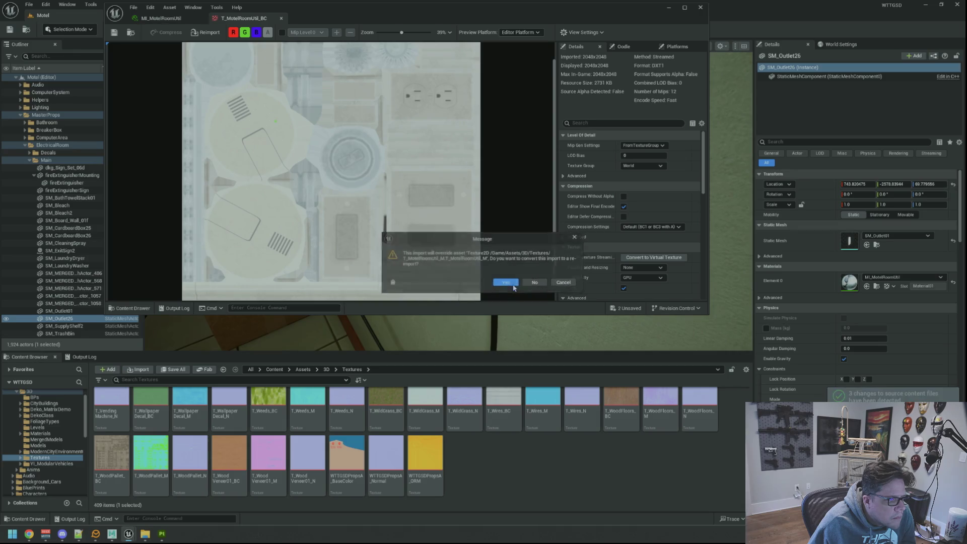
left_click(509, 284)
left_click(510, 284)
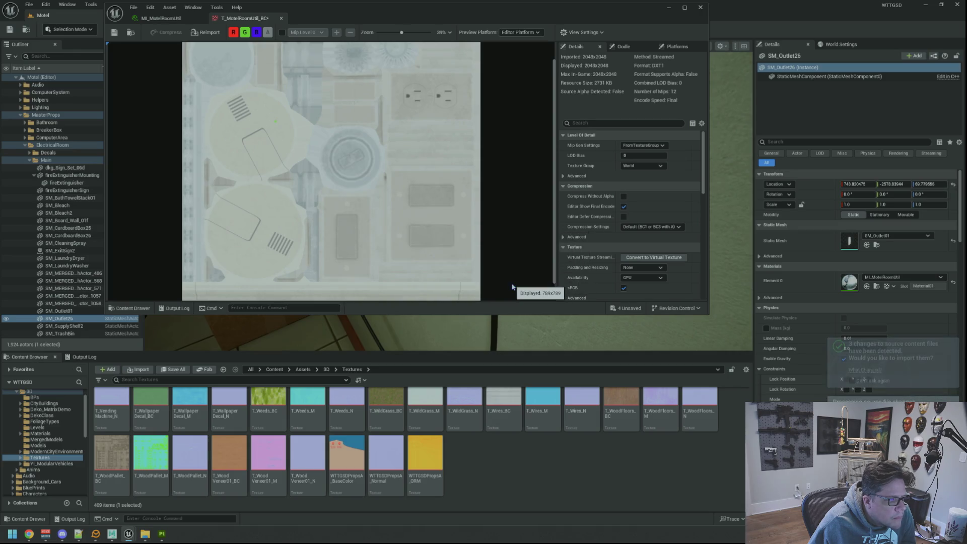
left_click(115, 32)
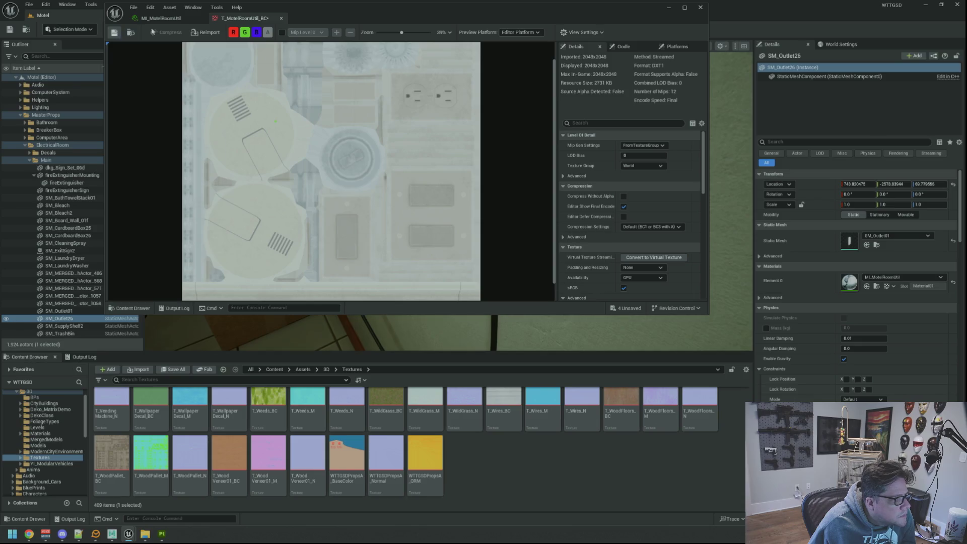
middle_click(225, 22)
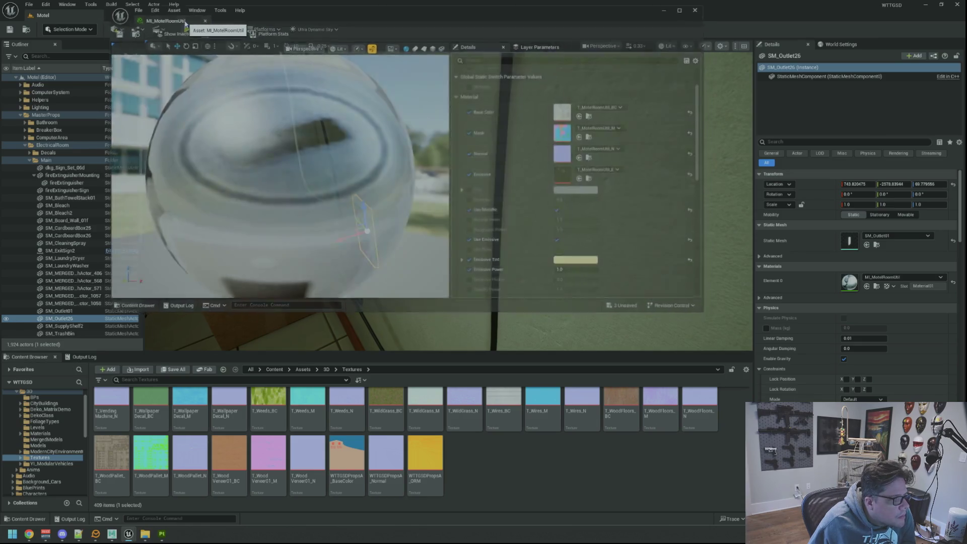
middle_click(185, 19)
Deselect the outlet and move the viewport camera to frame the outlet and floor corner
key("Escape")
left_click_drag(414, 209, 438, 202)
left_click_drag(438, 119, 437, 117)
scroll(484, 216, "down", 3)
mouse_move(458, 205)
left_mouse_down()
mouse_move(435, 272)
mouse_move(405, 297)
mouse_move(418, 262)
mouse_move(433, 255)
mouse_move(398, 307)
mouse_move(398, 282)
mouse_move(447, 207)
mouse_move(464, 209)
mouse_move(464, 195)
left_mouse_up()
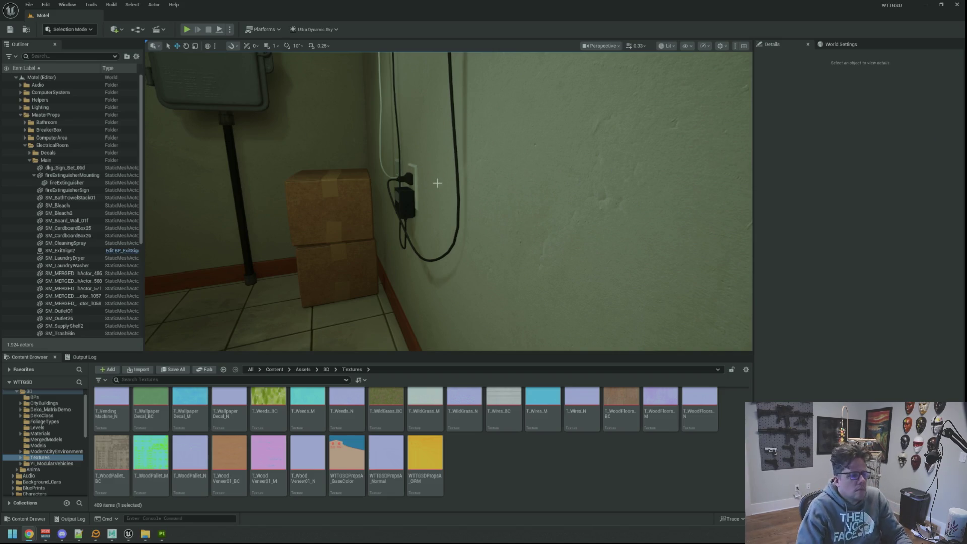
In Substance Painter, paint over the dark smudge on the outlet plate edge
left_click_drag(438, 183, 438, 167)
left_click_drag(263, 312, 262, 332)
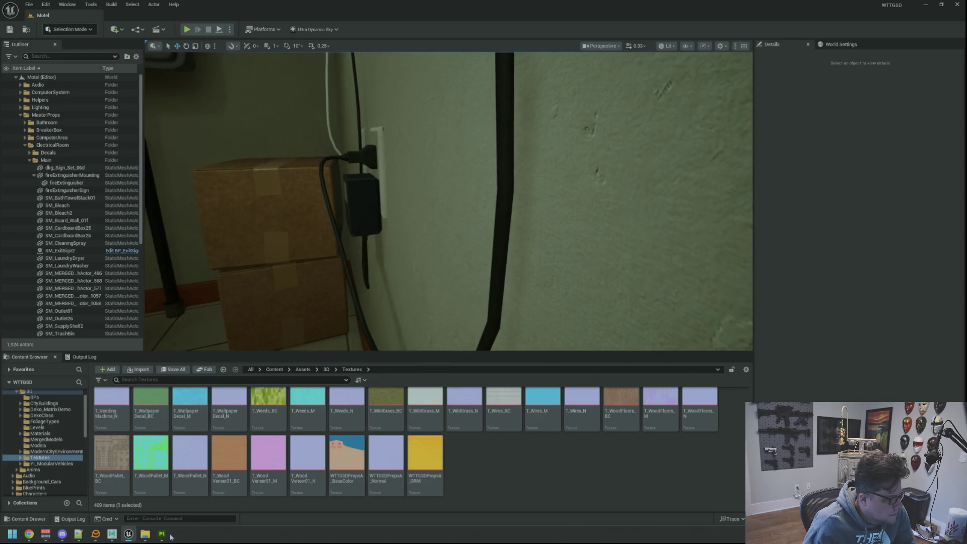
left_click(166, 536)
left_click(681, 118)
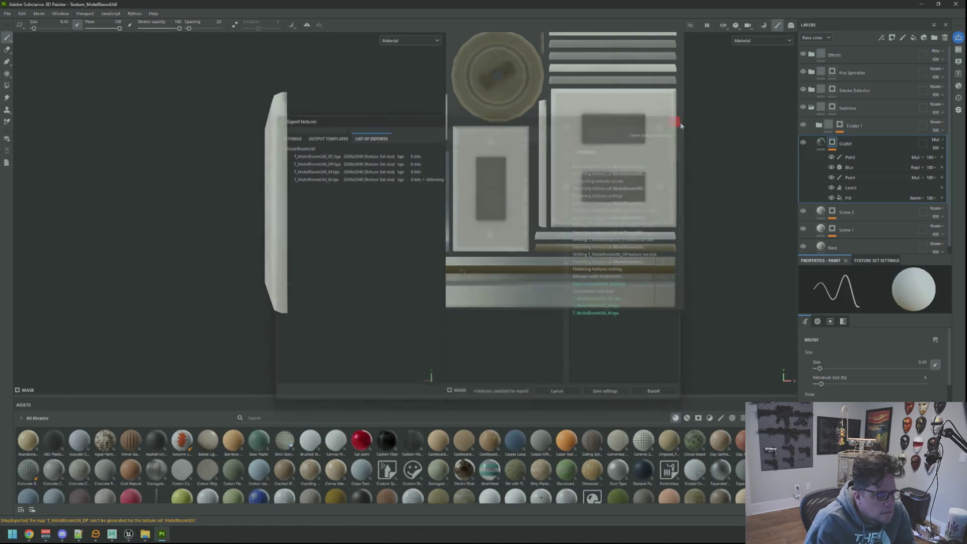
scroll(533, 200, "up", 6)
scroll(533, 200, "up", 1)
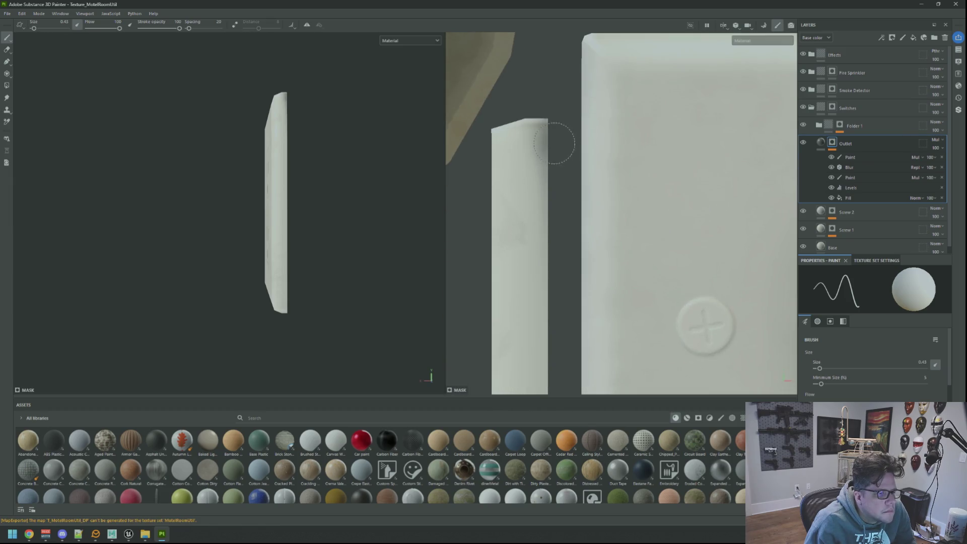
left_click_drag(542, 176, 545, 225)
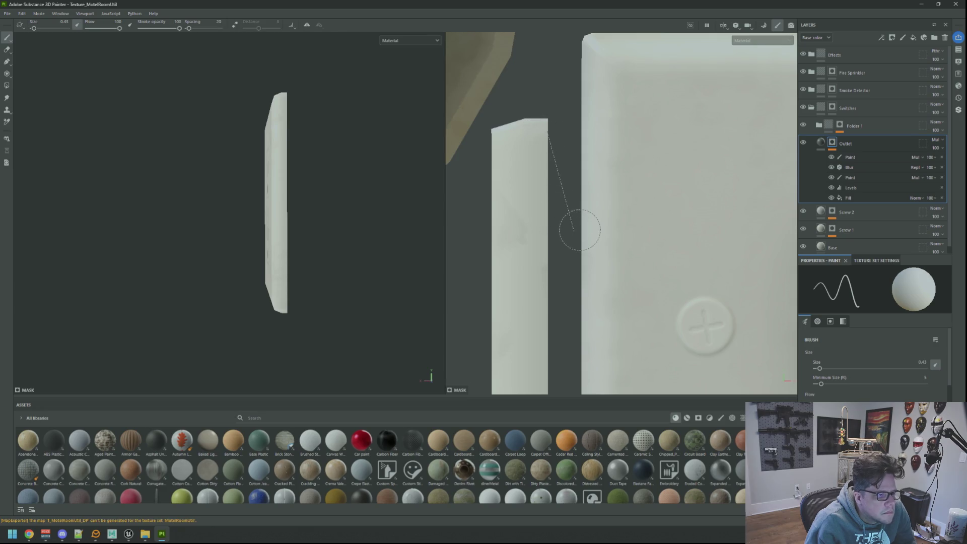
Re-export the textures, then close Unreal saving the three changed assets
key("ctrl+shift+e")
left_click(660, 395)
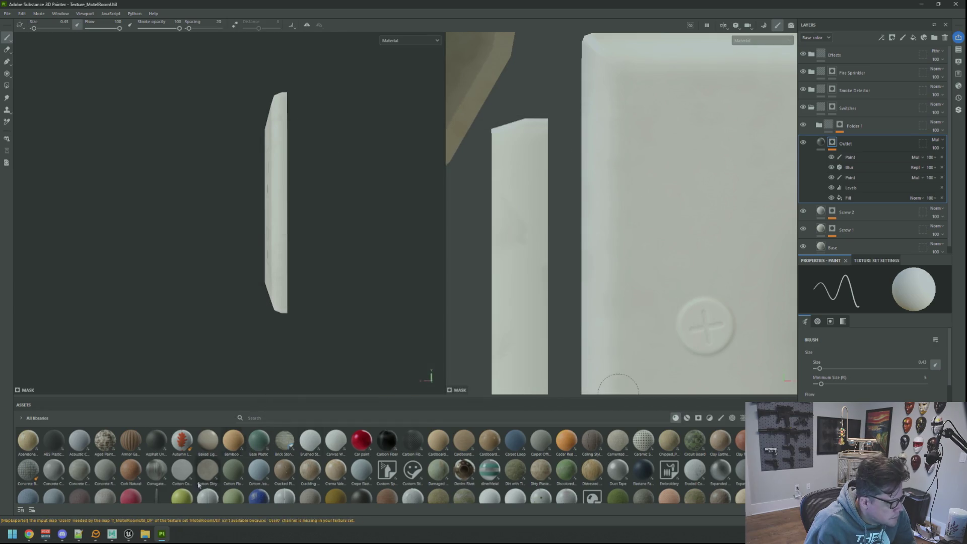
left_click(129, 534)
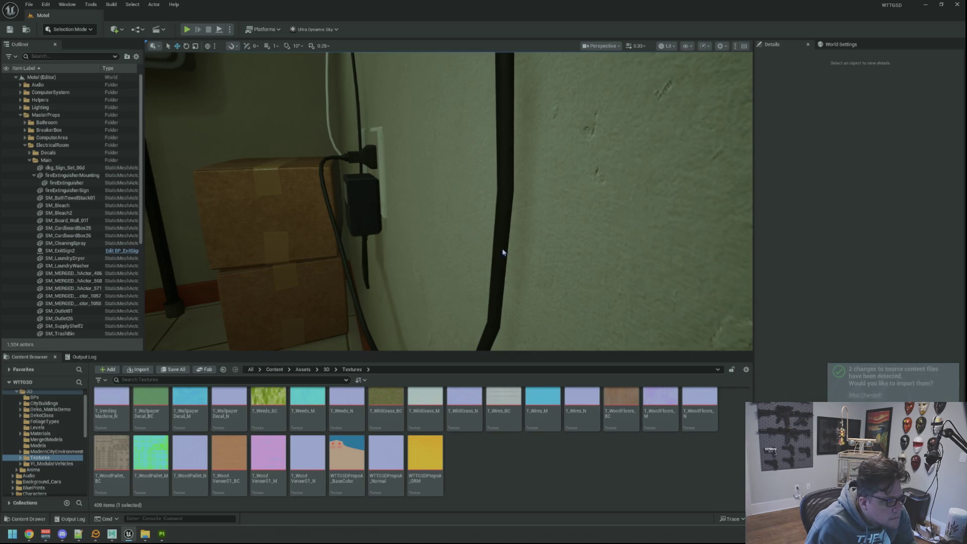
mouse_move(480, 222)
left_mouse_down()
mouse_move(458, 255)
mouse_move(473, 244)
mouse_move(438, 229)
mouse_move(449, 196)
left_mouse_up()
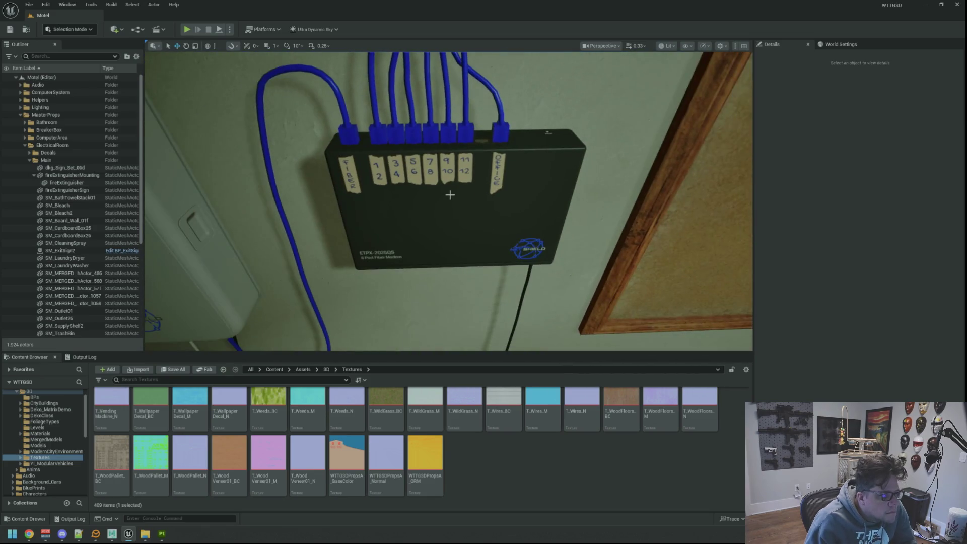
left_click(958, 5)
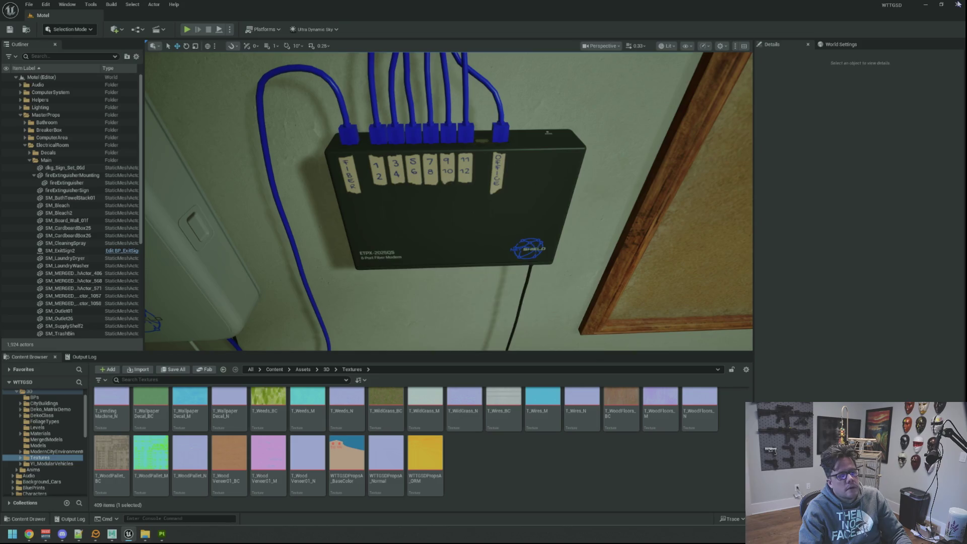
left_click(510, 351)
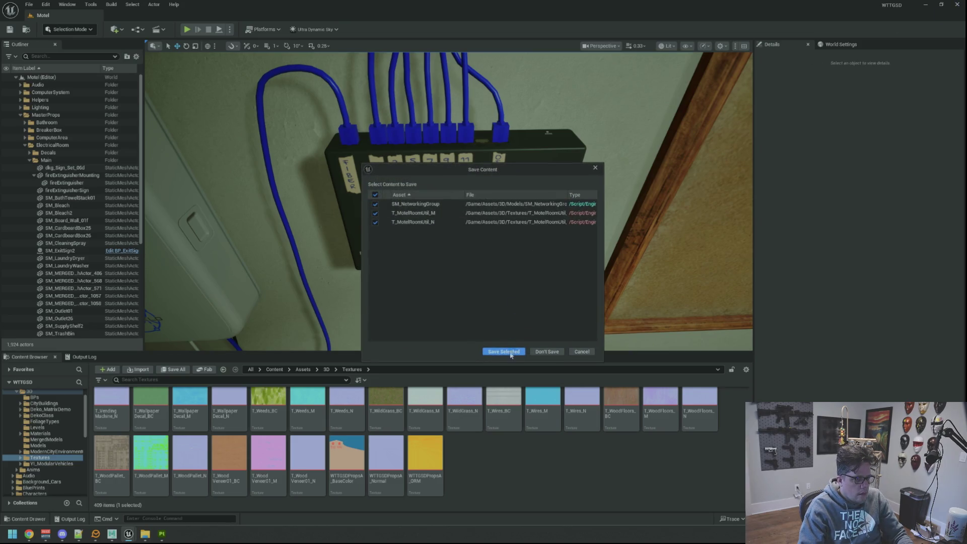
left_click(623, 79)
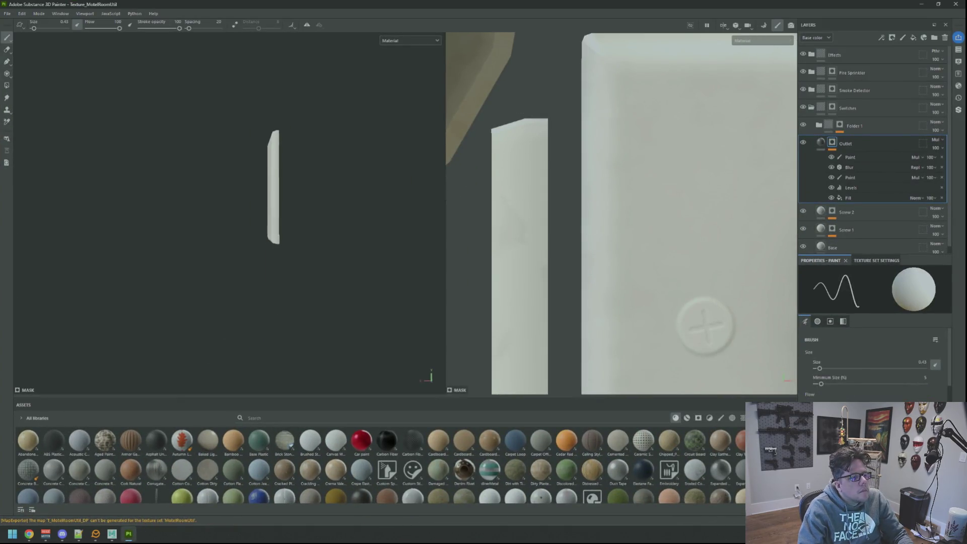
Quit Substance Painter through its save prompt, then glance over the Maya scene and close Maya
left_click(955, 4)
left_click(402, 274)
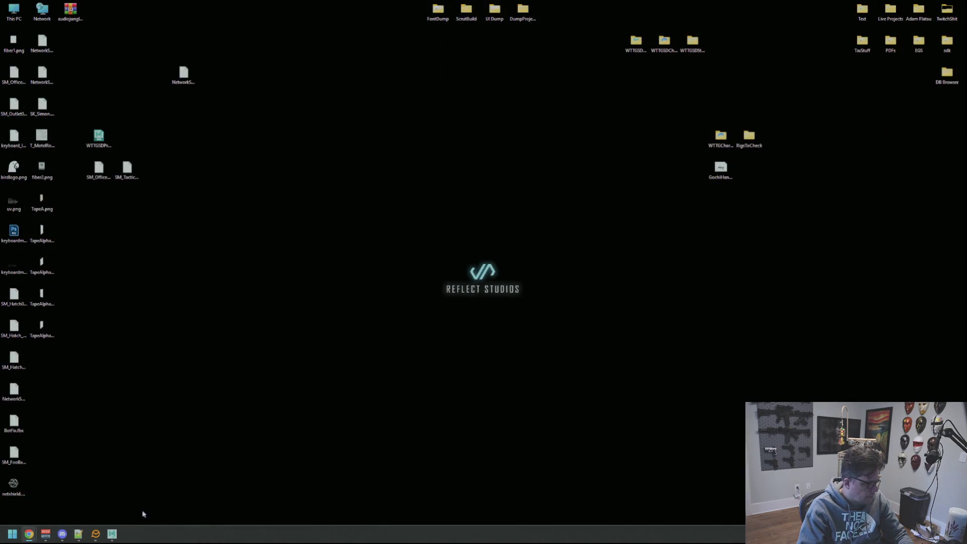
left_click(112, 534)
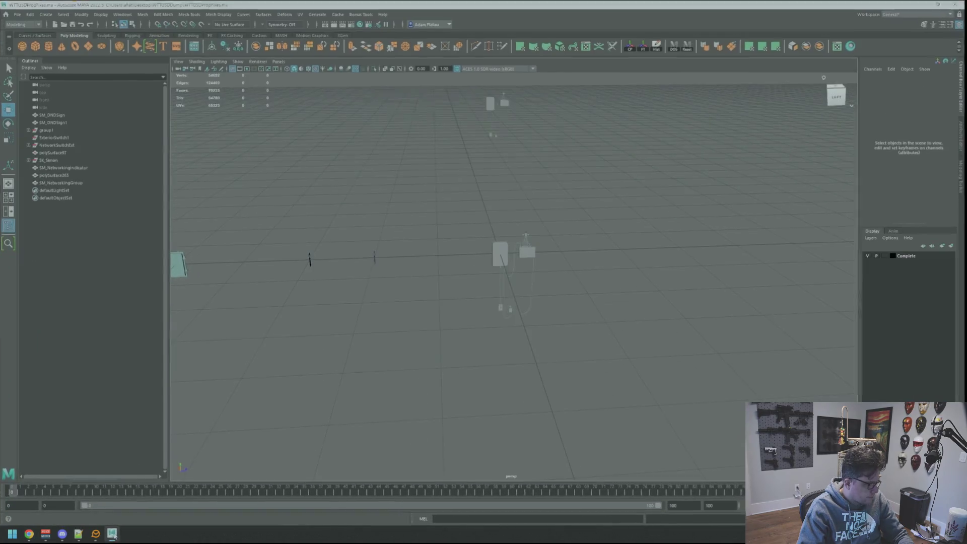
left_click_drag(453, 255, 521, 310)
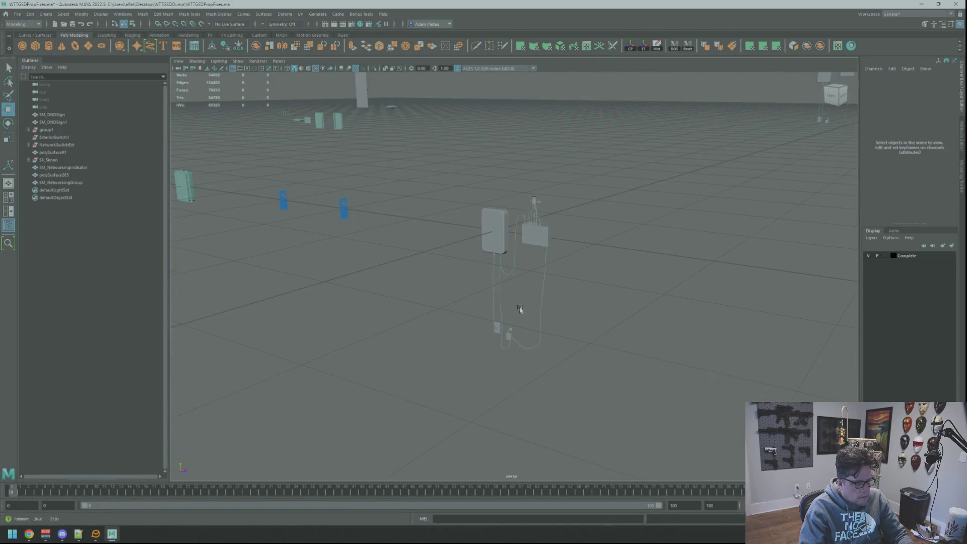
key("alt+F4")
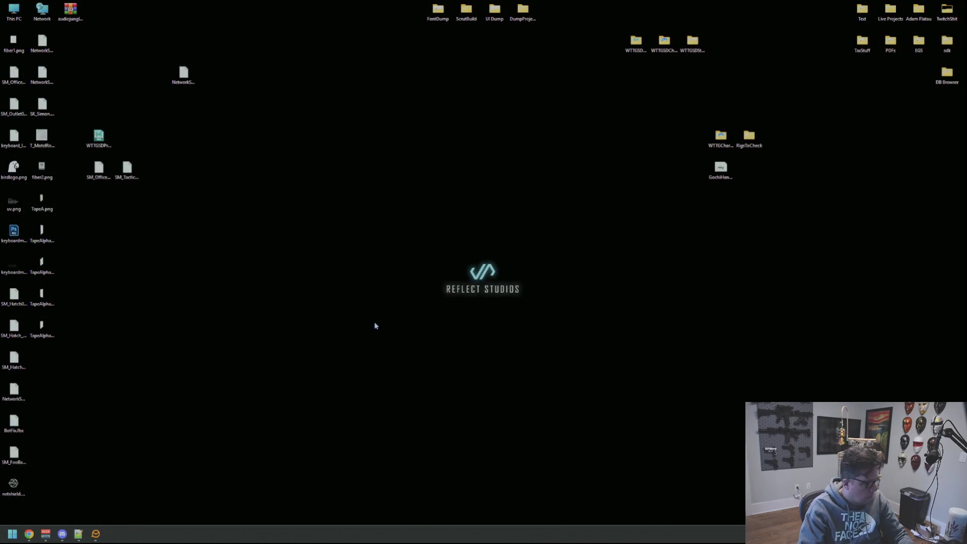
Launch JetBrains Rider by searching 'rider' from the Start menu
key("super")
type("rider")
key("Return")
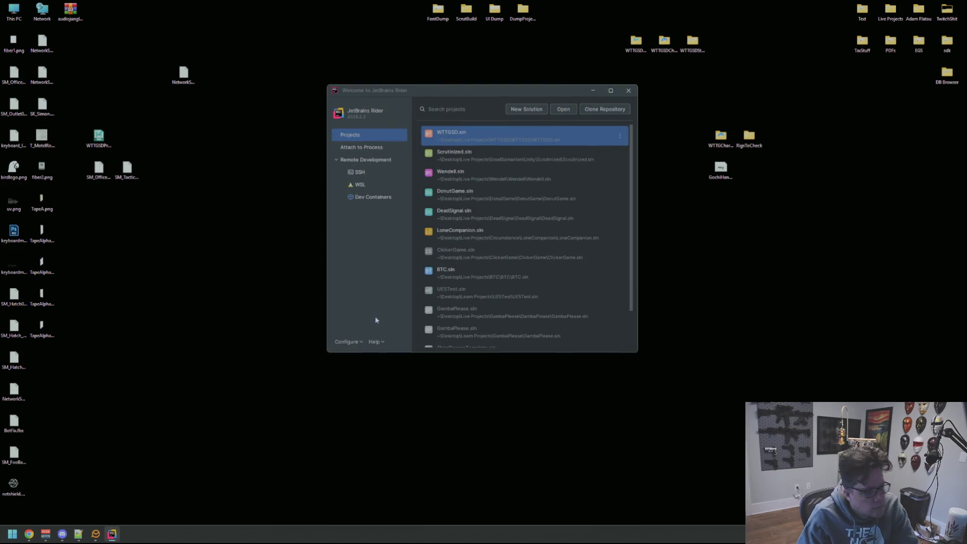
Open WTTGSD.sln and show InternetManager.cpp beside MotelNetworkHub.h in the right pane
left_click(521, 130)
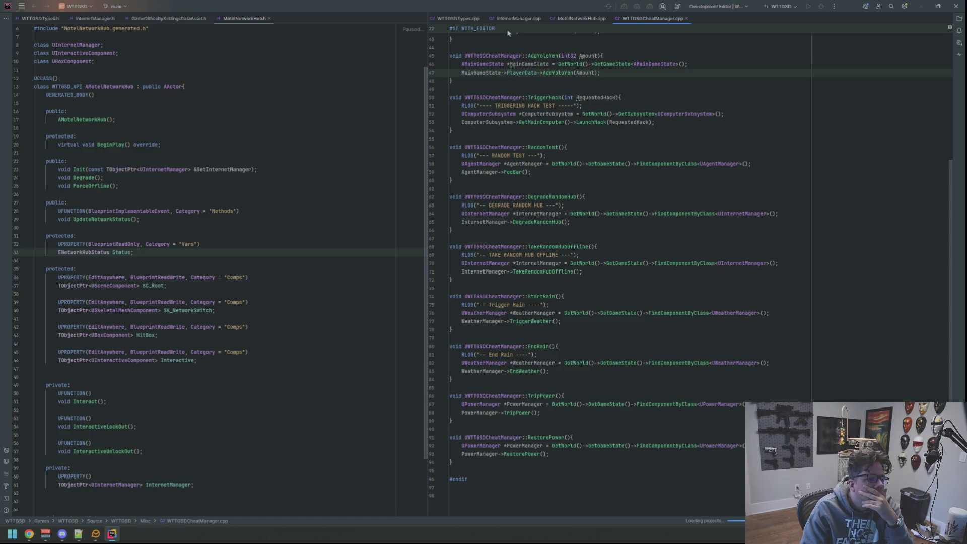
left_click(518, 18)
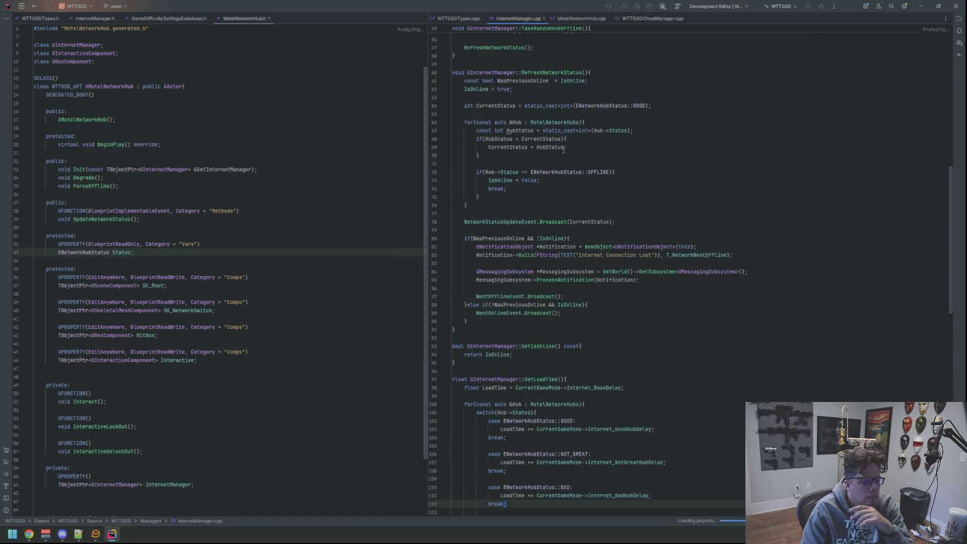
scroll(579, 177, "up", 3)
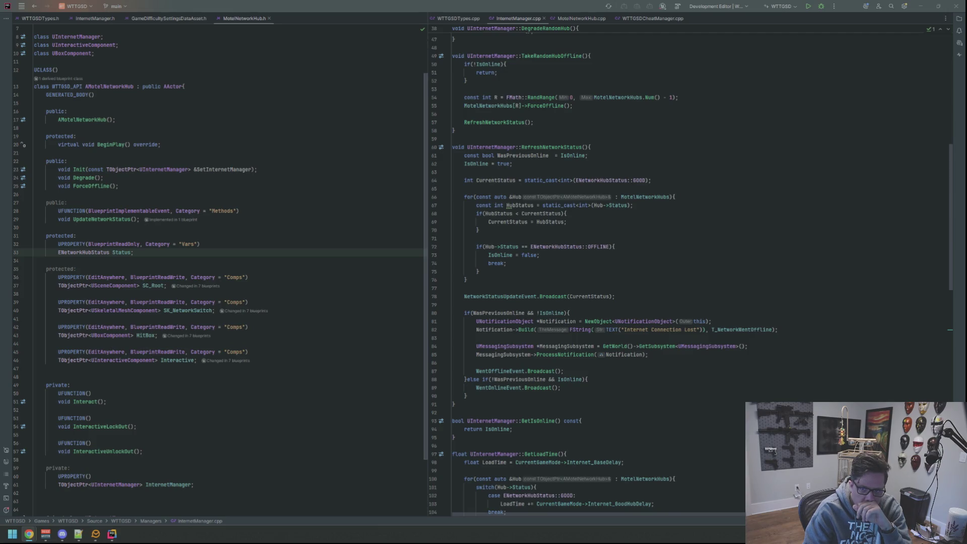
Open WTTGSDTypes.h and WTTGSDTypes.cpp side by side at their gameplay tag sections
left_click(485, 173)
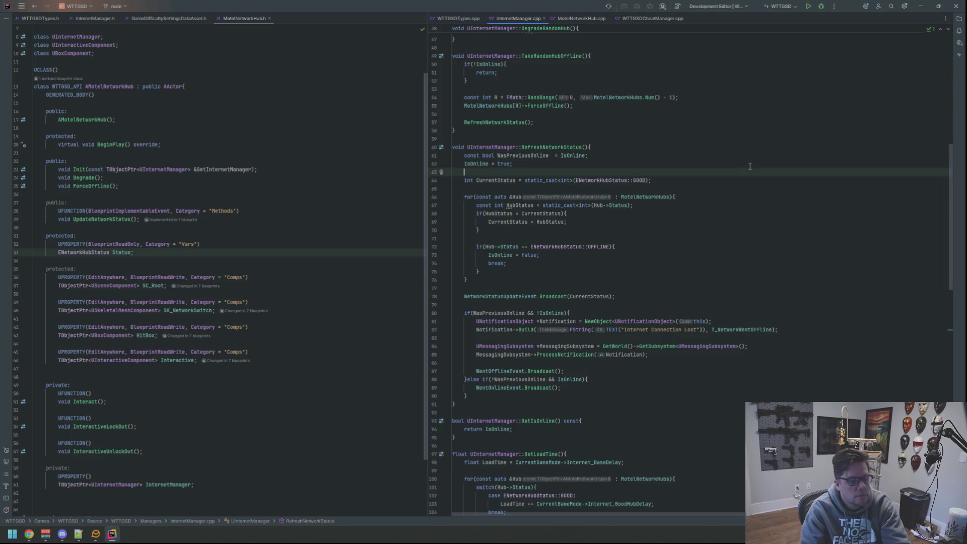
left_click(120, 186)
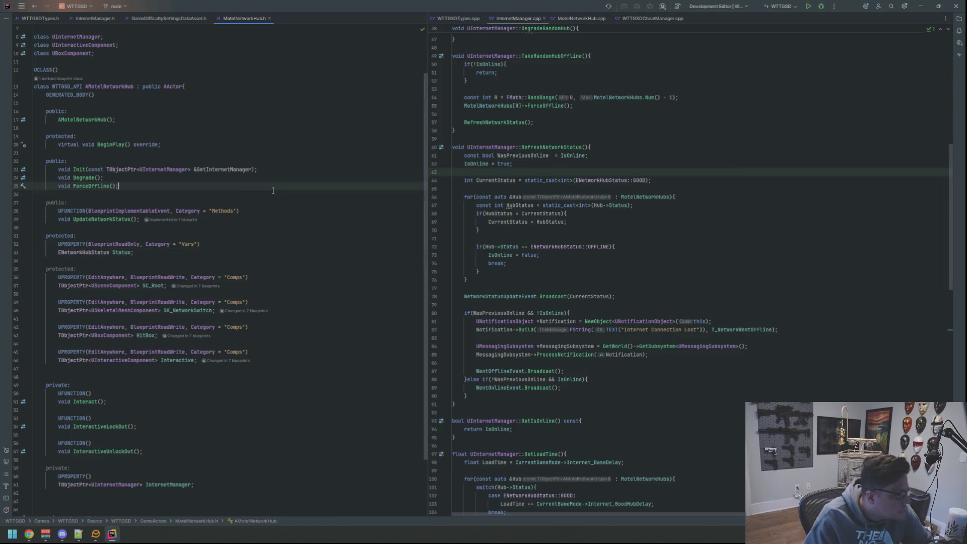
left_click(35, 18)
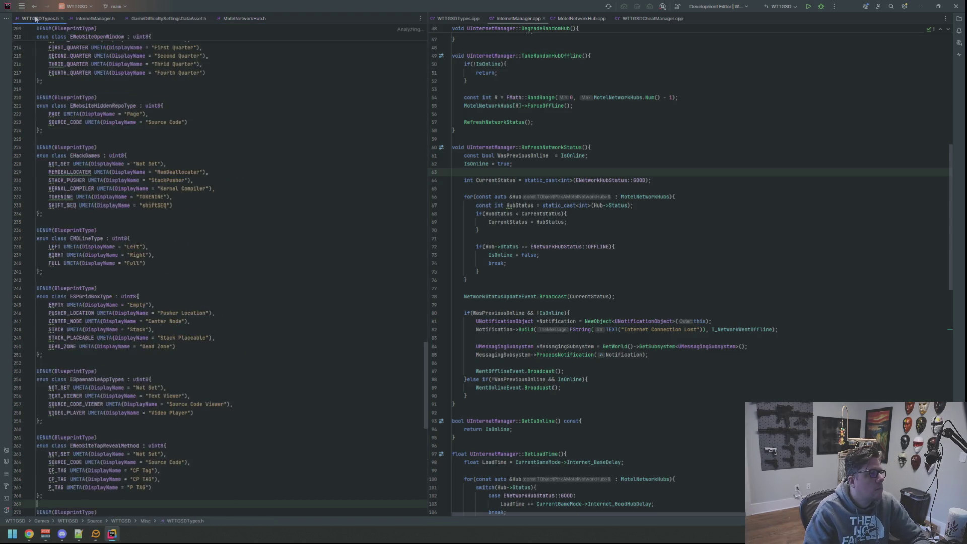
left_click(461, 19)
left_click(245, 187)
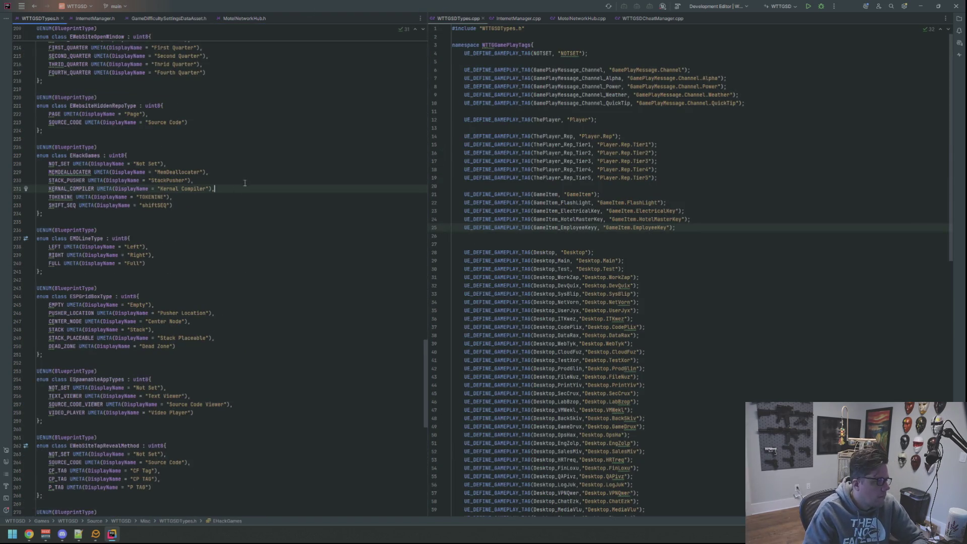
scroll(245, 182, "up", 5)
scroll(247, 180, "up", 20)
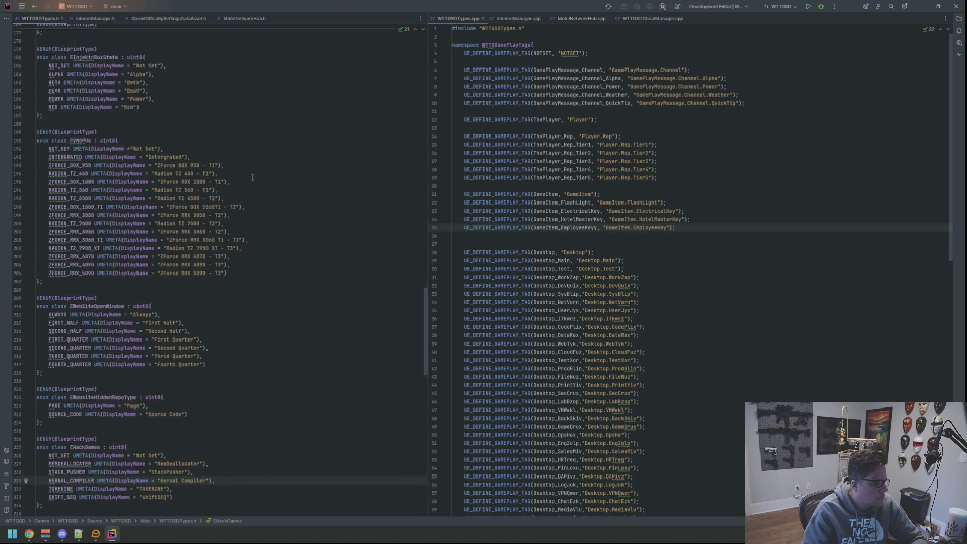
scroll(253, 176, "up", 20)
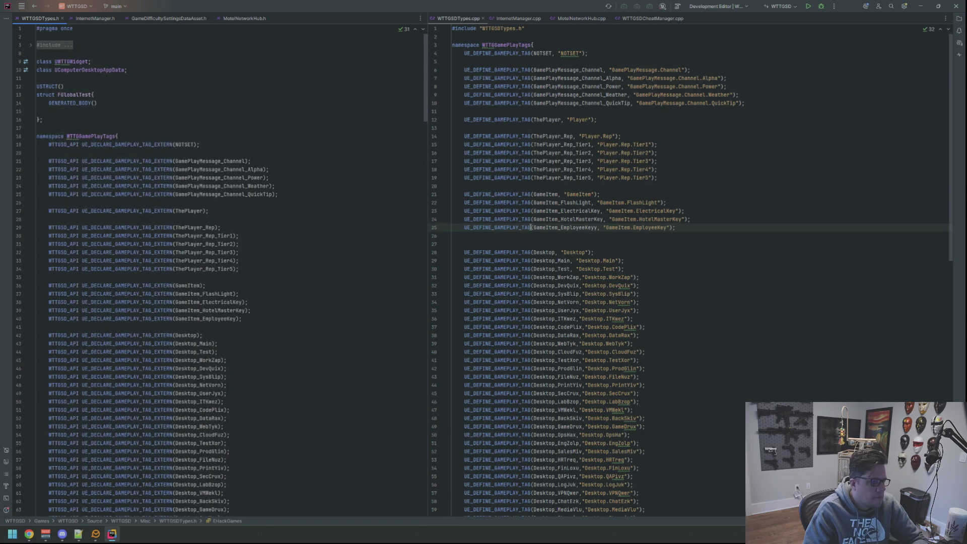
left_click(465, 21)
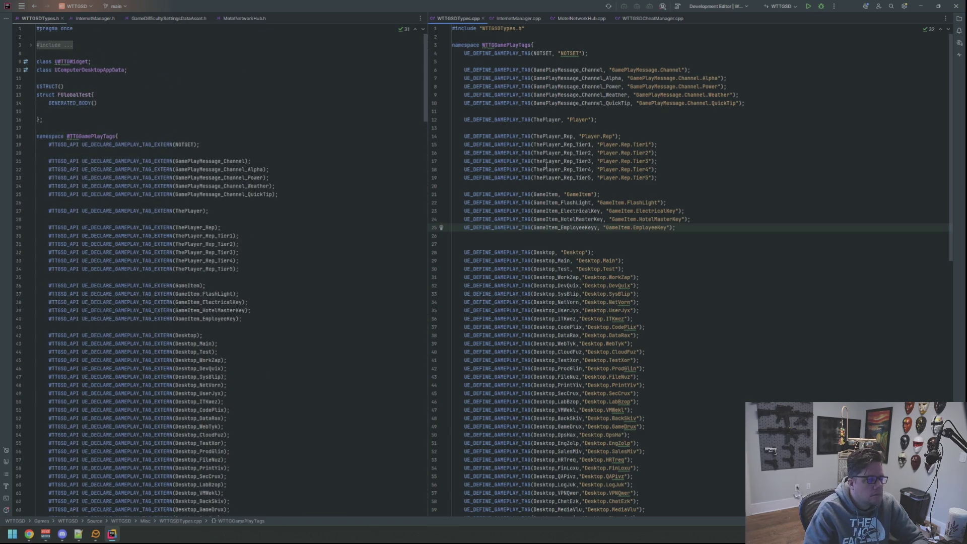
Duplicate the QuickTip channel declaration in the header and rename the copy Internet
left_click(313, 214)
left_click(314, 203)
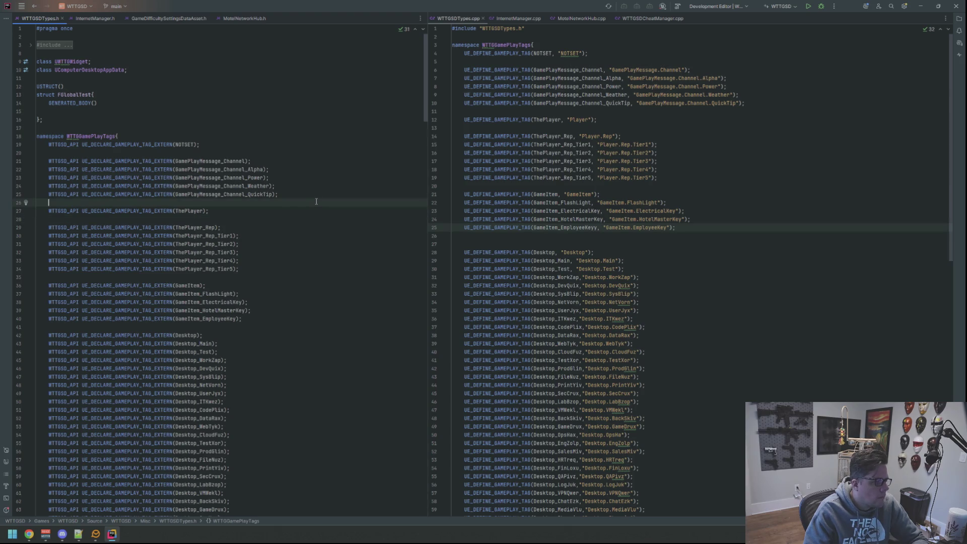
key("Up")
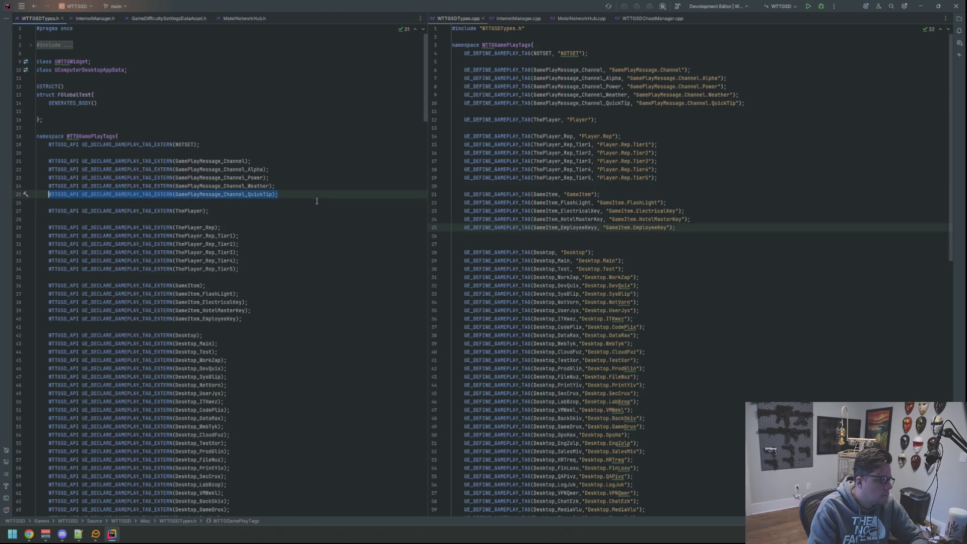
key("ctrl+d")
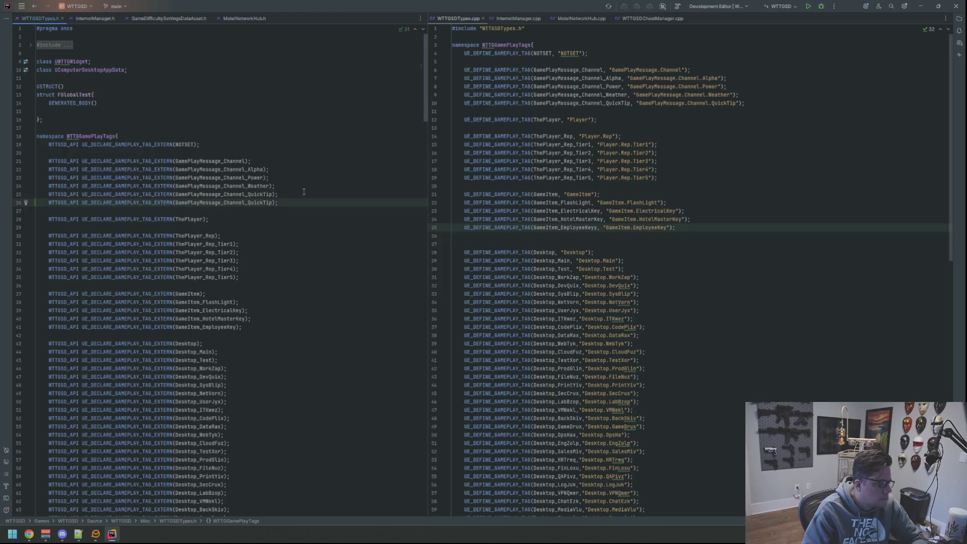
key("Left")
key("Left")
key("BackSpace")
key("BackSpace")
key("BackSpace")
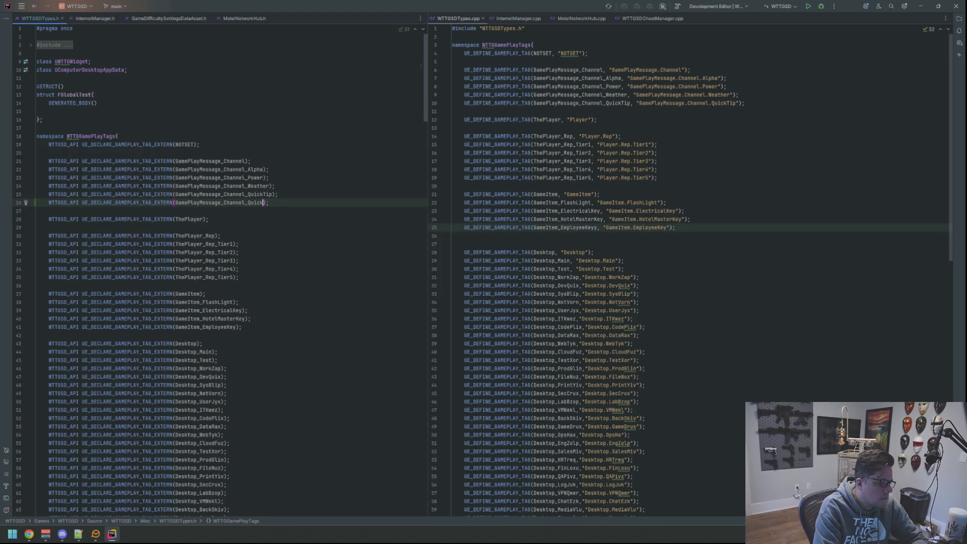
type("Weather")
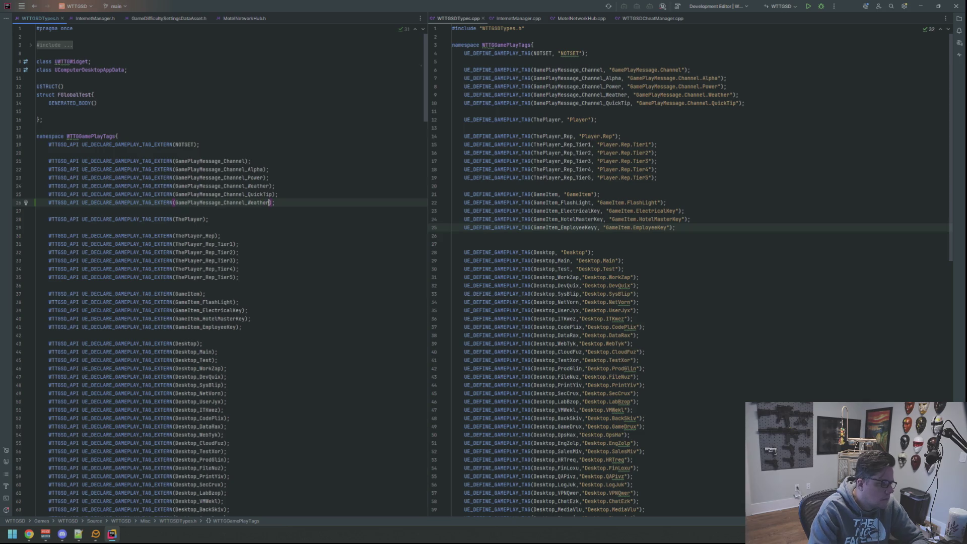
key("Down")
key("Up")
key("Right")
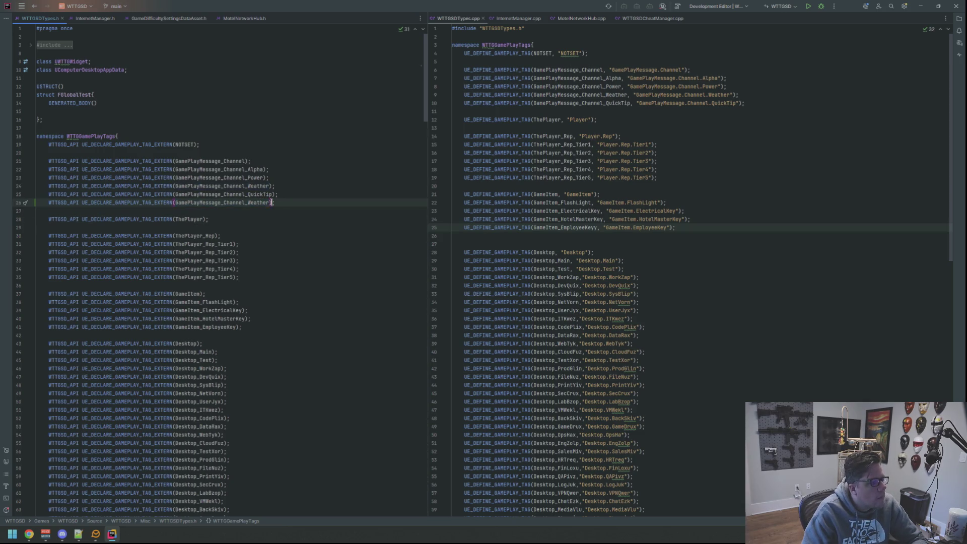
key("Left")
key("BackSpace")
key("BackSpace")
key("BackSpace")
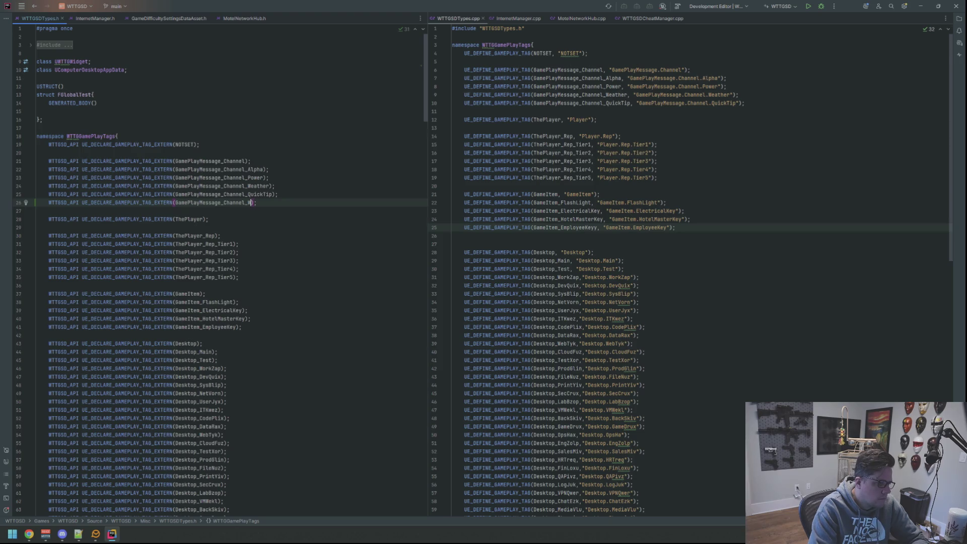
type("Internet")
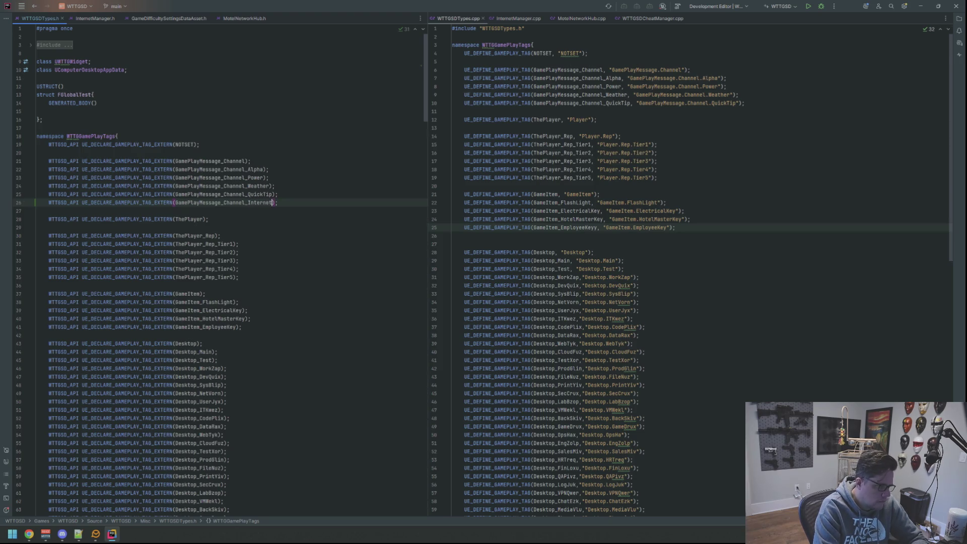
Duplicate the QuickTip UE_DEFINE_GAMEPLAY_TAG line in WTTGSDTypes.cpp
left_click(670, 219)
left_click(289, 204)
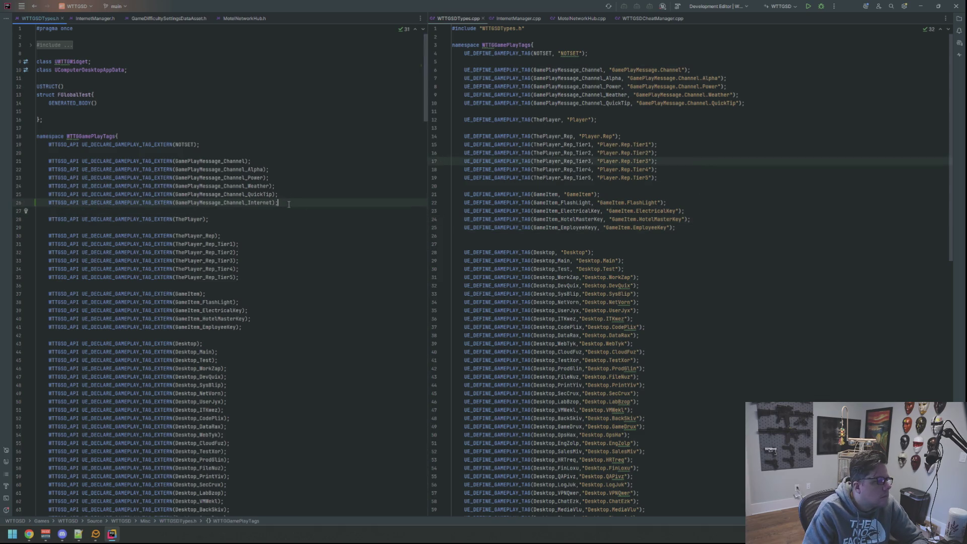
left_click(740, 95)
left_click(745, 104)
key("shift+Home")
key("ctrl+c")
key("End")
key("Return")
key("ctrl+v")
key("Return")
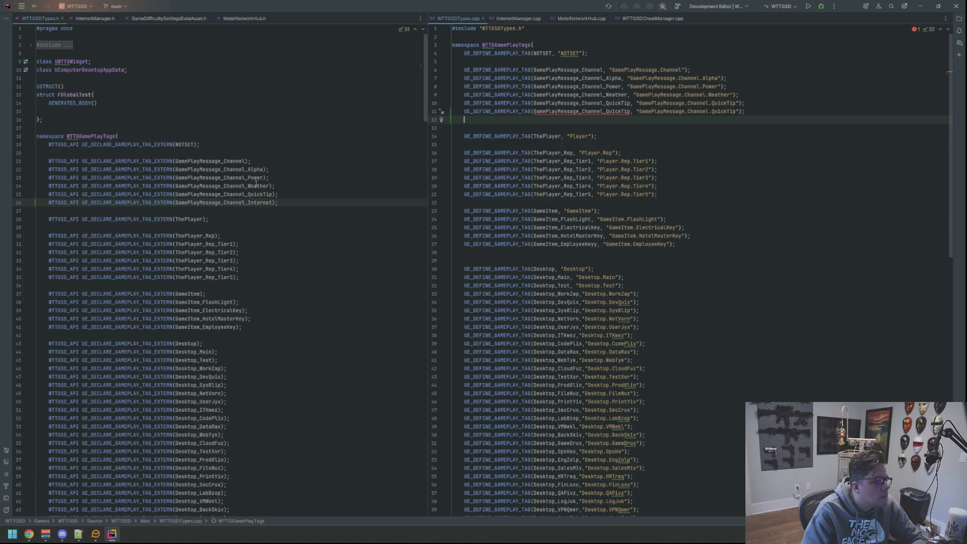
Rename the copied definition to GamePlayMessage_Channel_Internet with string "GamePlayMessage.Channel.Internet"
double_click(267, 203)
left_click(598, 111)
double_click(599, 111)
key("ctrl+v")
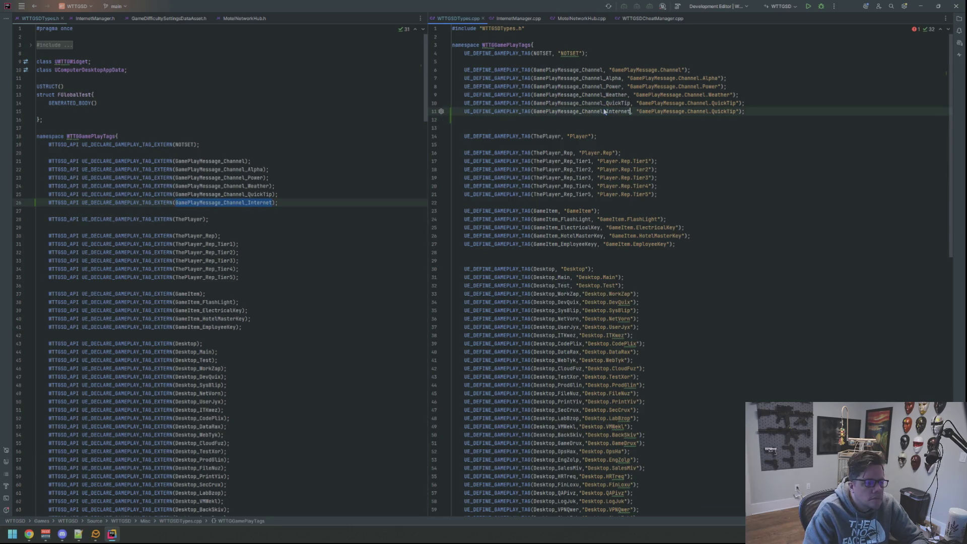
left_click(739, 112)
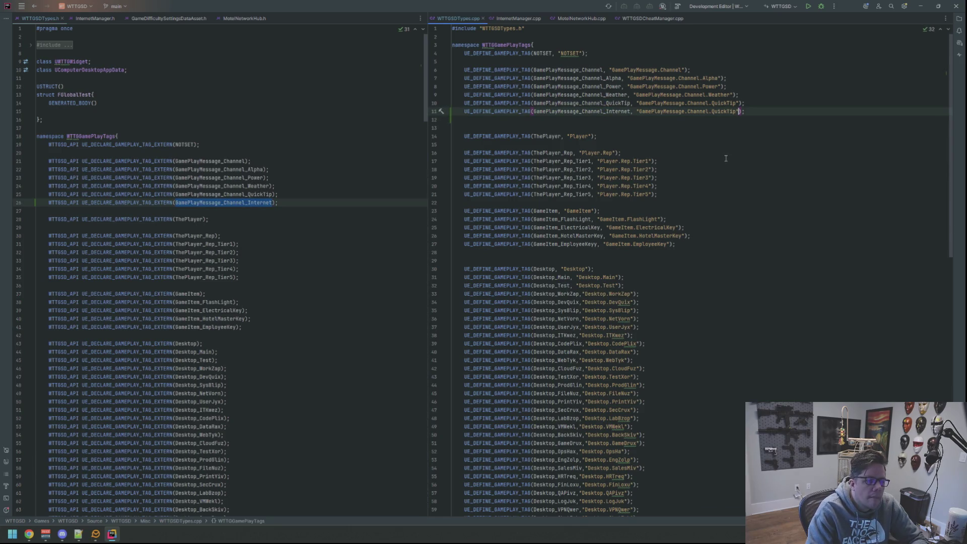
key("BackSpace")
key("BackSpace")
key("BackSpace")
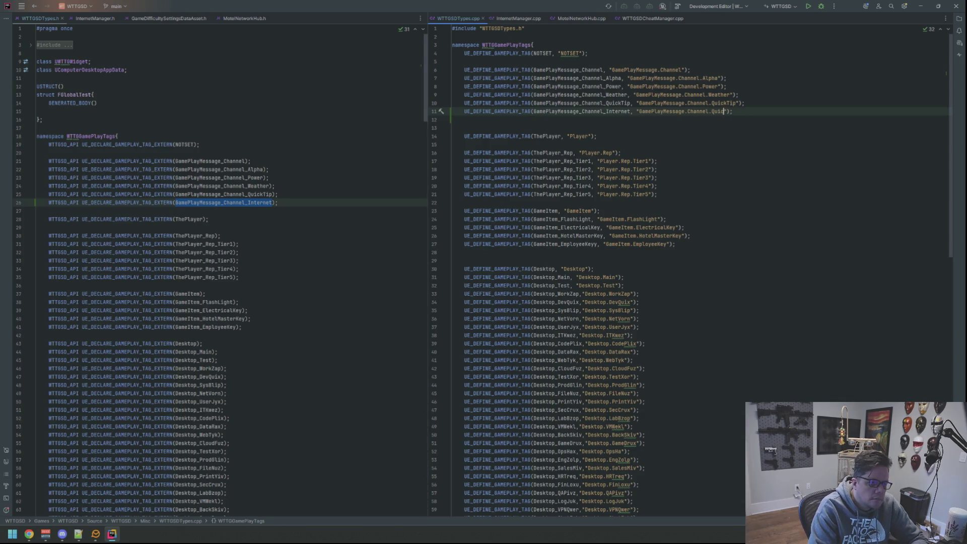
type("Internet")
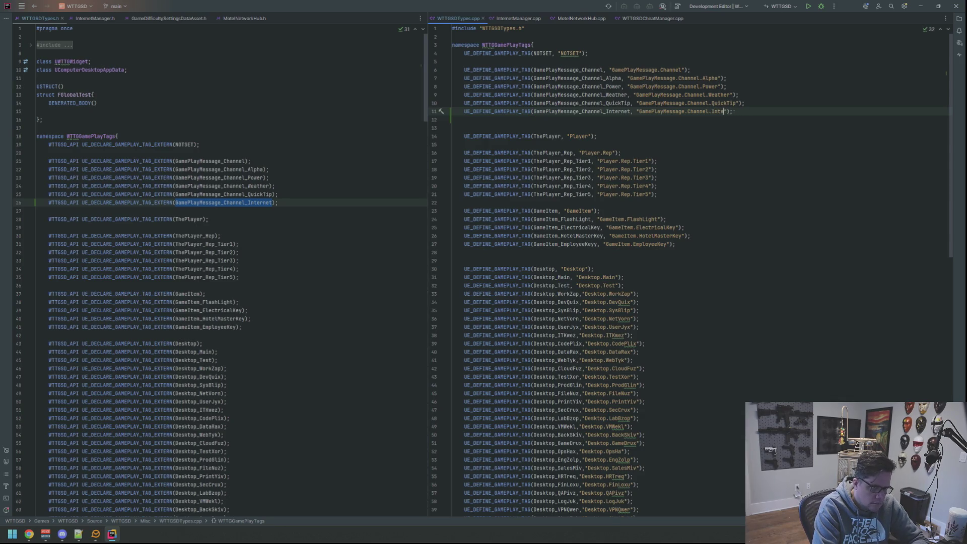
key("Down")
key("Down")
key("Down")
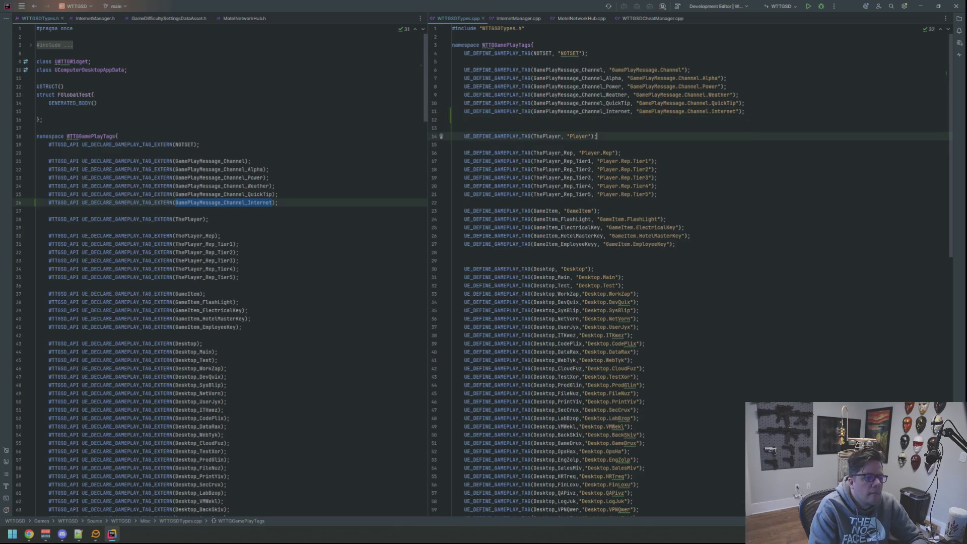
left_click_drag(333, 270, 346, 278)
Paste a copy of the HandlePlayerMessage tag declaration on a new line in WTTGSDTypes.h
scroll(345, 289, "down", 20)
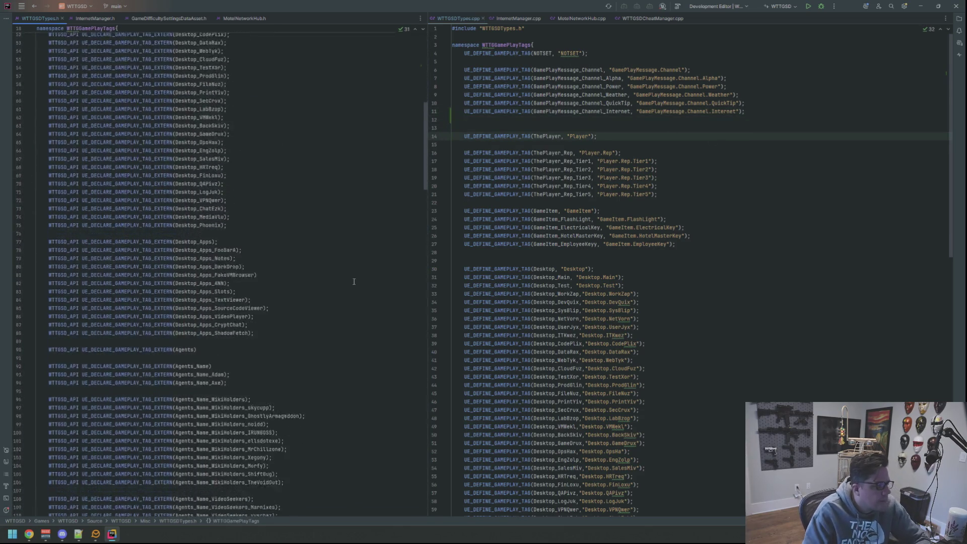
scroll(353, 276, "down", 5)
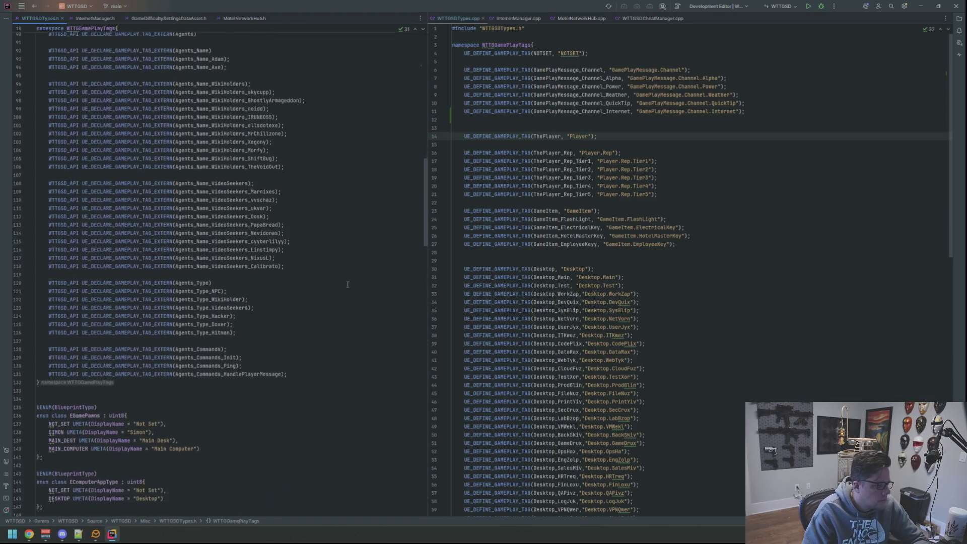
left_click(320, 352)
left_click(51, 352, "shift")
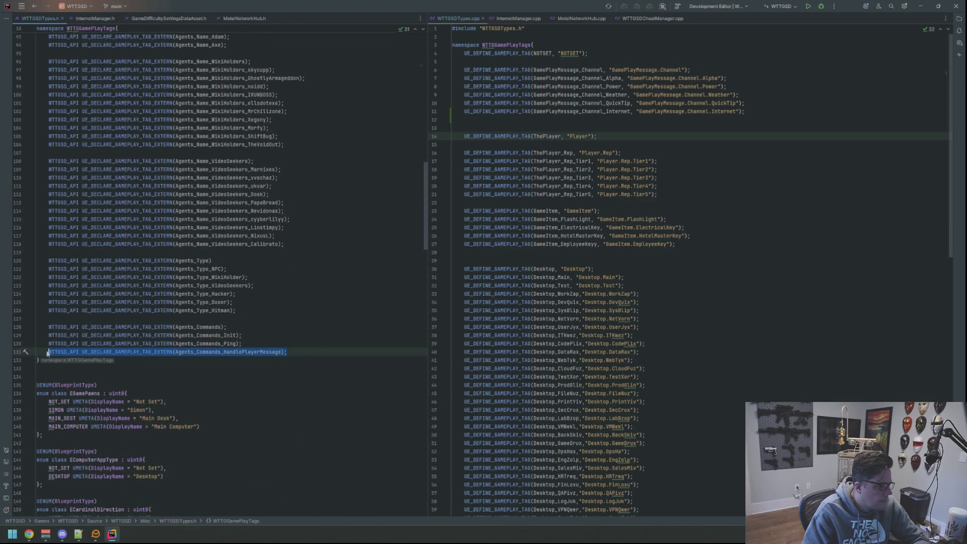
key("End")
key("Return")
key("Return")
key("Return")
key("ctrl+v")
key("Return")
key("Return")
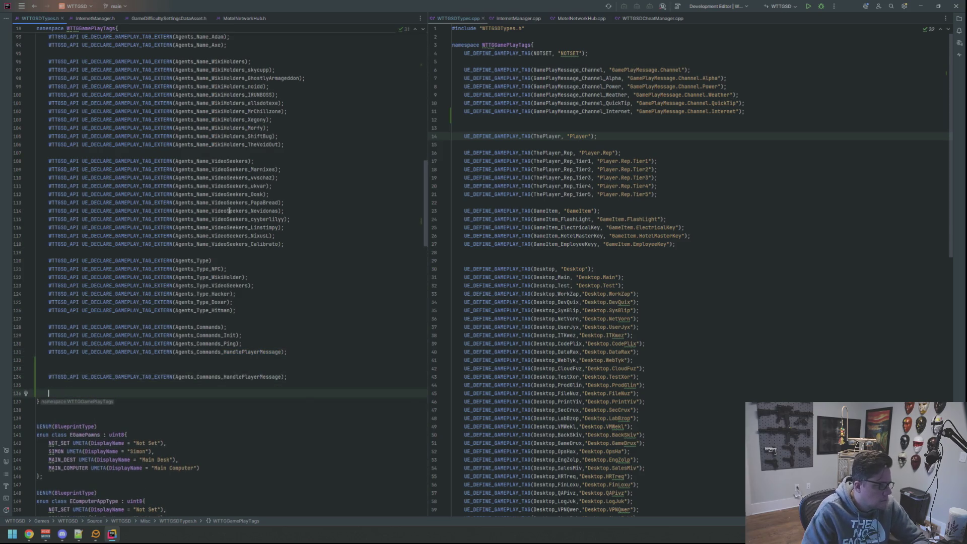
Rename the copied declaration to Internet_Switch
scroll(231, 211, "up", 20)
scroll(238, 260, "down", 20)
scroll(231, 258, "up", 3)
left_click(194, 252)
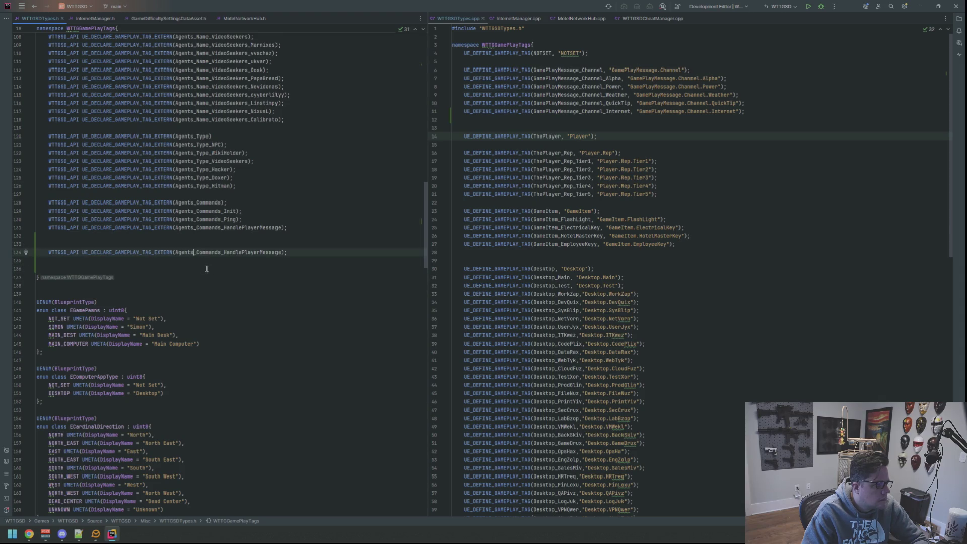
key("BackSpace")
key("BackSpace")
key("BackSpace")
type("Inter")
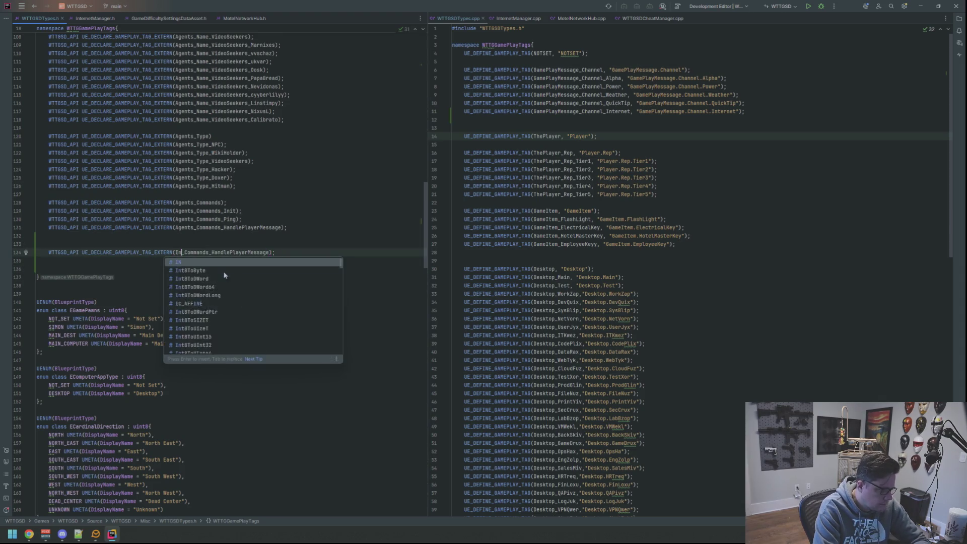
type("net")
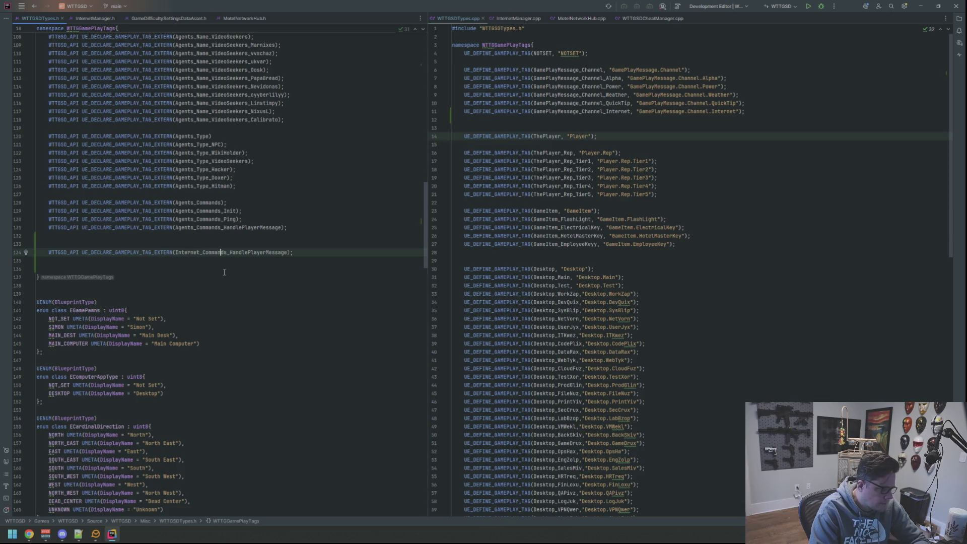
key("ctrl+Right")
key("BackSpace")
key("BackSpace")
key("BackSpace")
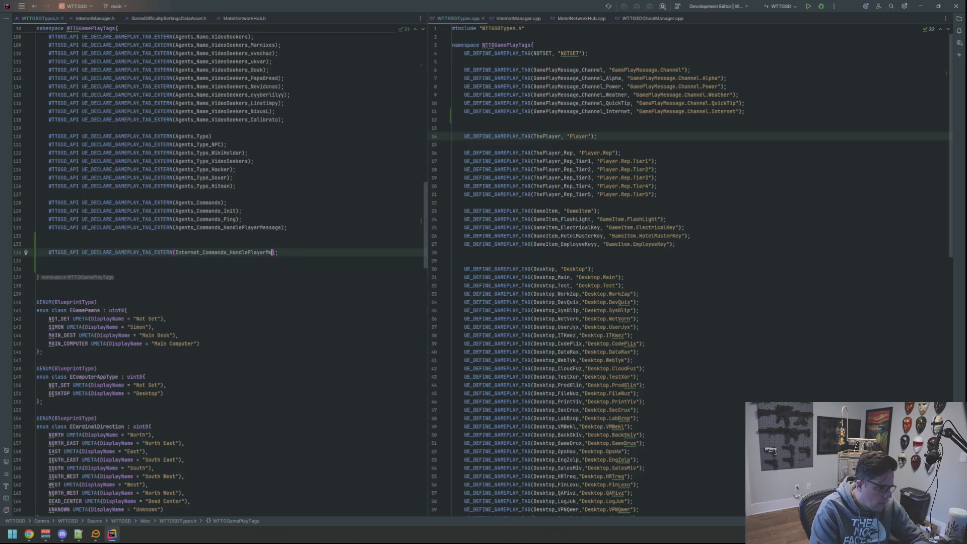
key("BackSpace")
key("BackSpace")
key("BackSpace")
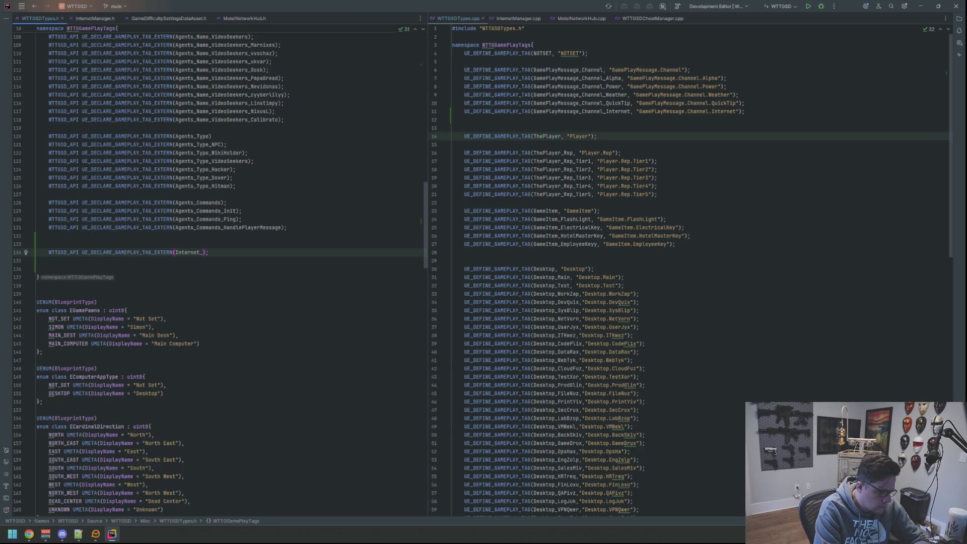
type("Switch")
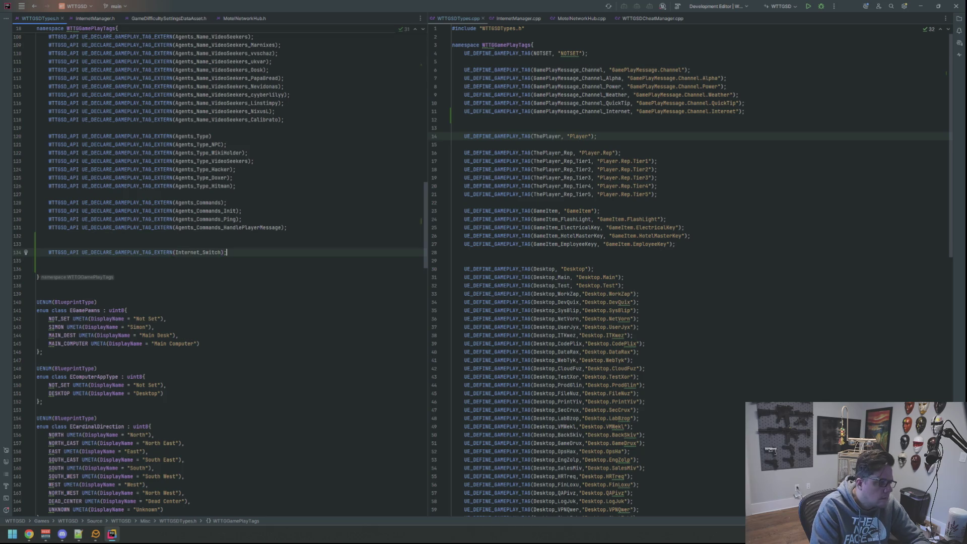
Add Internet_Switch_Room12, Room34 and Room56 declarations by duplicating the line
key("ctrl+d")
key("Left")
key("Left")
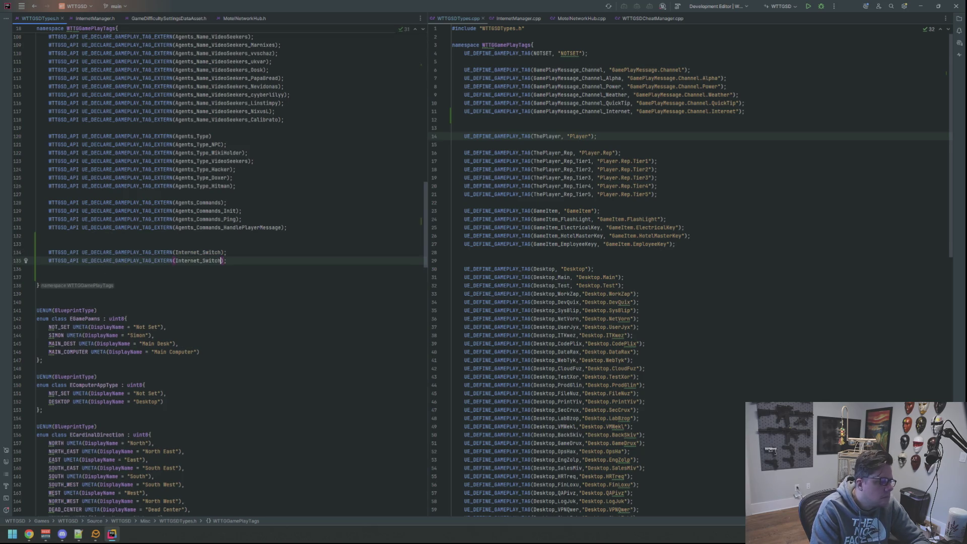
type("_Room12")
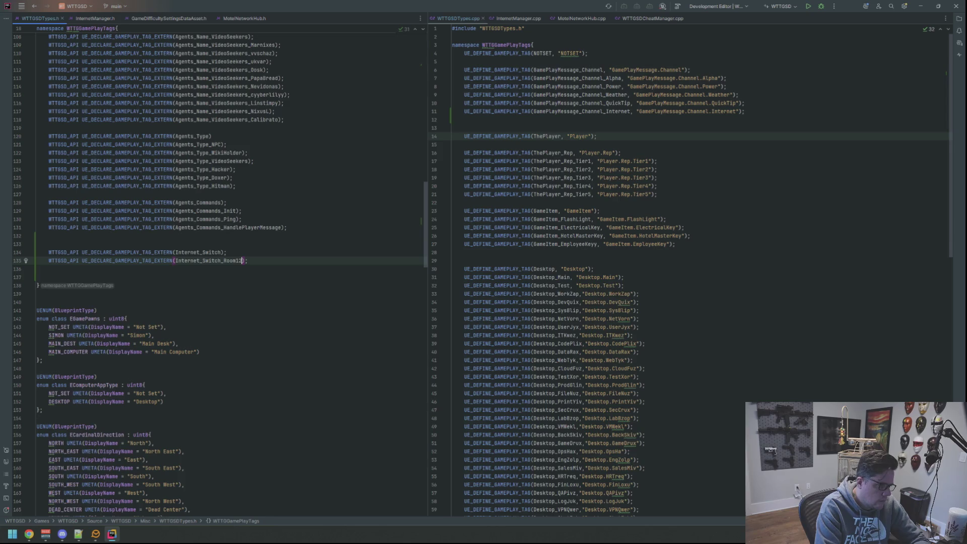
key("ctrl+d")
key("Left")
key("BackSpace")
key("Delete")
type("34")
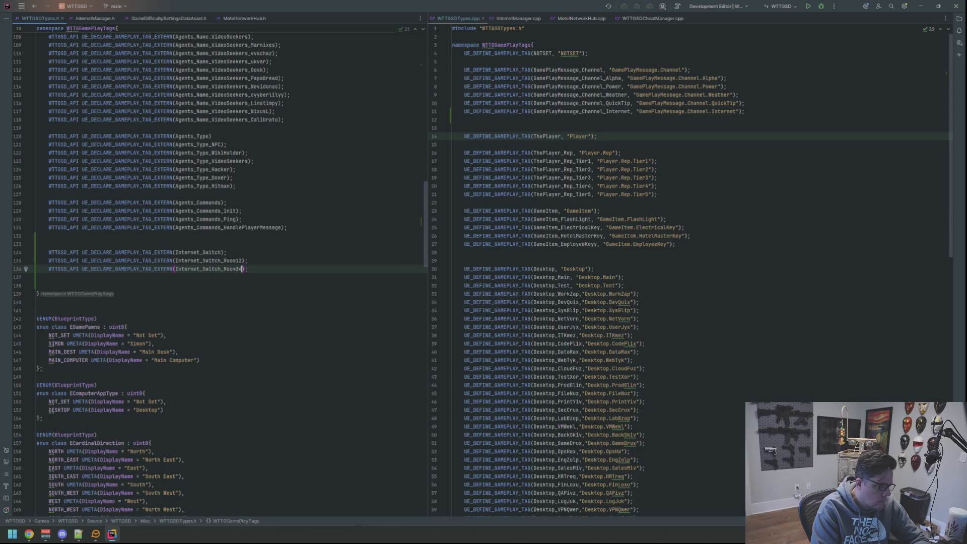
key("ctrl+d")
key("Left")
key("Left")
key("Left")
key("BackSpace")
type("5")
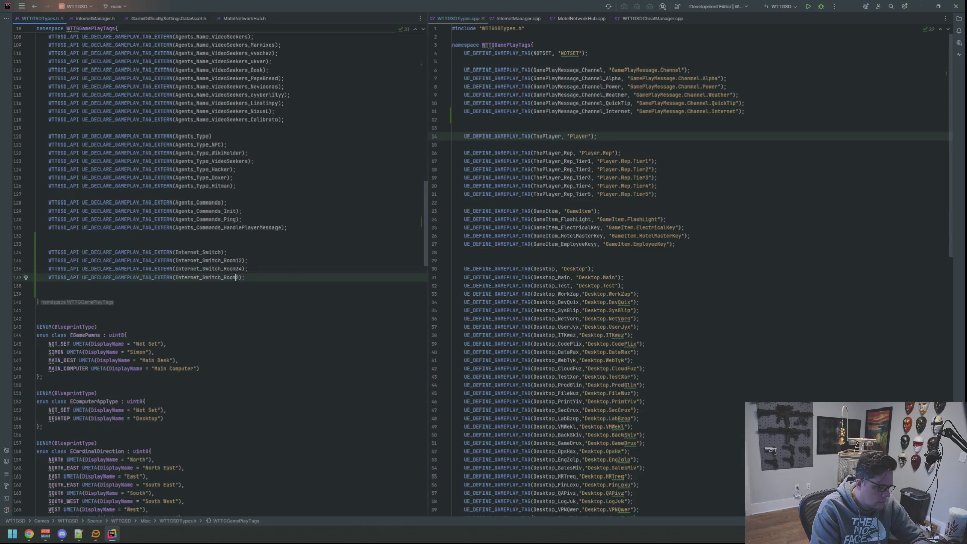
key("Delete")
type("6")
Add Internet_Switch_Room78, Room910 and Room1112 declarations the same way
key("ctrl+d")
key("Left")
key("Left")
key("BackSpace")
key("BackSpace")
type("1")
key("BackSpace")
type("78")
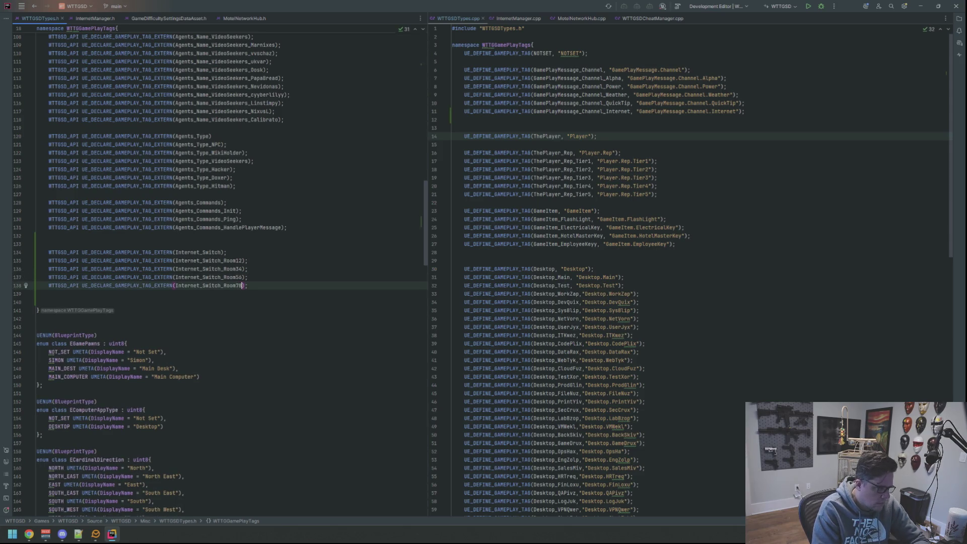
key("Right")
key("ctrl+d")
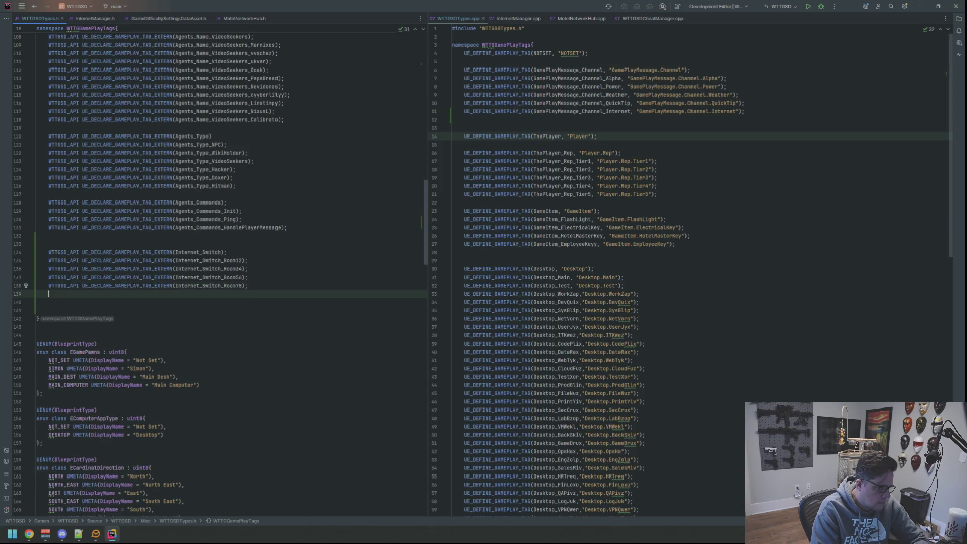
key("Left")
key("BackSpace")
key("BackSpace")
type("910")
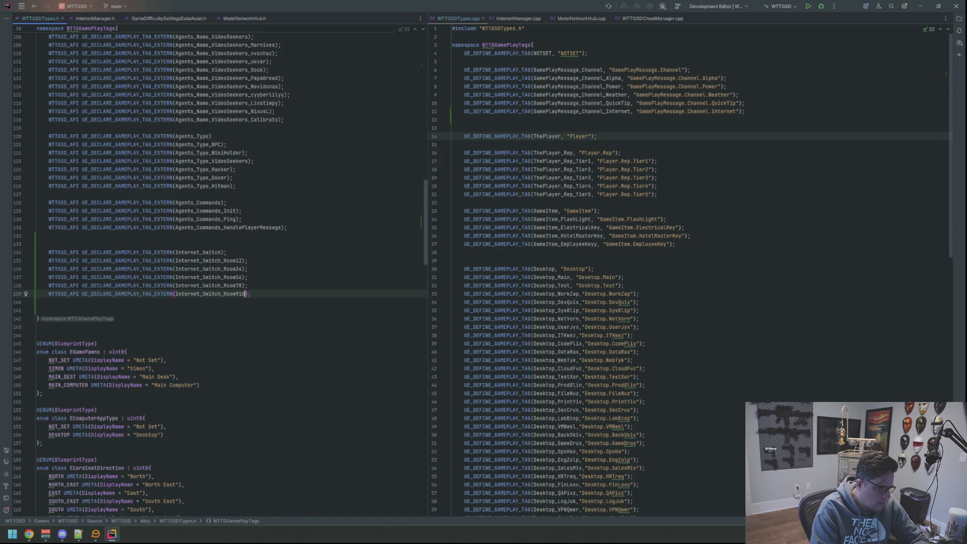
key("ctrl+d")
key("Left")
key("Left")
key("BackSpace")
key("BackSpace")
key("BackSpace")
type("12")
key("BackSpace")
key("BackSpace")
type("1112")
key("Up")
key("Up")
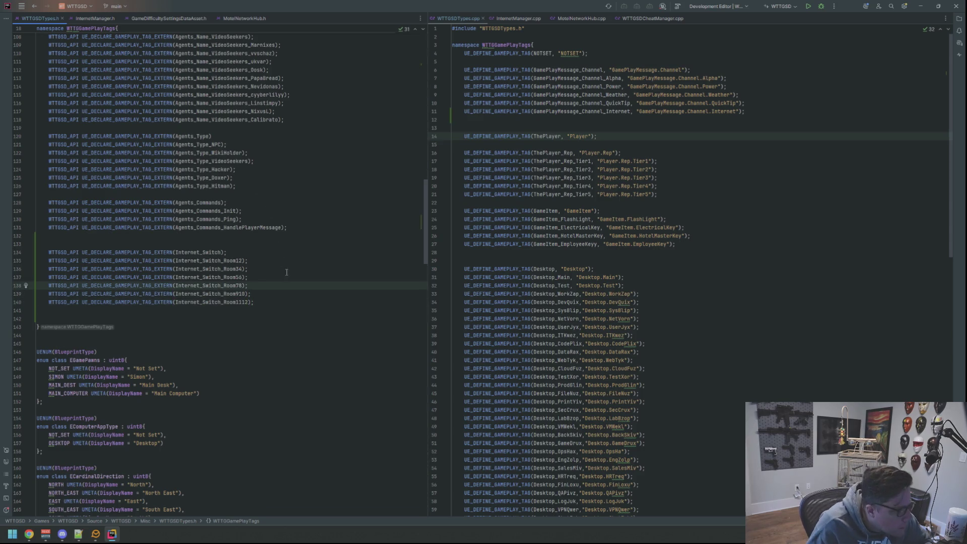
left_click(281, 237)
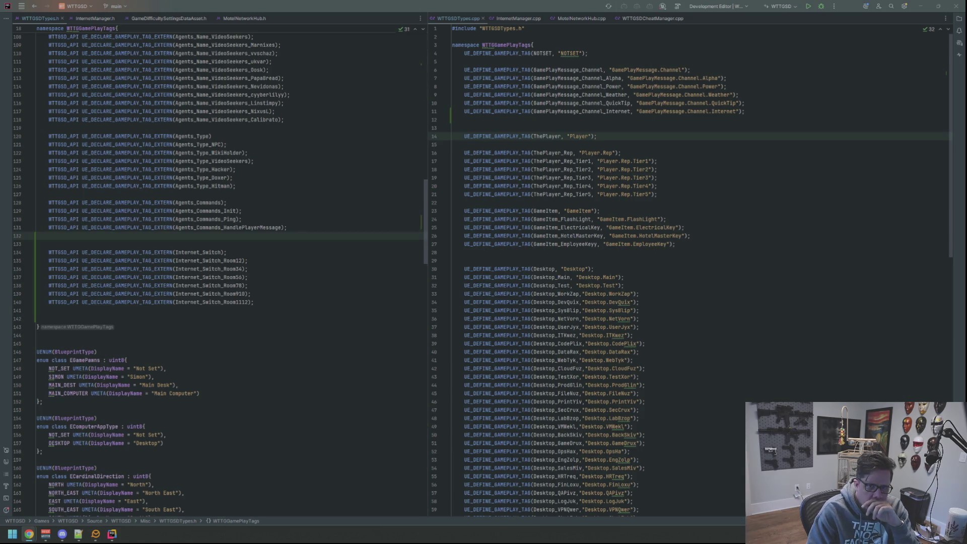
key("XF86AudioRaiseVolume")
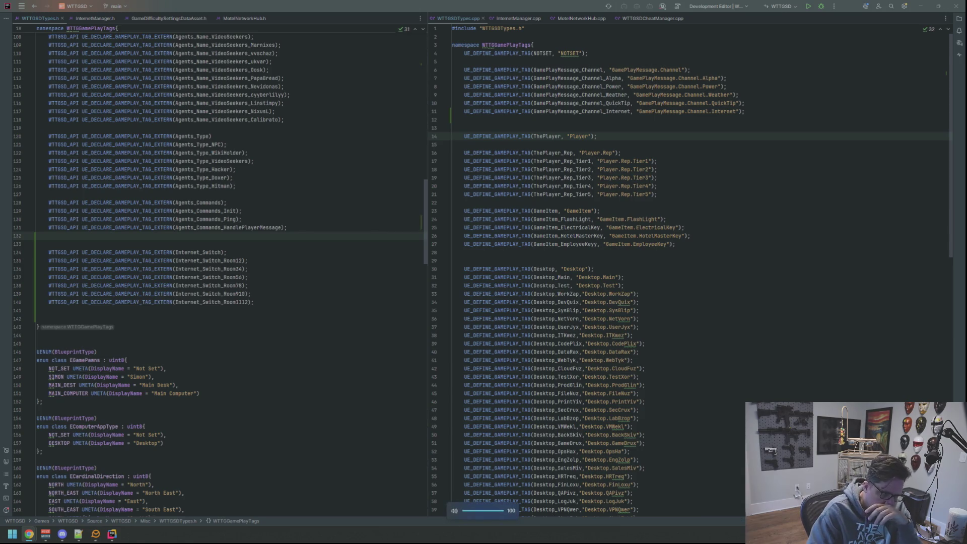
Reset the audio mixer's output bus gain to 0 dB and hide the mixer
left_click(45, 534)
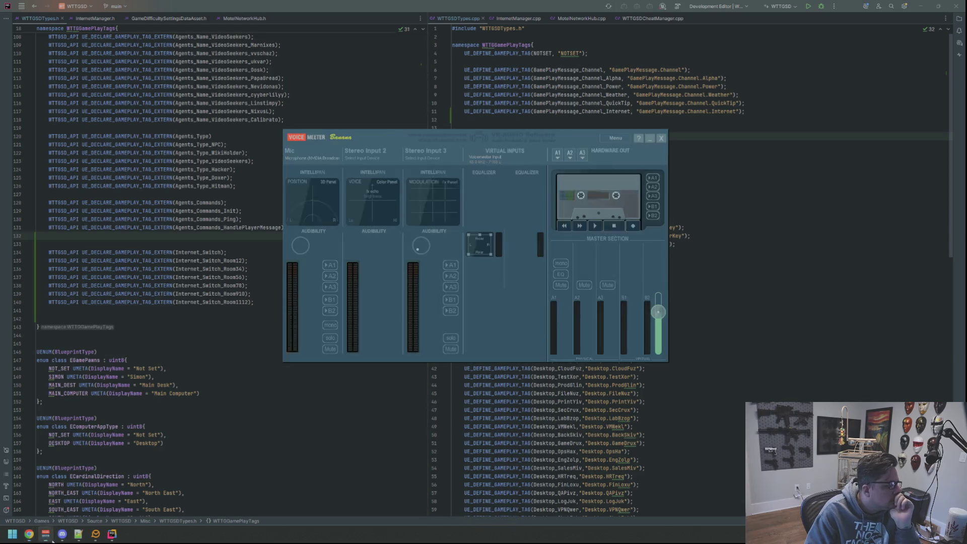
double_click(566, 311)
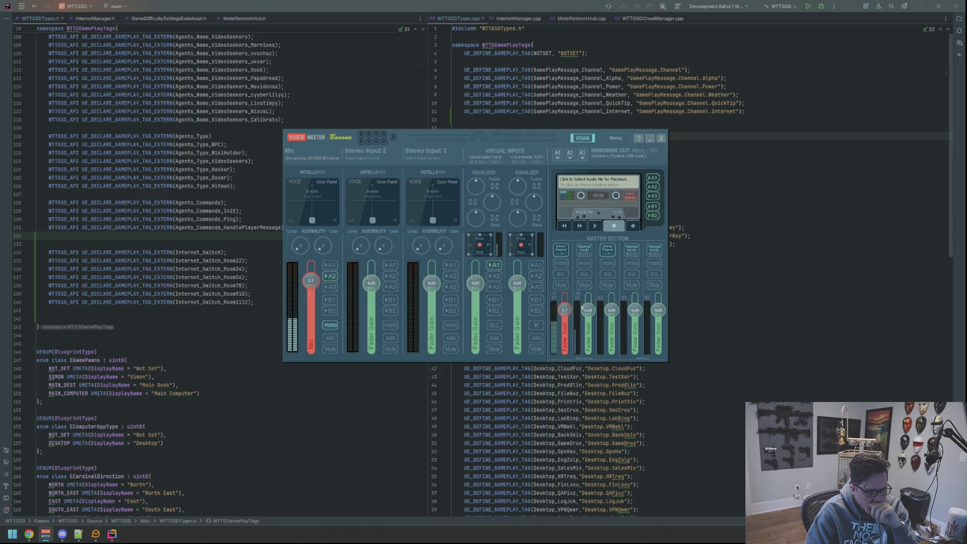
left_click(496, 205)
Scroll WTTGSDTypes.cpp down to the HandlePlayerMessage definition at the end of the tags
left_click(348, 241)
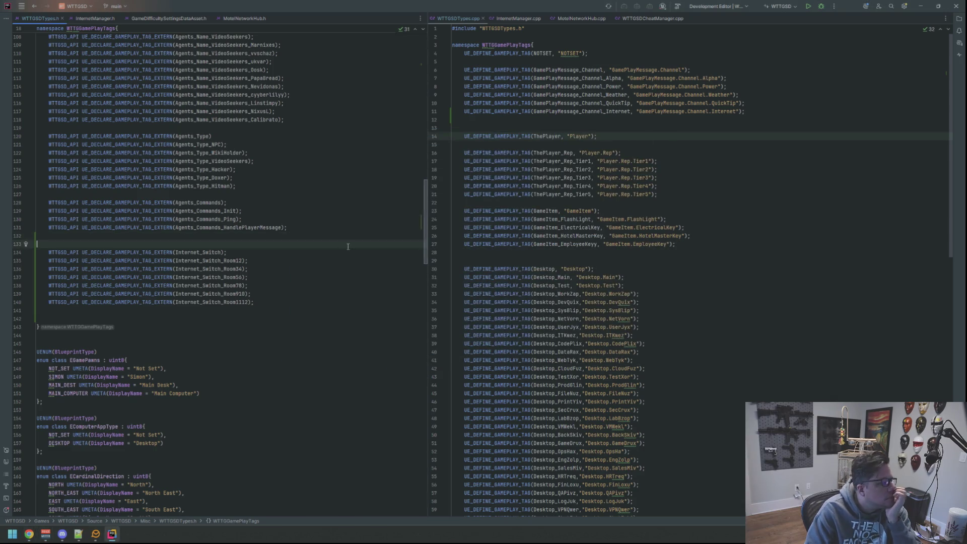
scroll(584, 301, "down", 20)
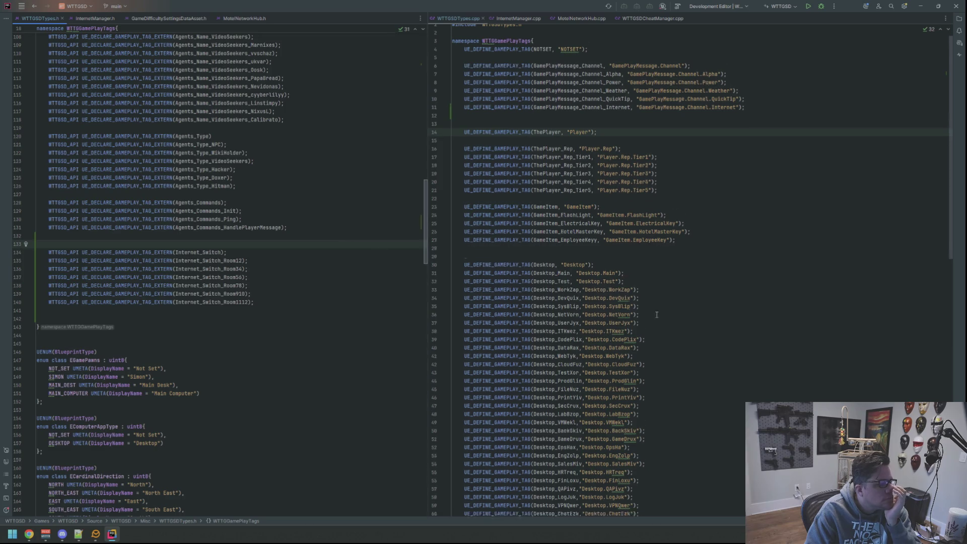
left_click(725, 438)
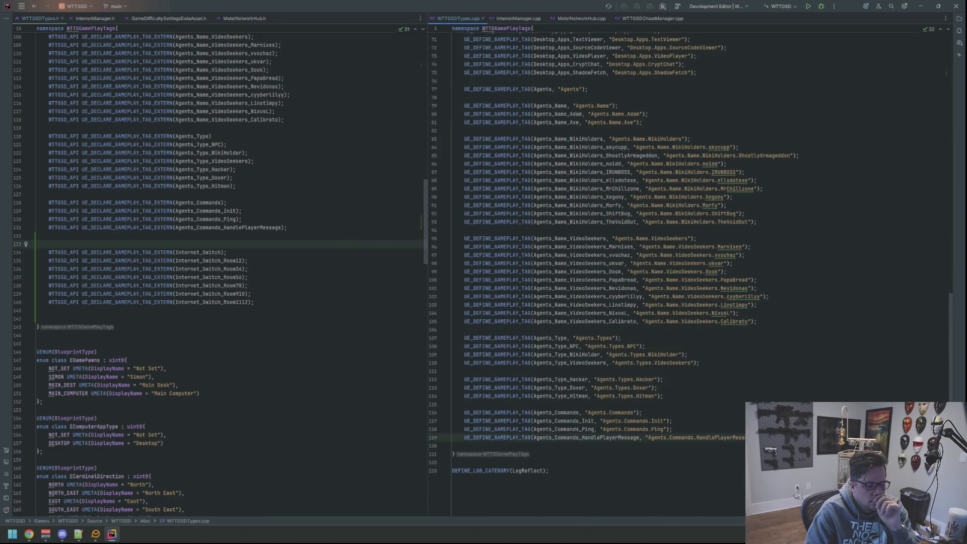
Duplicate the HandlePlayerMessage UE_DEFINE_GAMEPLAY_TAG line below the existing definitions
key("shift+Home")
key("ctrl+c")
key("End")
key("Return")
key("Return")
key("Return")
key("ctrl+v")
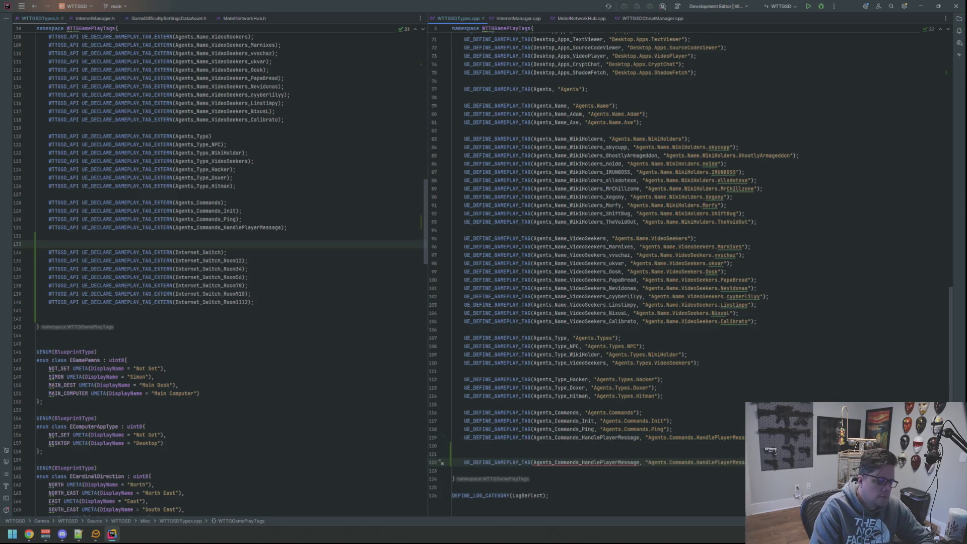
key("Return")
Rename the copy to Internet_Switch with the tag string "Internet.Switch"
left_click(220, 252)
key("ctrl+c")
double_click(585, 462)
key("ctrl+v")
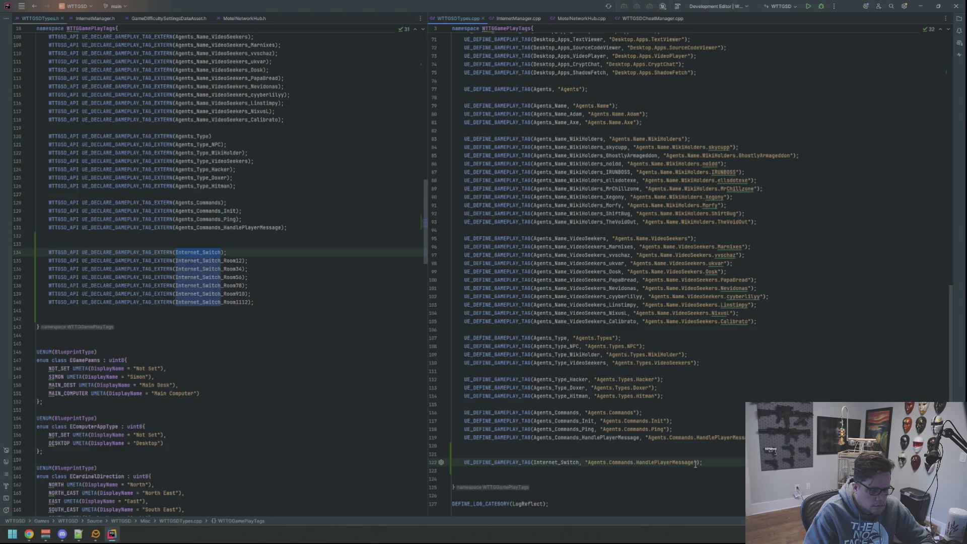
left_click_drag(694, 462, 589, 462)
key("ctrl+v")
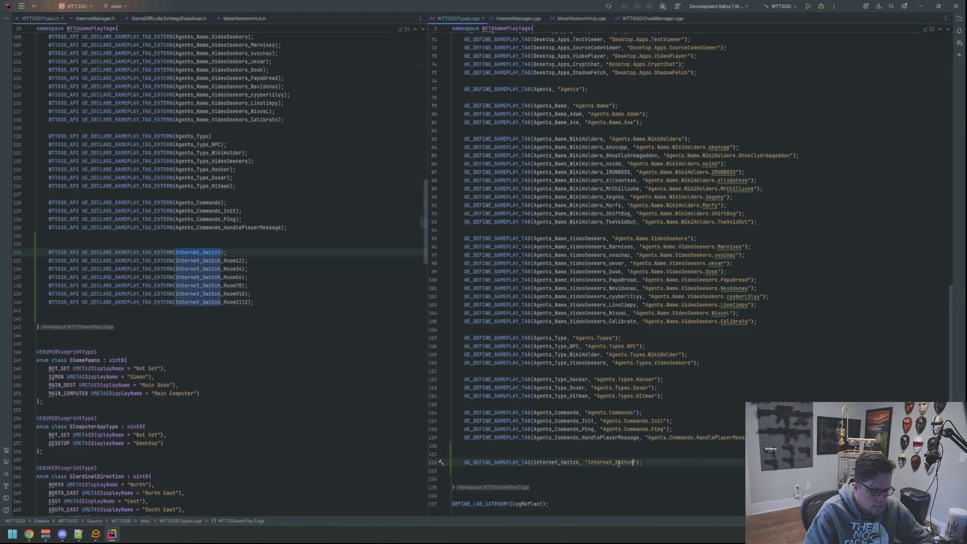
key("BackSpace")
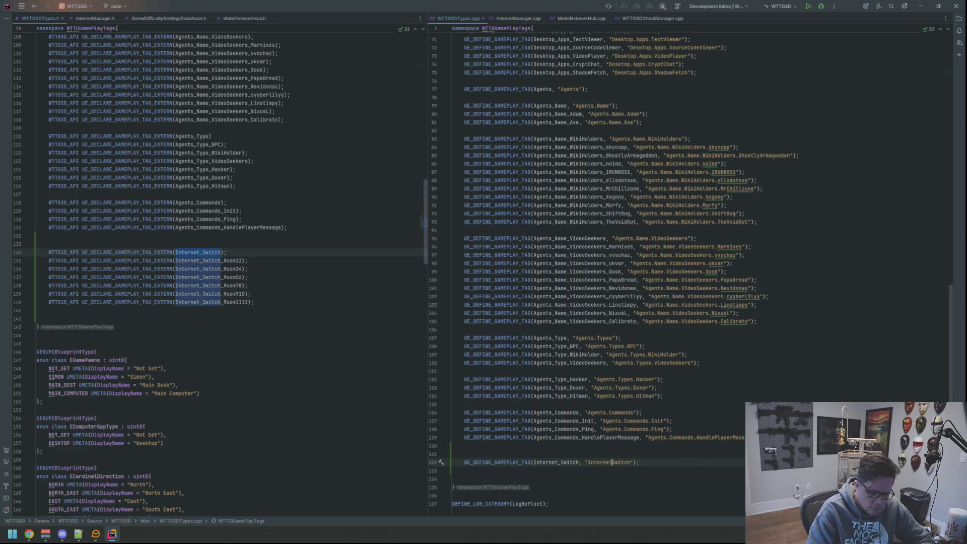
type(".")
key("Return")
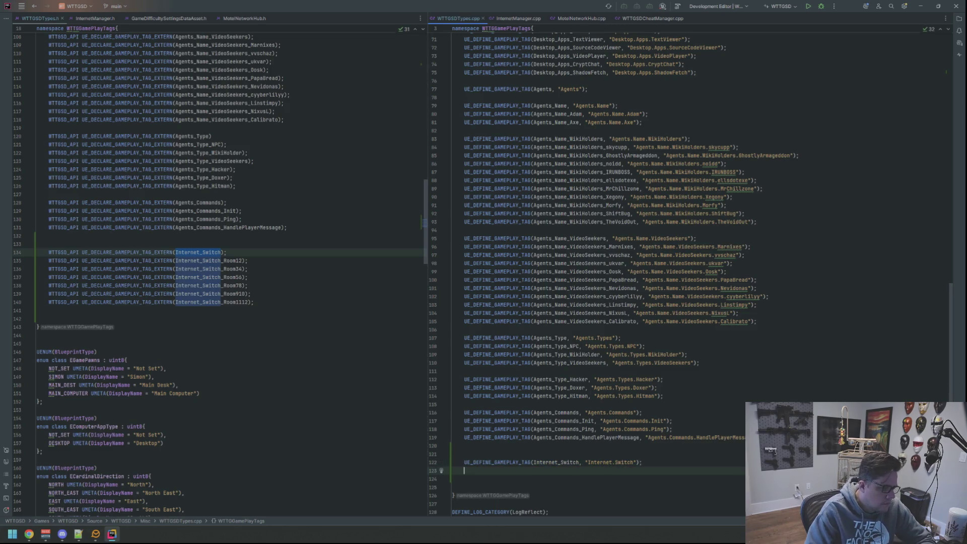
left_click(289, 300)
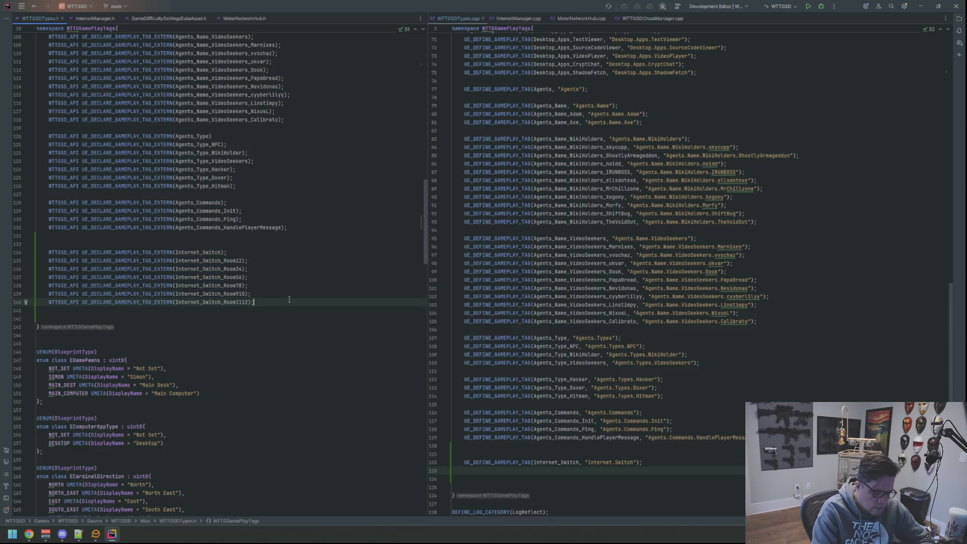
Duplicate the Room1112 declaration twice, renaming the copies Internet_Switch_Fiber and Internet_Switch_Office
key("ctrl+d")
key("Left")
key("Left")
key("BackSpace")
key("BackSpace")
key("BackSpace")
type("Fiber")
key("ctrl+d")
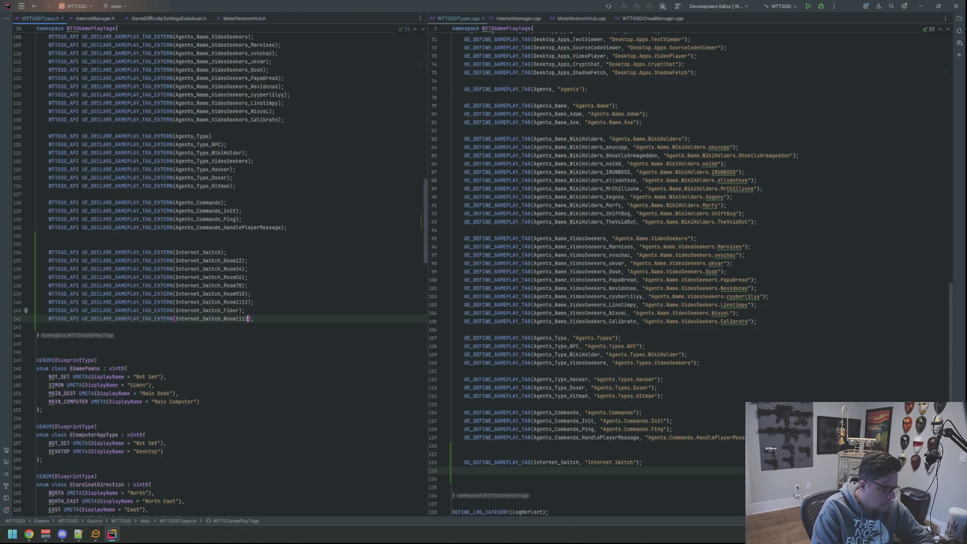
key("BackSpace")
key("BackSpace")
key("BackSpace")
type("Pffo")
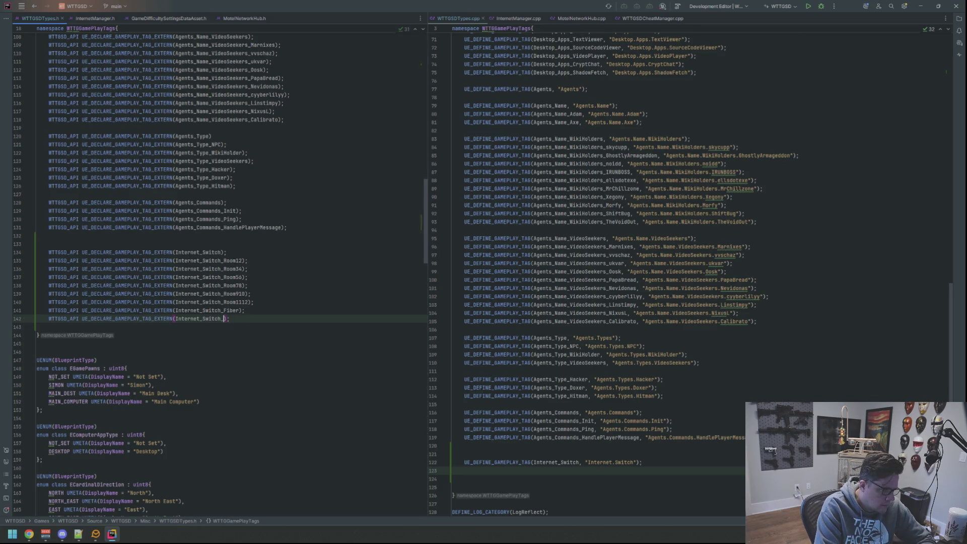
key("BackSpace")
key("BackSpace")
key("BackSpace")
type("Office")
key("Up")
key("Up")
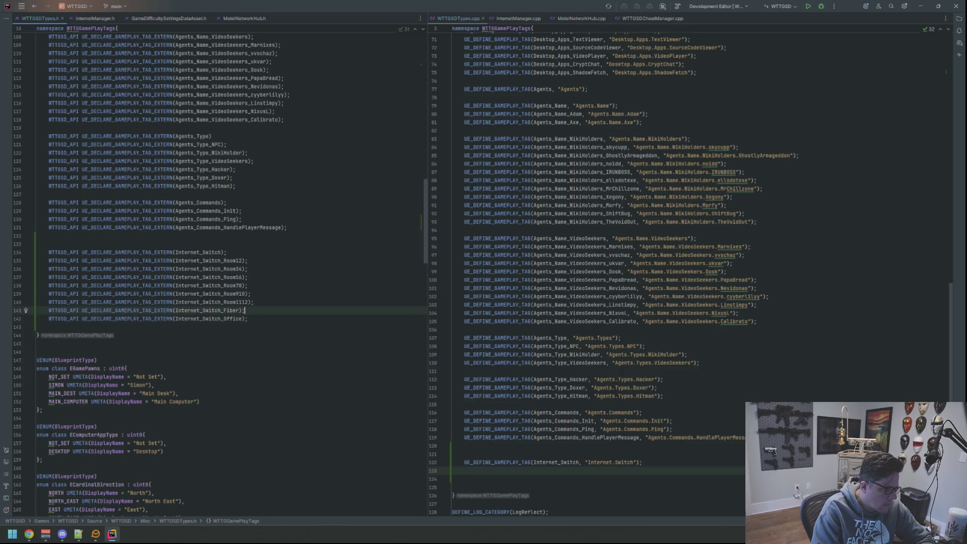
scroll(584, 362, "down", 2)
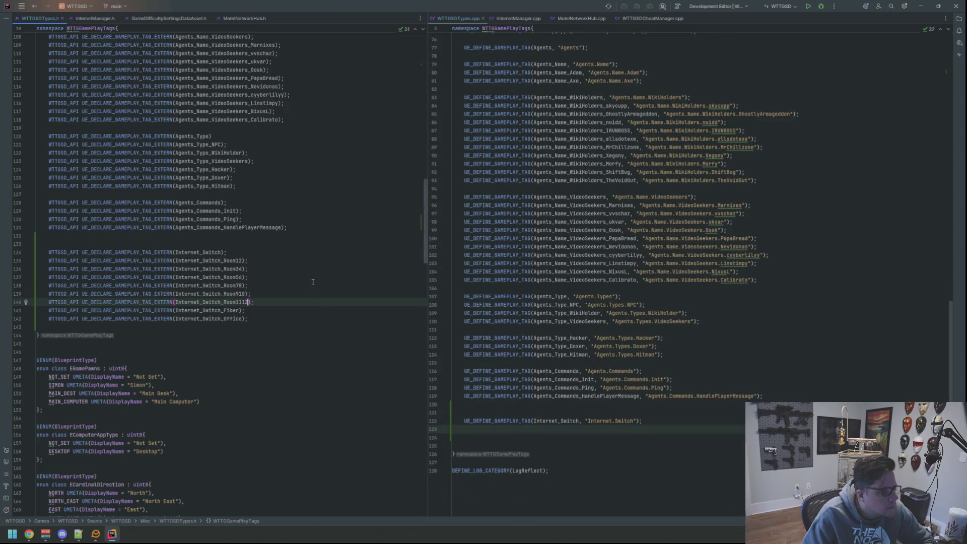
Duplicate the Internet_Switch definition line and add a trailing dot to its tag string
key("Up")
key("Up")
key("Up")
left_click(584, 421)
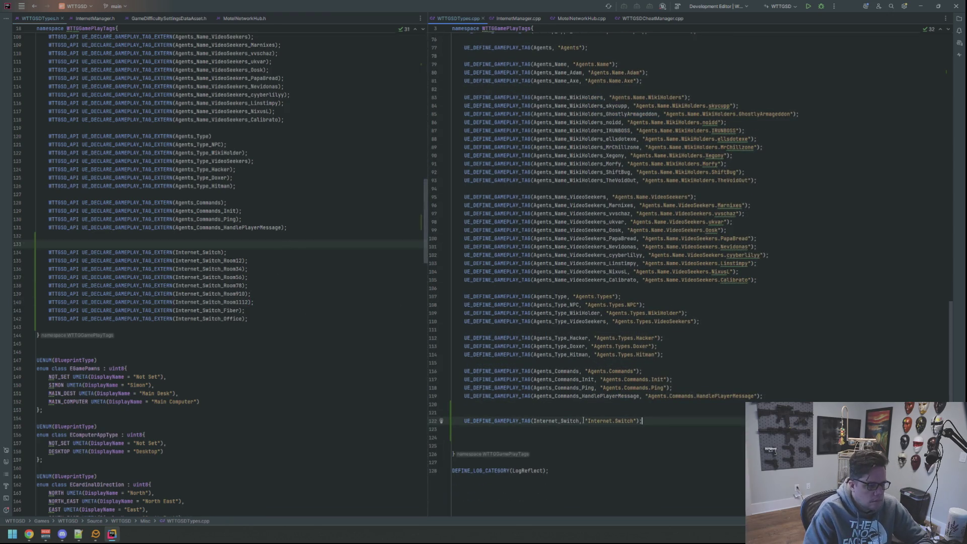
triple_click(465, 424)
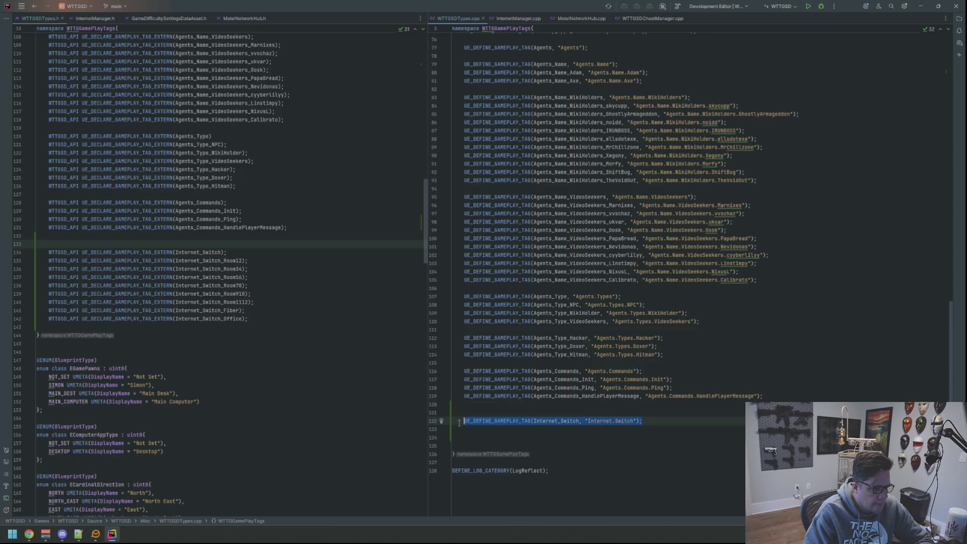
key("Right")
key("ctrl+v")
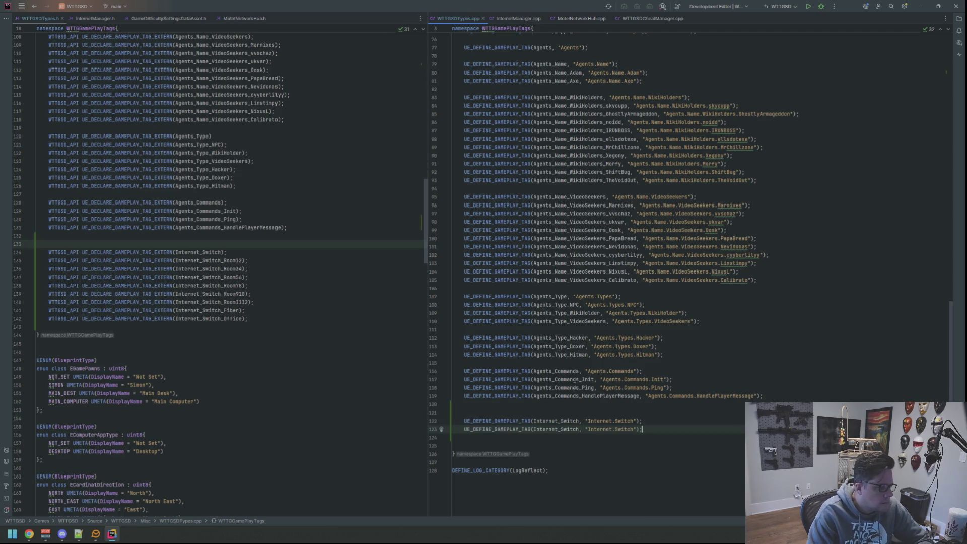
key("Left")
key("Left")
key("Left")
type(".")
key("shift+Home")
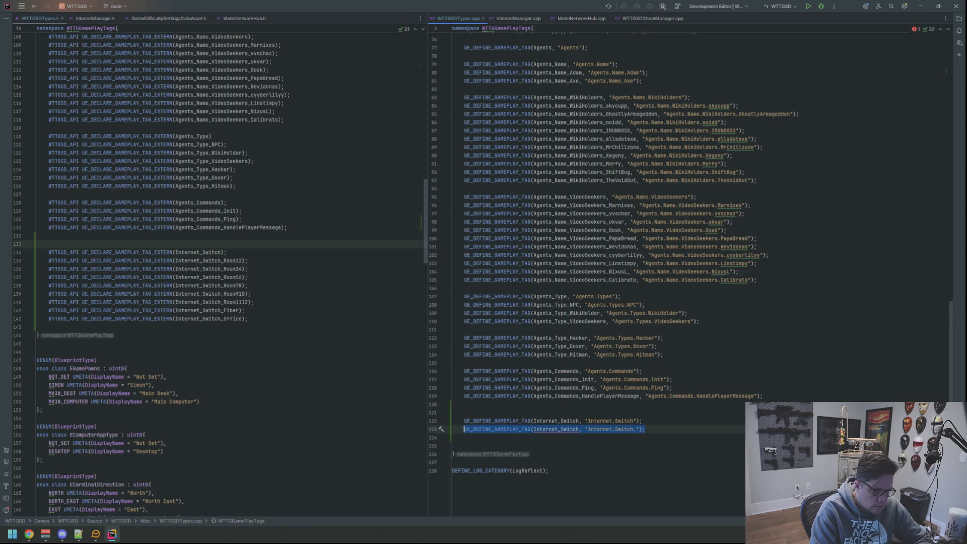
left_click(579, 430)
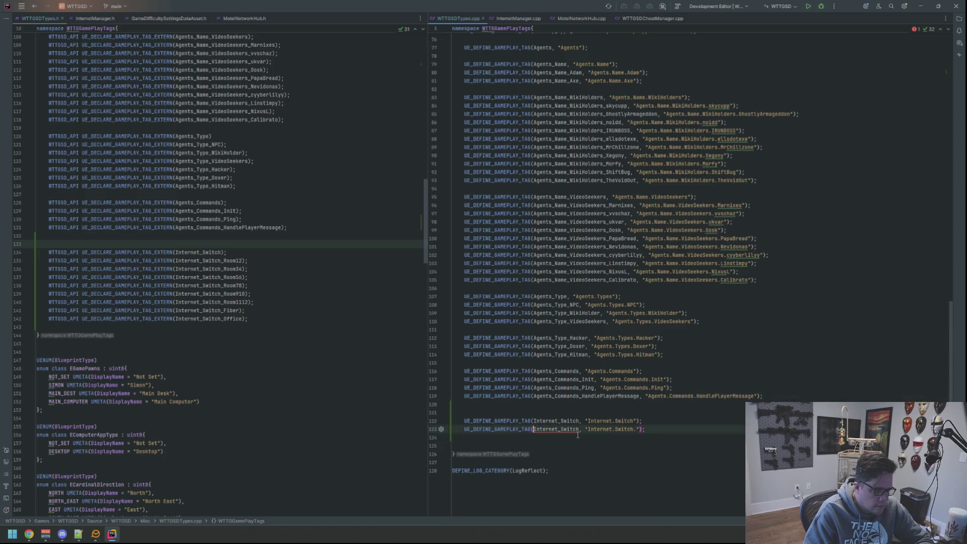
left_click(661, 432)
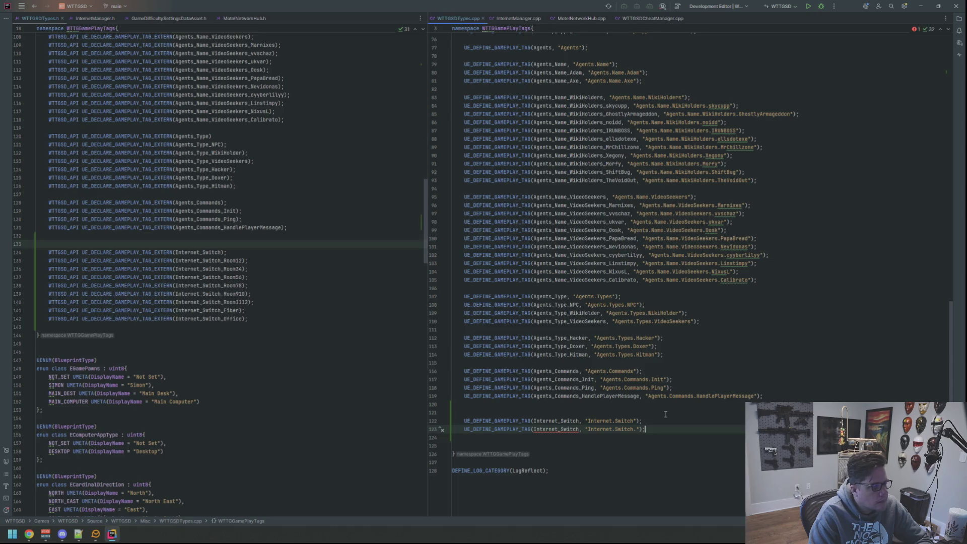
Check the header's room declarations, then Ctrl+D the placeholder into eight Internet.Switch. copies
scroll(666, 414, "up", 1)
left_click(260, 261)
key("Down")
key("Down")
key("Down")
key("Down")
key("Down")
key("Down")
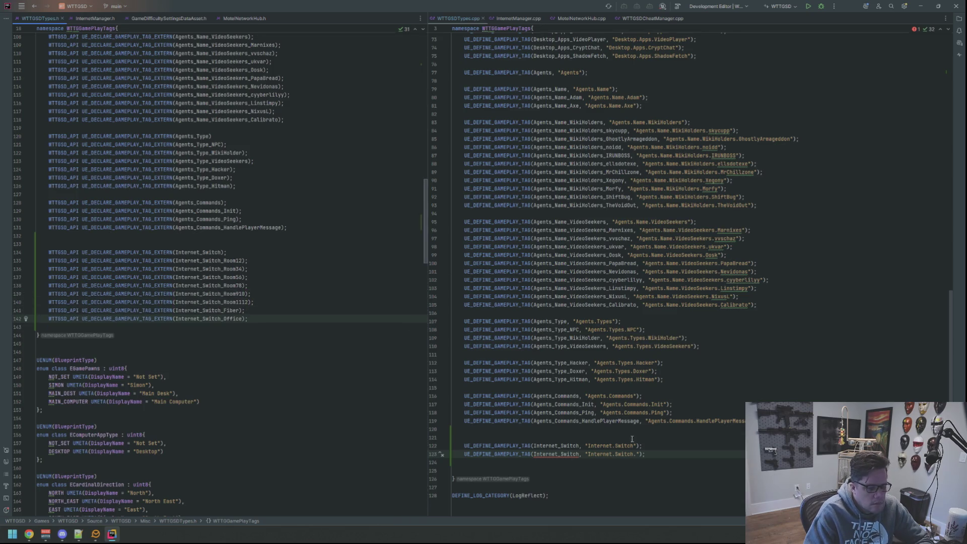
left_click(646, 454)
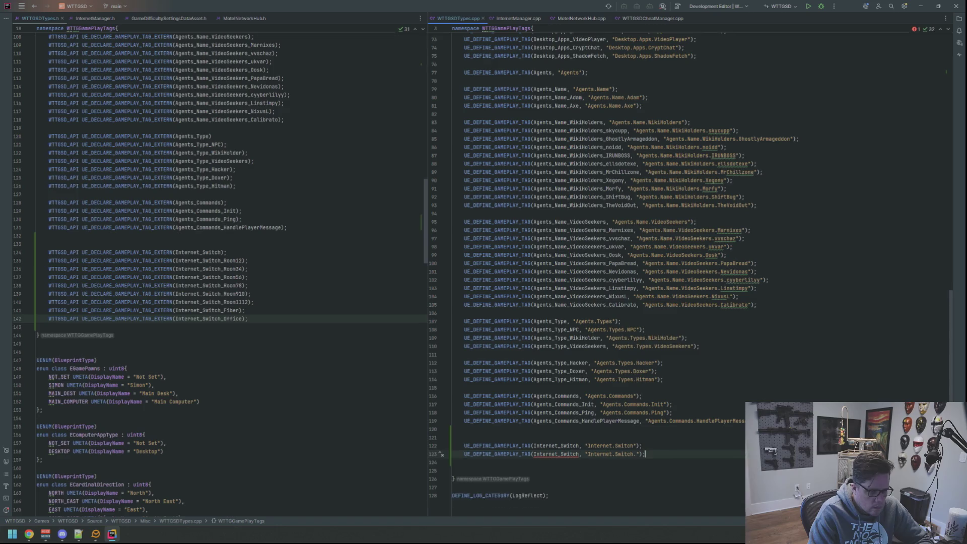
key("ctrl+d")
key("ctrl+d")
key("ctrl+d")
key("ctrl+d")
key("ctrl+d")
key("ctrl+d")
key("Return")
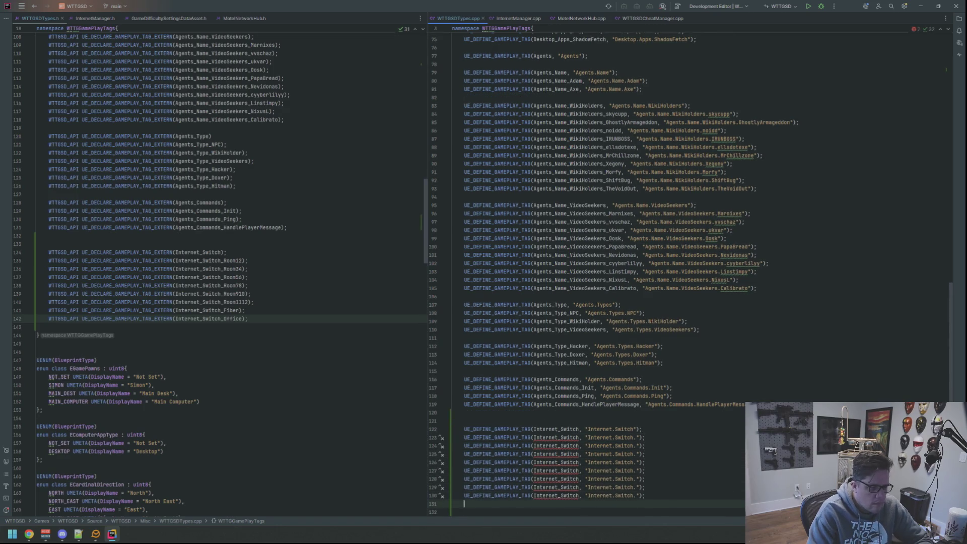
scroll(604, 252, "down", 3)
Rename the first four placeholders Internet_Switch_Room12, Room34, Room56 and Room78 from the header names
double_click(220, 260)
key("ctrl+c")
double_click(556, 362)
key("ctrl+v")
double_click(231, 269)
key("ctrl+c")
double_click(568, 371)
key("ctrl+v")
double_click(225, 277)
key("ctrl+c")
double_click(549, 380)
key("ctrl+v")
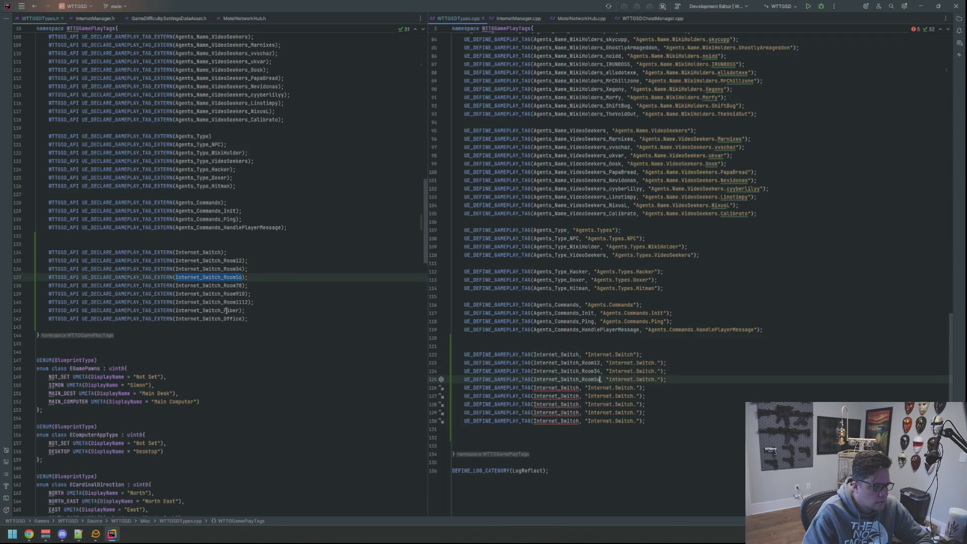
double_click(208, 286)
key("ctrl+c")
double_click(556, 388)
key("ctrl+v")
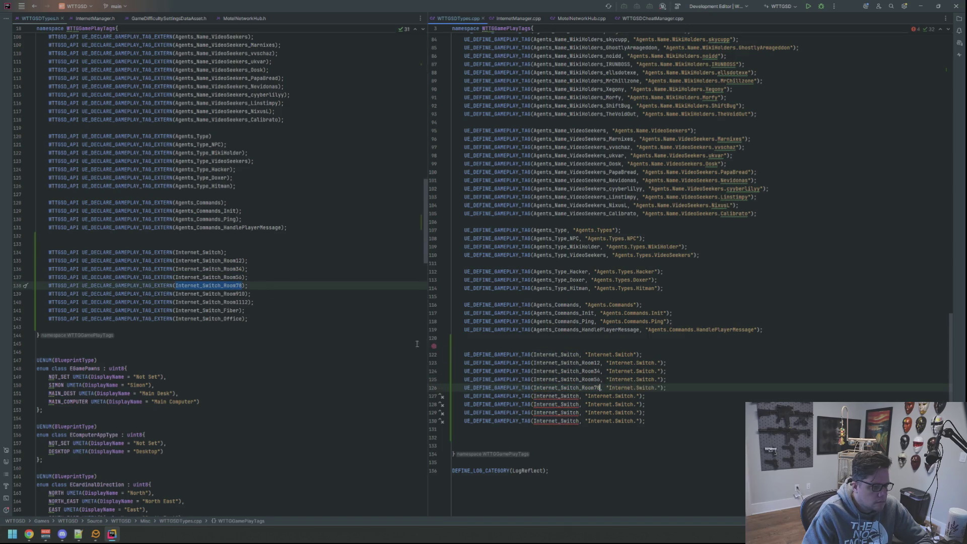
Rename the remaining placeholders Internet_Switch_Room910, Room1112, Fiber and Office from the header names
double_click(209, 294)
key("ctrl+c")
double_click(568, 397)
key("ctrl+v")
double_click(219, 302)
key("ctrl+c")
double_click(549, 405)
key("ctrl+v")
double_click(209, 310)
key("ctrl+c")
double_click(570, 413)
key("ctrl+v")
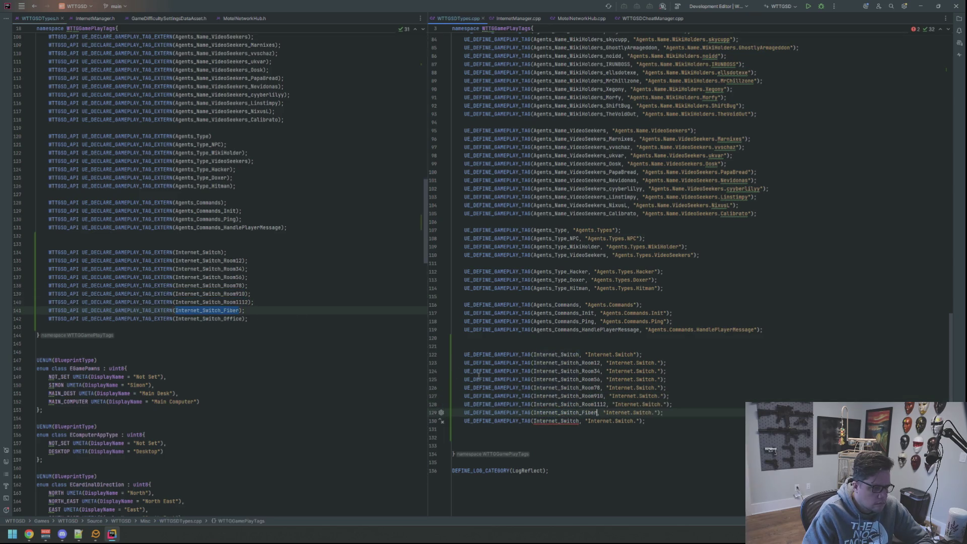
double_click(209, 319)
key("ctrl+c")
double_click(551, 422)
key("ctrl+v")
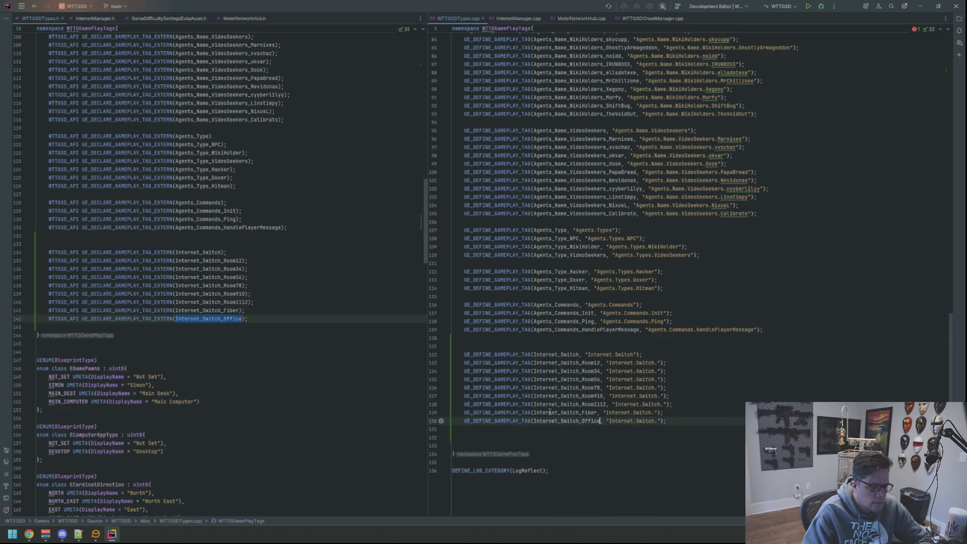
key("alt+Tab")
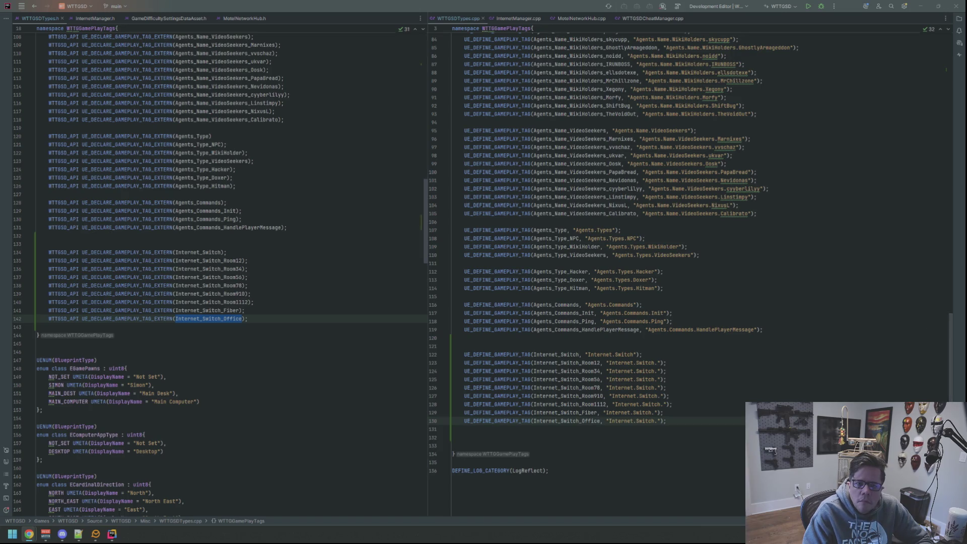
left_click(655, 355)
Complete the first four tag strings as Internet.Switch.Room12, Room34, Room56 and Room78
left_click(655, 363)
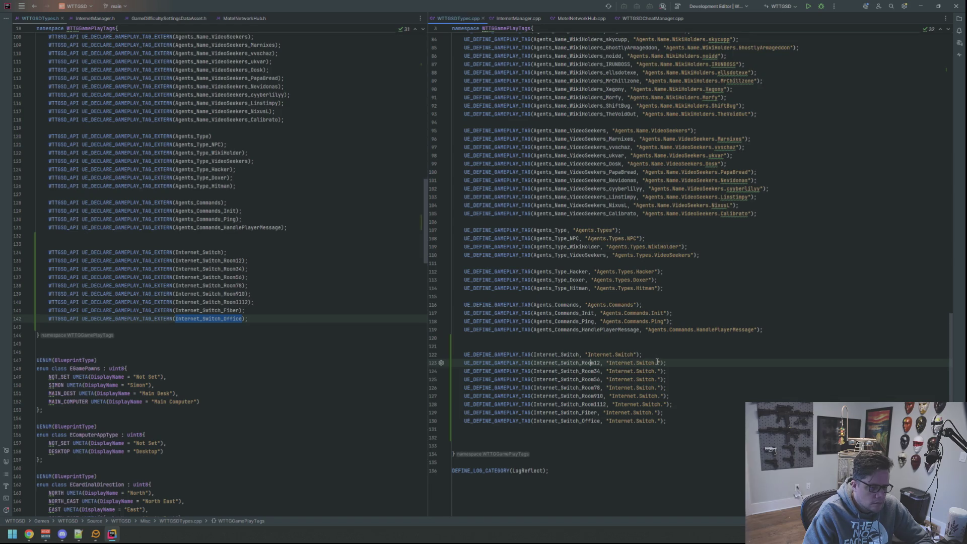
type("Room12")
key("Down")
key("Left")
key("Left")
key("Left")
type("Room")
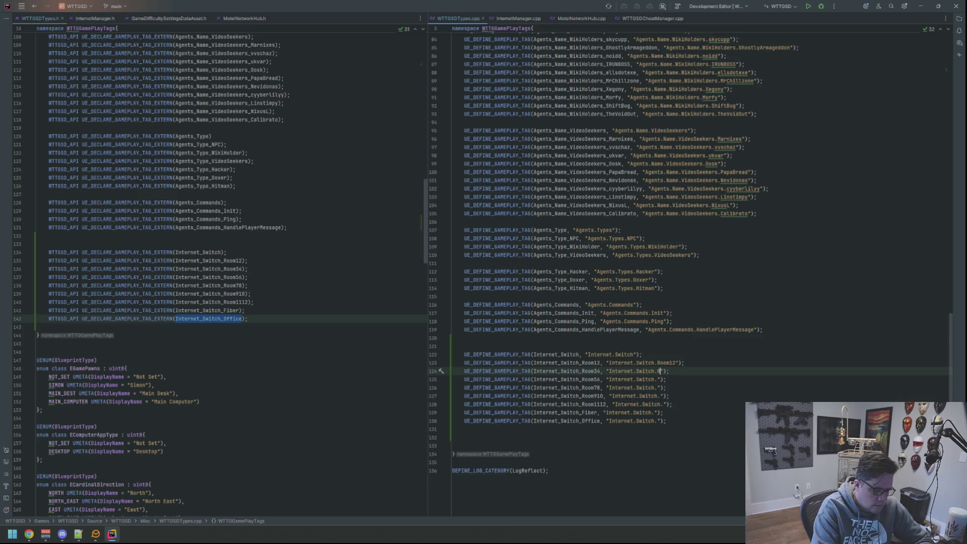
type("34")
key("Down")
key("Left")
key("Left")
key("Left")
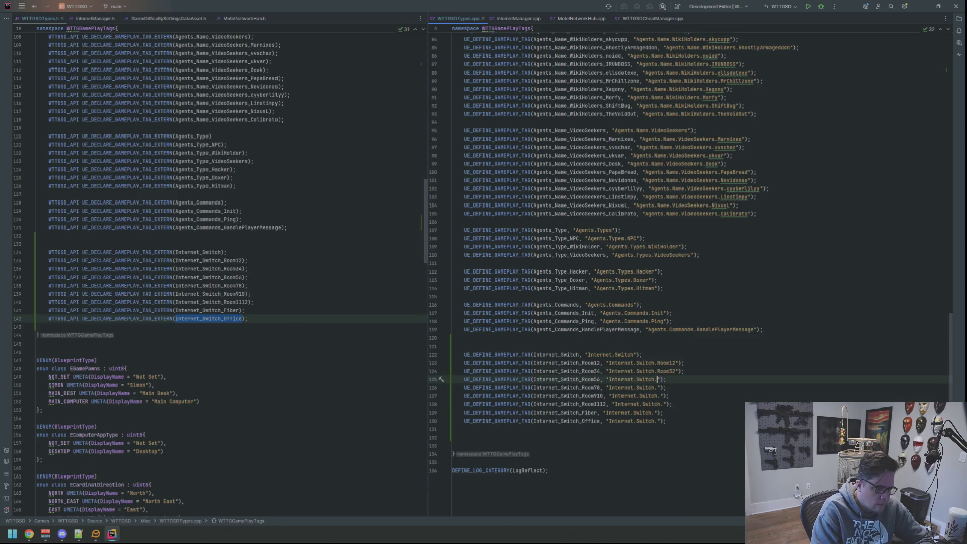
type("Room56")
key("Down")
key("Left")
key("Left")
key("Left")
key("BackSpace")
type("Room")
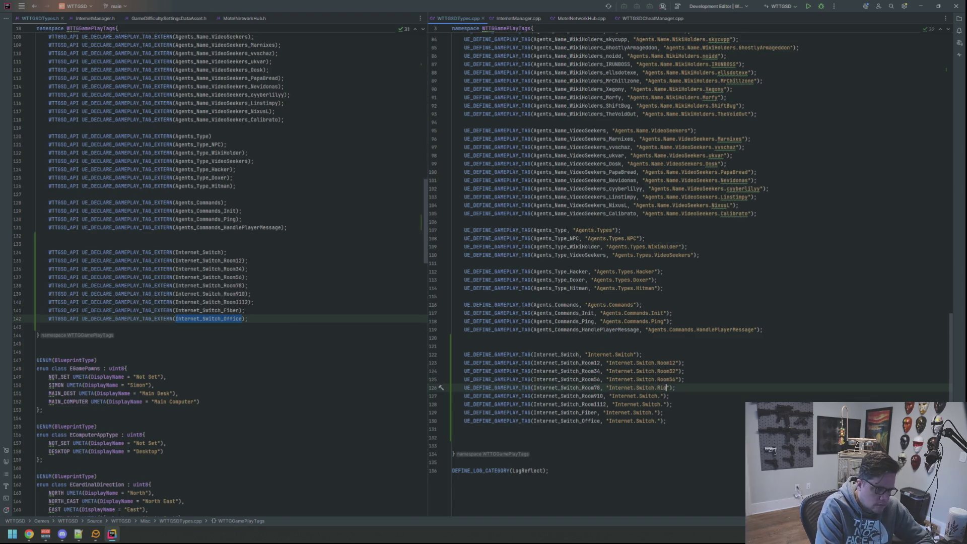
type("78")
Complete the rest as Internet.Switch.Room910, Room1112, Fiber and Office, then delete the extra blank lines
key("Down")
key("Left")
key("Left")
key("BackSpace")
type("Room")
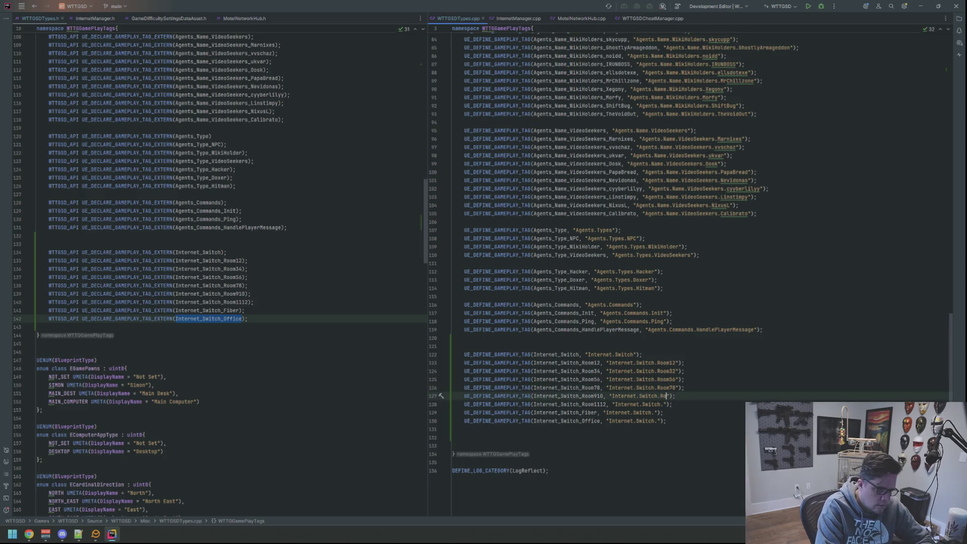
type("910")
key("Down")
key("Left")
key("Left")
key("BackSpace")
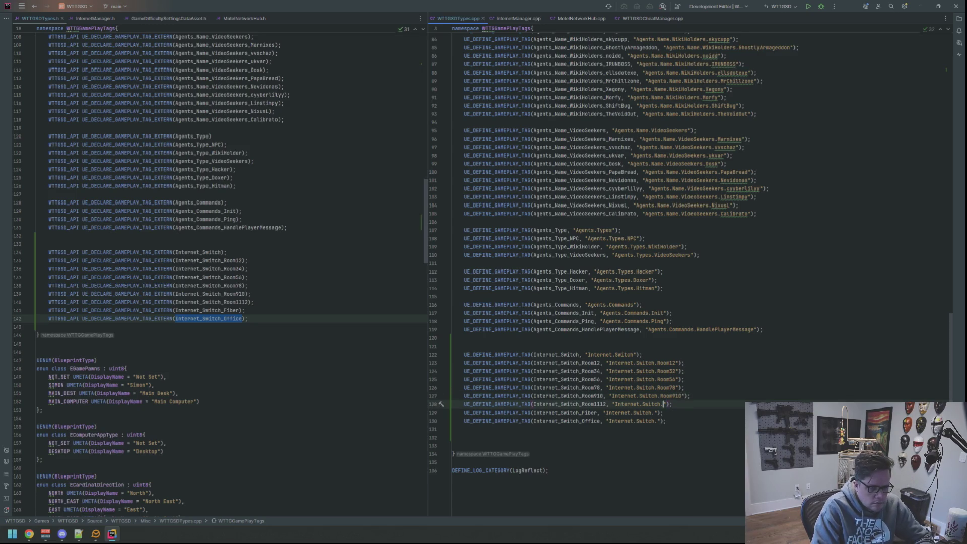
type("Room1112")
type("2")
key("Down")
key("Left")
key("Left")
type("Fiber")
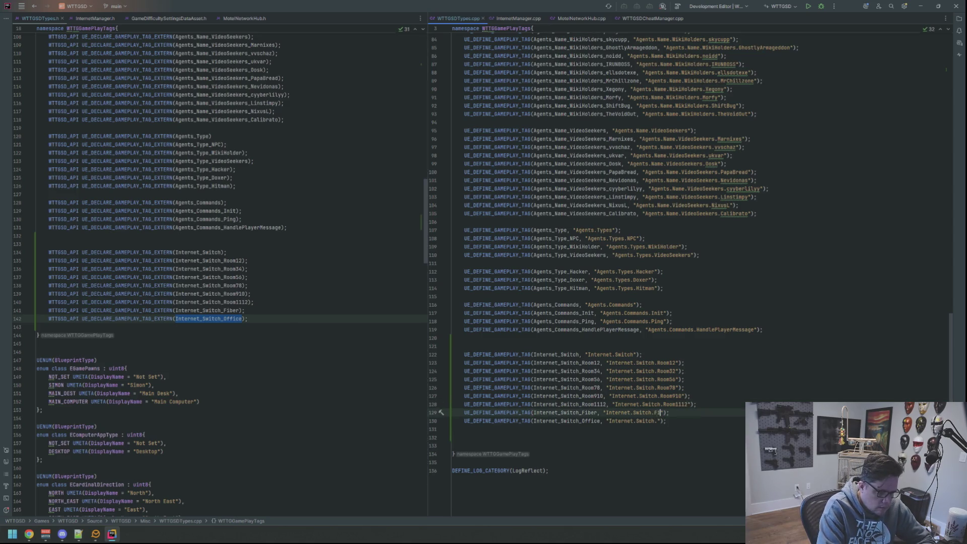
key("Down")
key("Left")
key("Left")
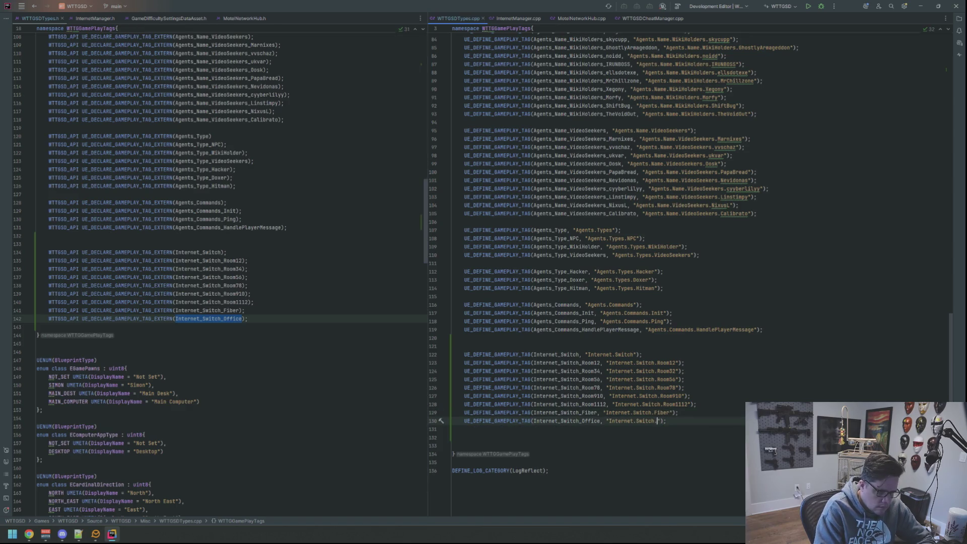
type("Office")
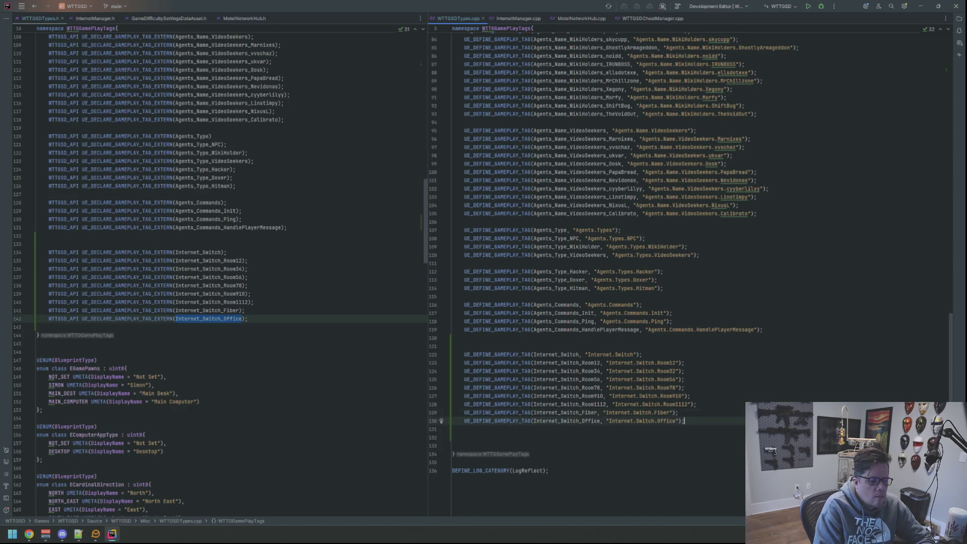
left_click(541, 445)
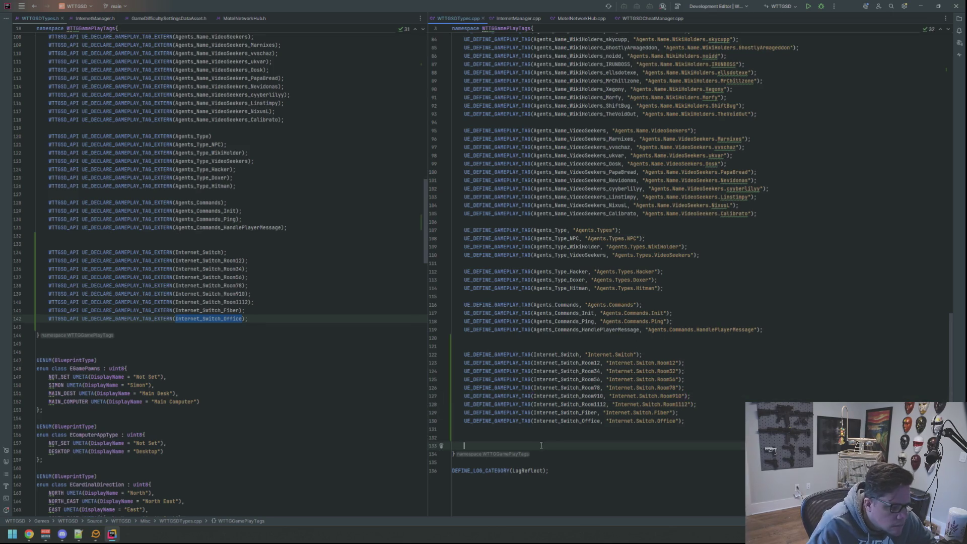
key("BackSpace")
key("BackSpace")
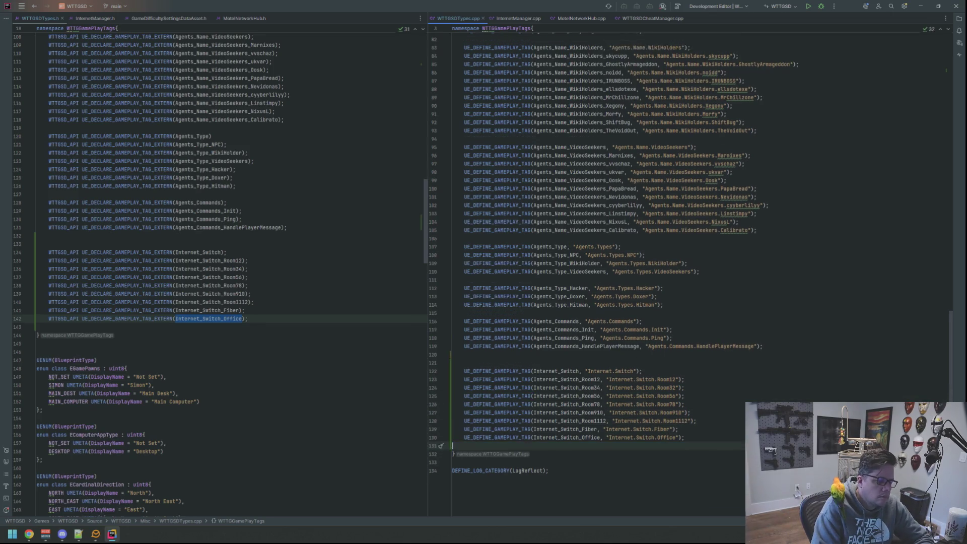
Show InternetManager.h and MotelNetworkHub.cpp, then close WTTGSDCheatManager.cpp
left_click(221, 136)
left_click(75, 6)
left_click(98, 19)
left_click(98, 19)
left_click(247, 72)
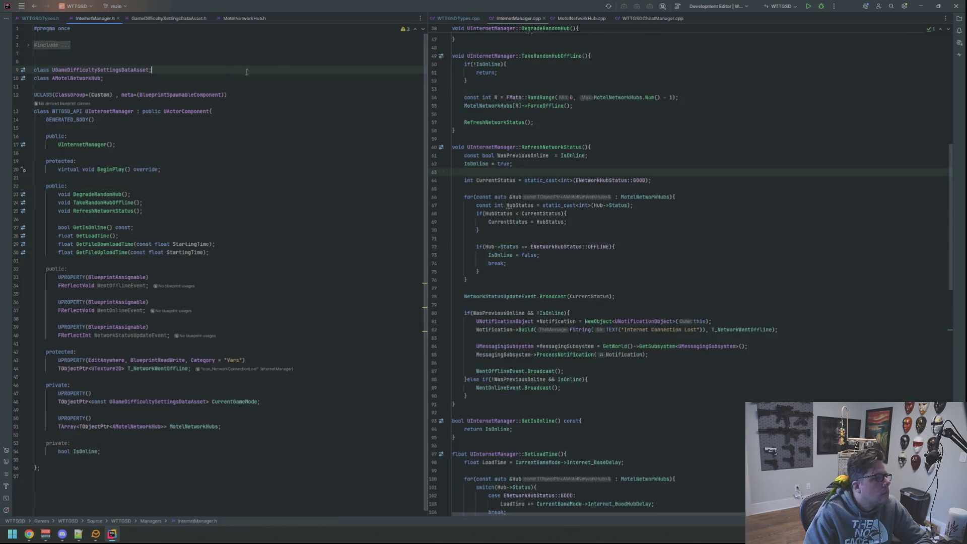
left_click(579, 18)
scroll(571, 123, "down", 3)
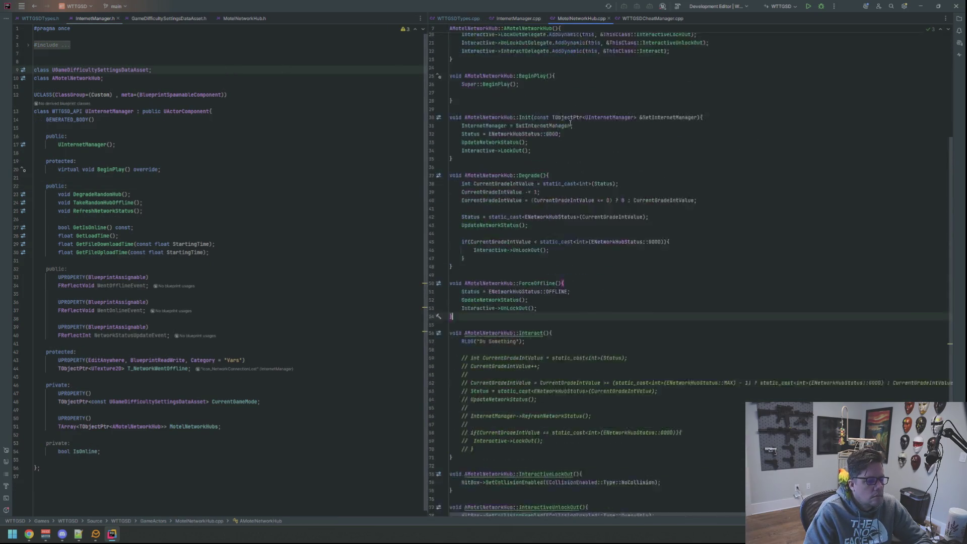
left_click(652, 19)
scroll(606, 104, "up", 8)
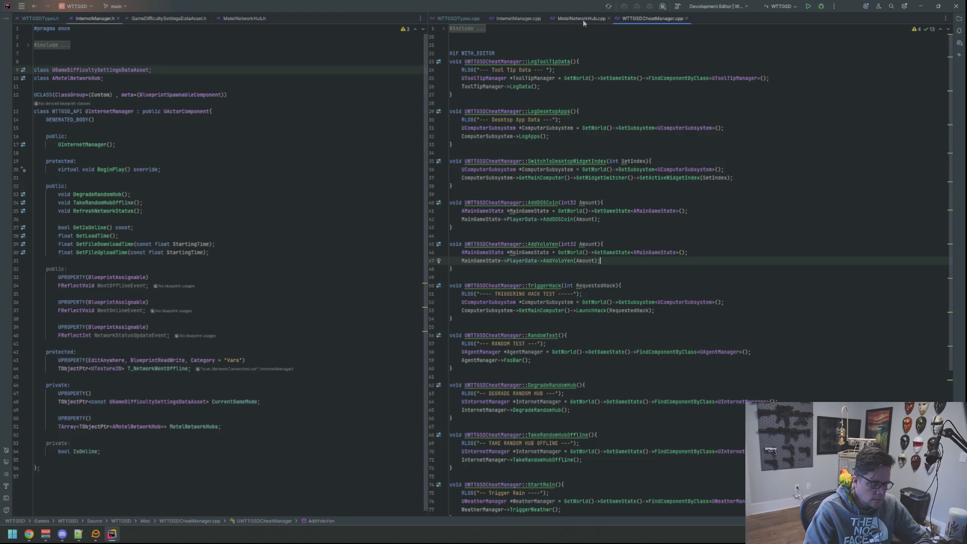
middle_click(647, 24)
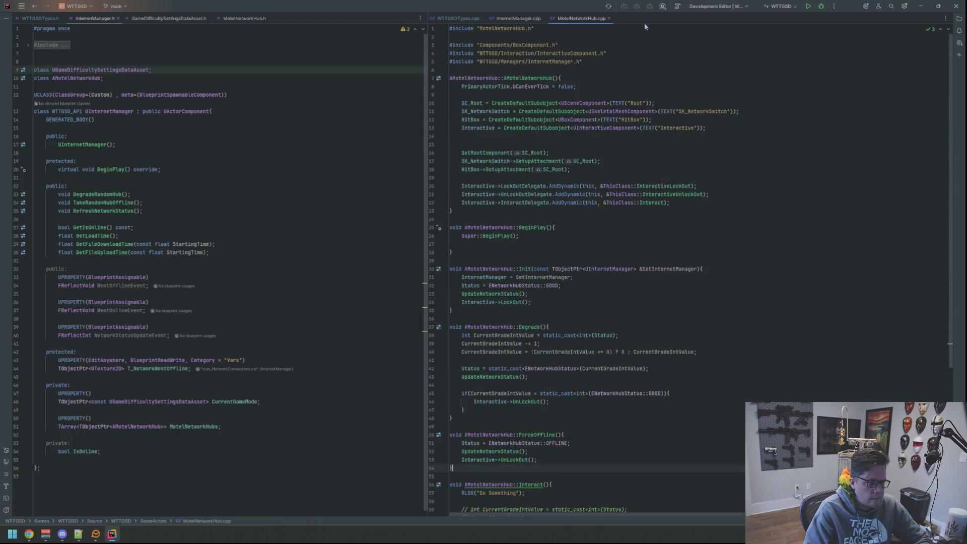
Bring InternetManager.cpp's RefreshNetworkStatus into the right pane and highlight uses of MotelNetworkHubs
left_click(250, 19)
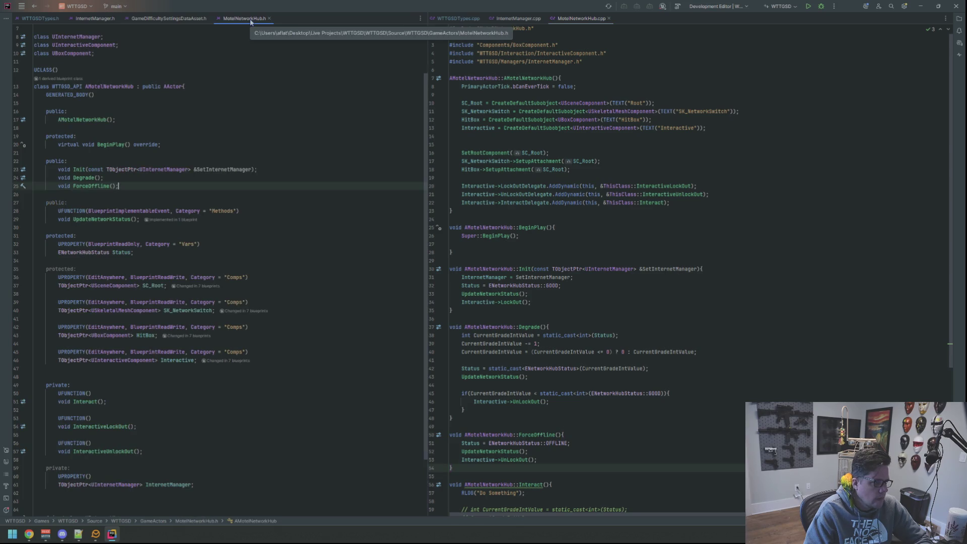
left_click(214, 20)
key("ctrl+alt+Left")
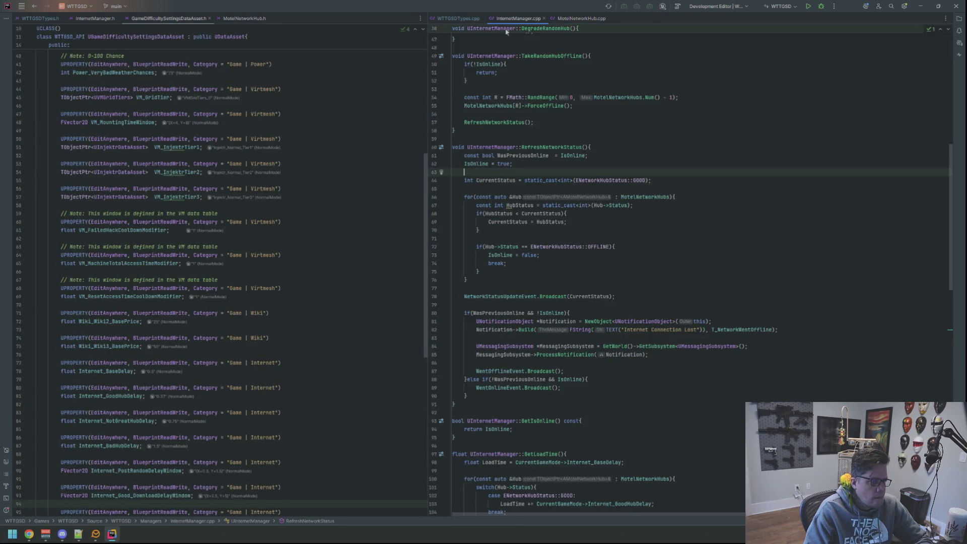
left_click(331, 141)
scroll(331, 141, "up", 10)
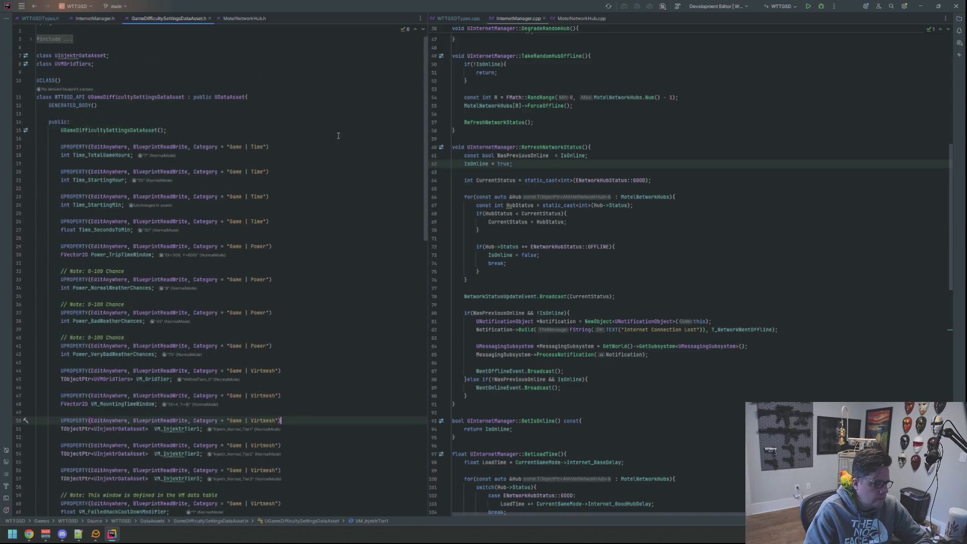
scroll(602, 215, "down", 3)
scroll(602, 215, "up", 7)
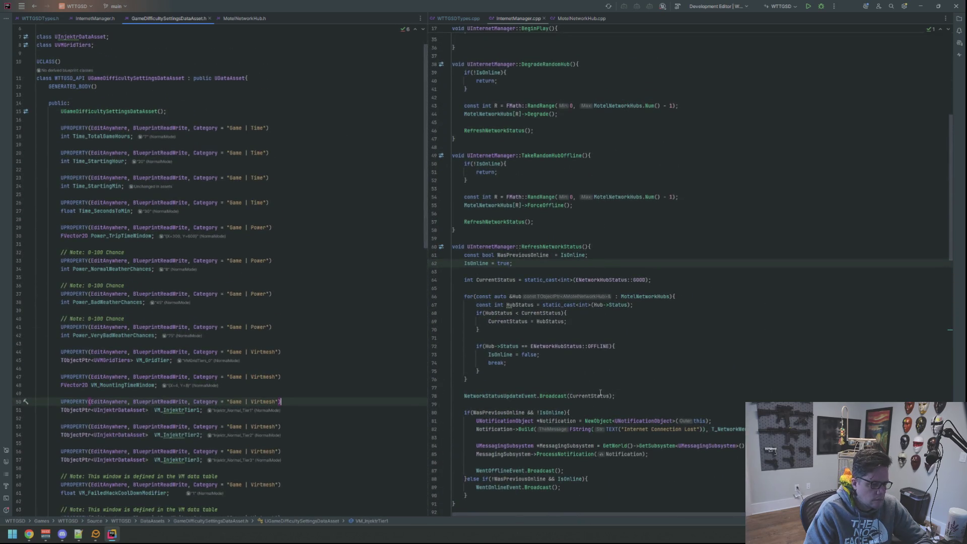
key("ctrl+alt+Left")
scroll(596, 235, "down", 5)
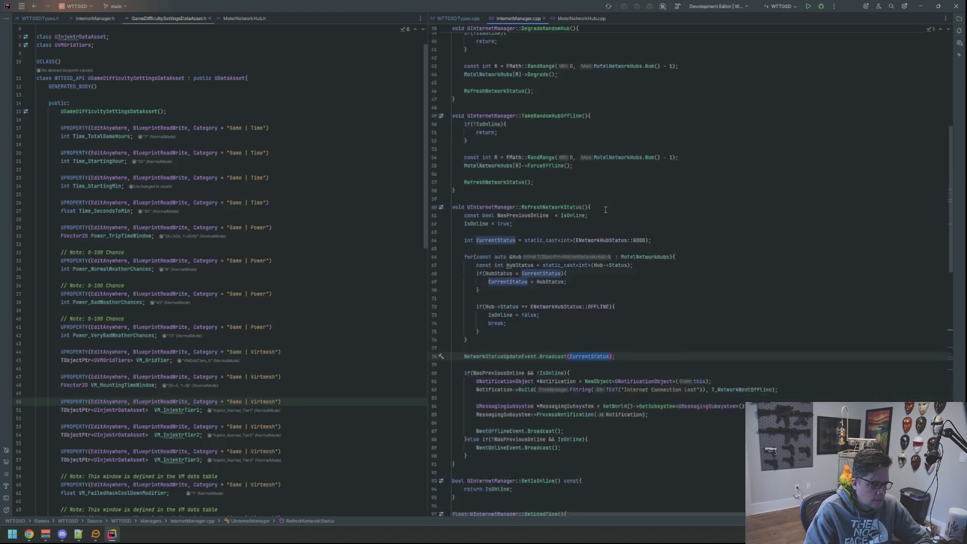
scroll(606, 210, "up", 5)
double_click(636, 295)
Show the MotelNetworkHub header on the left and place the cursor at line 75 of InternetManager.cpp
left_click(95, 18)
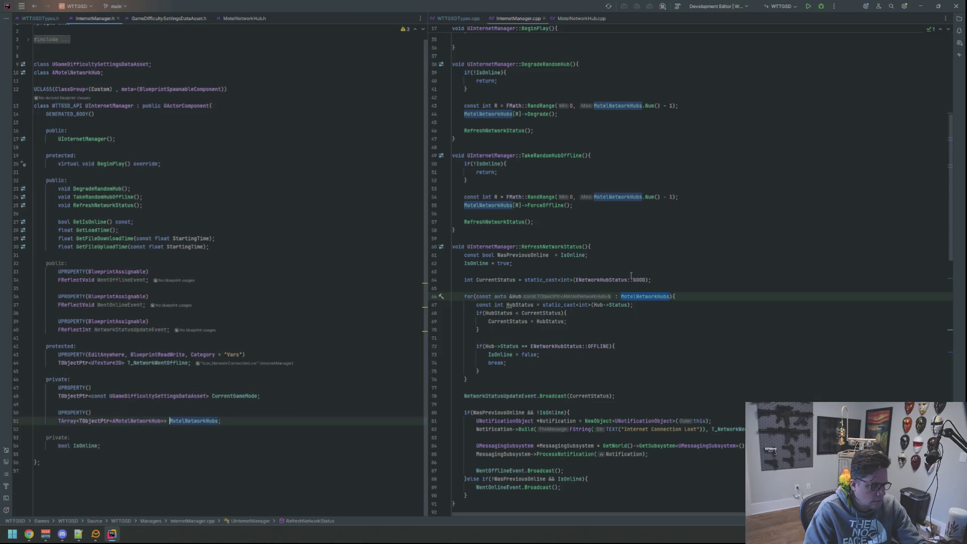
left_click(143, 420, "ctrl")
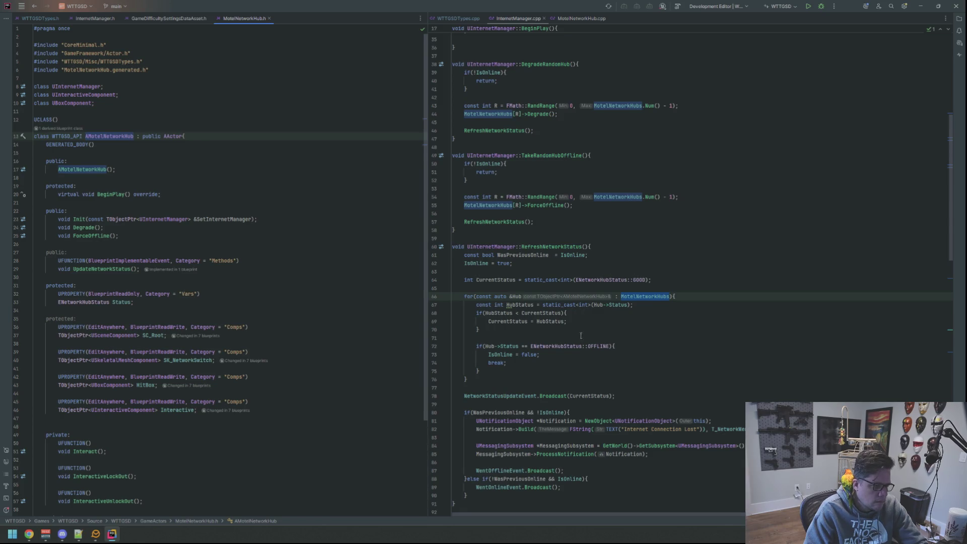
left_click(580, 379)
scroll(605, 353, "down", 2)
left_click(629, 289)
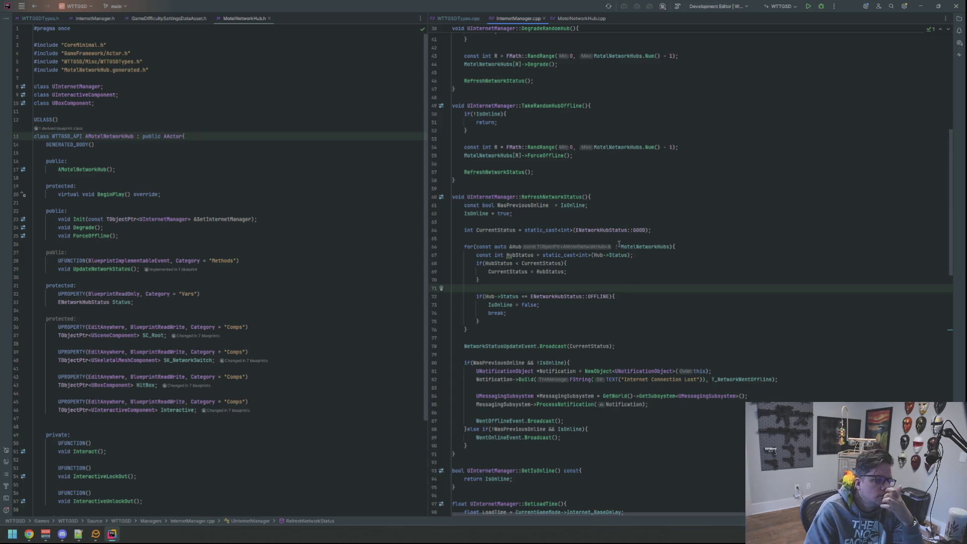
scroll(620, 244, "up", 5)
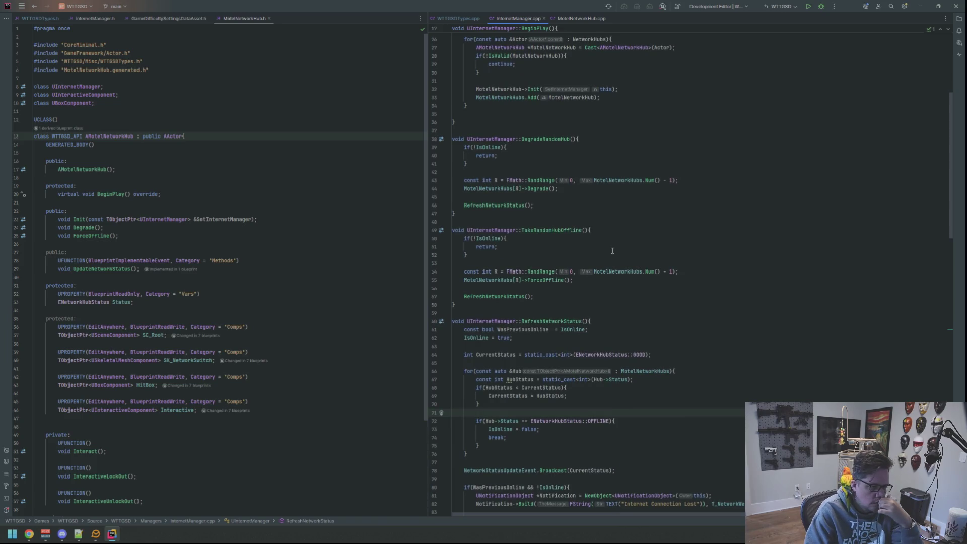
scroll(610, 248, "down", 9)
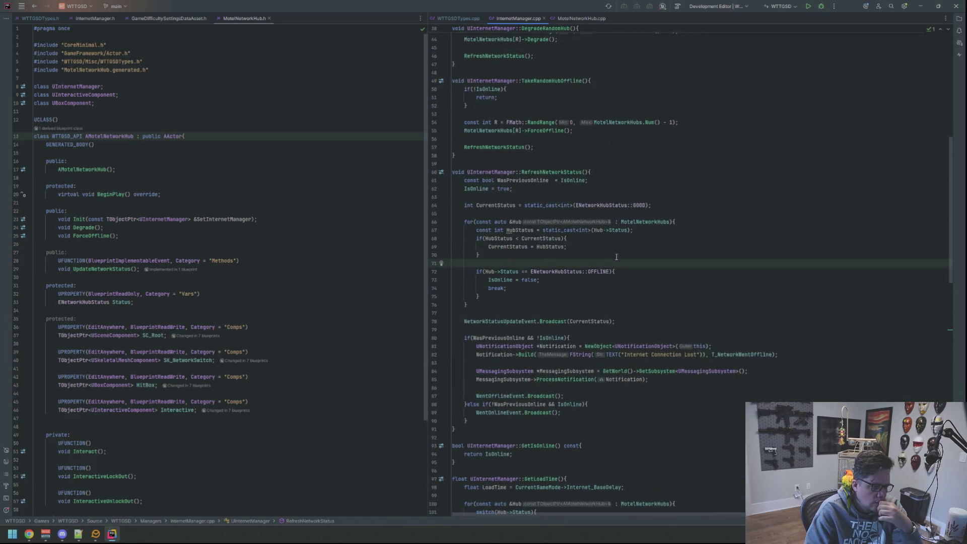
left_click(642, 222)
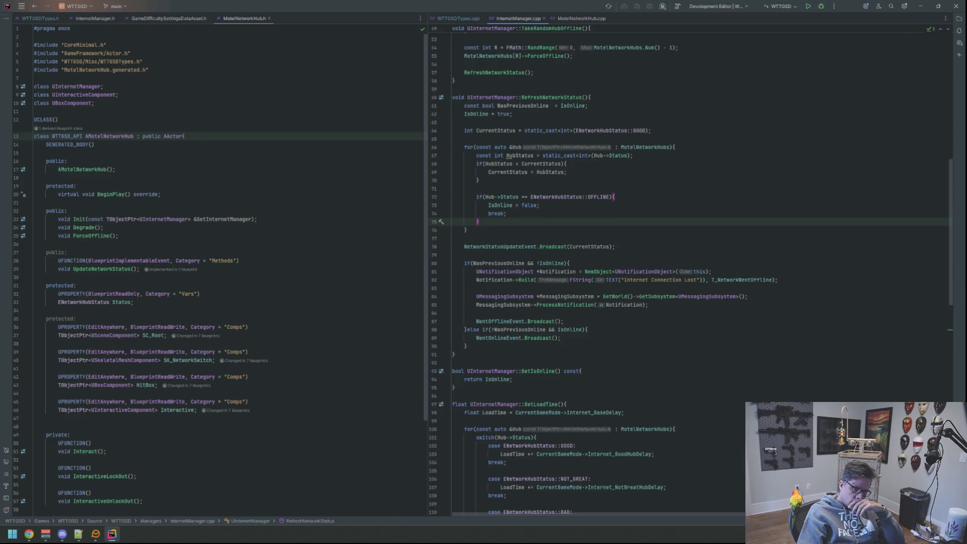
key("alt+Tab")
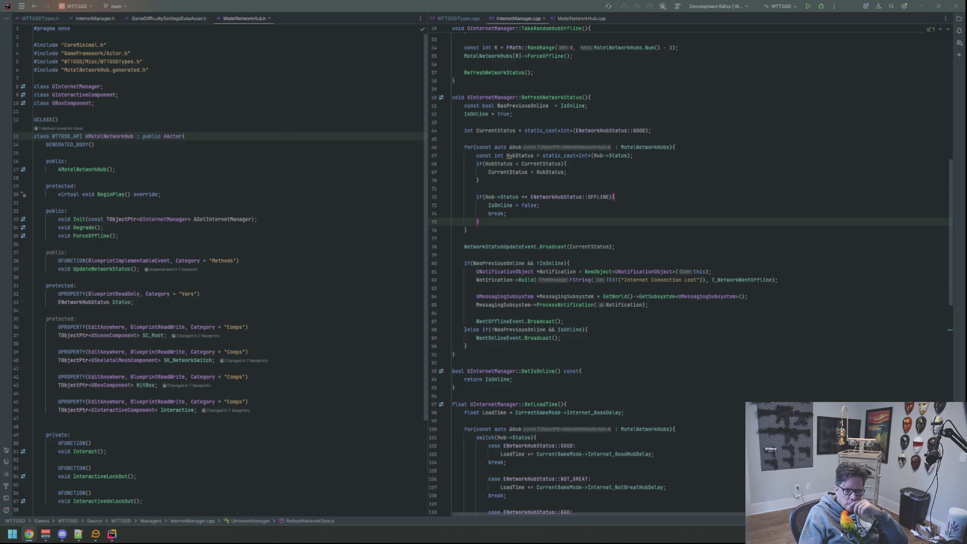
left_click(686, 179)
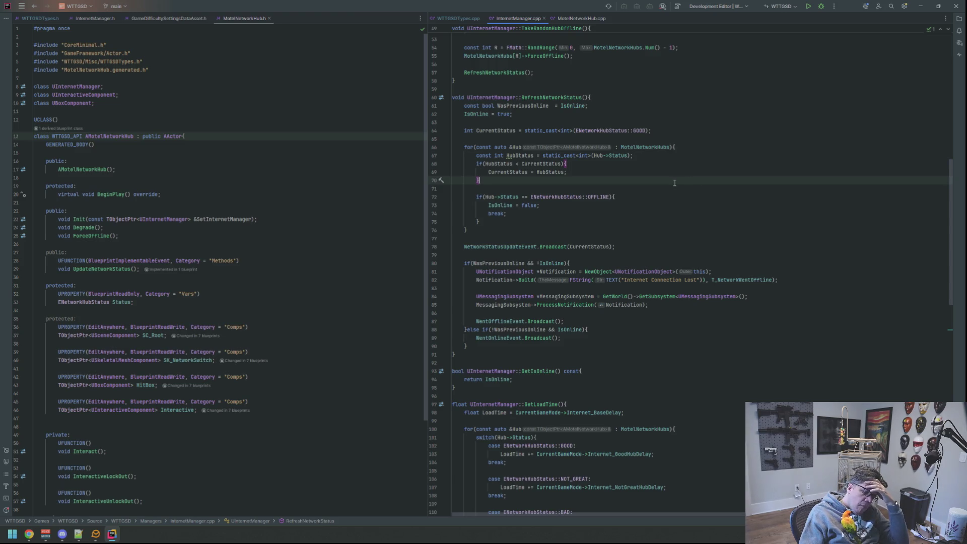
left_click(654, 213)
scroll(654, 213, "up", 3)
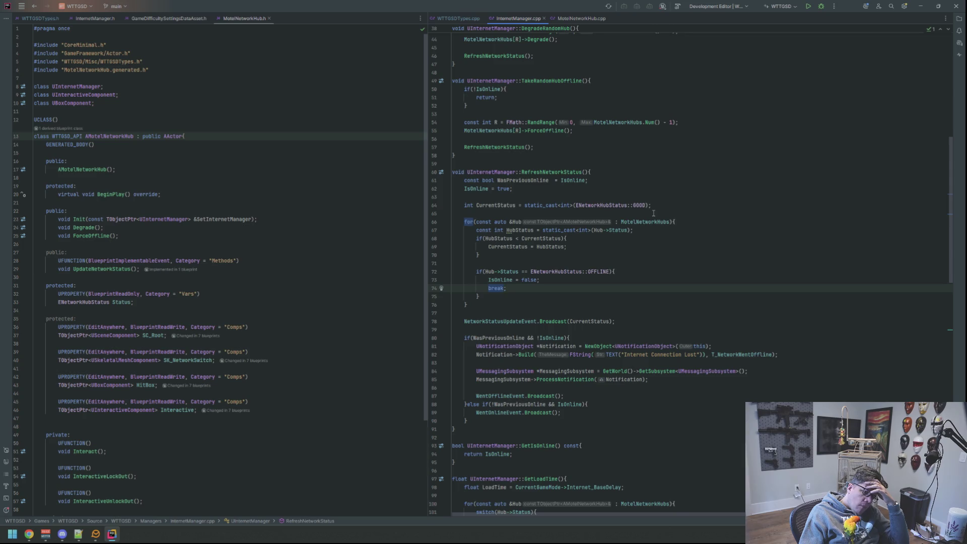
scroll(651, 214, "up", 10)
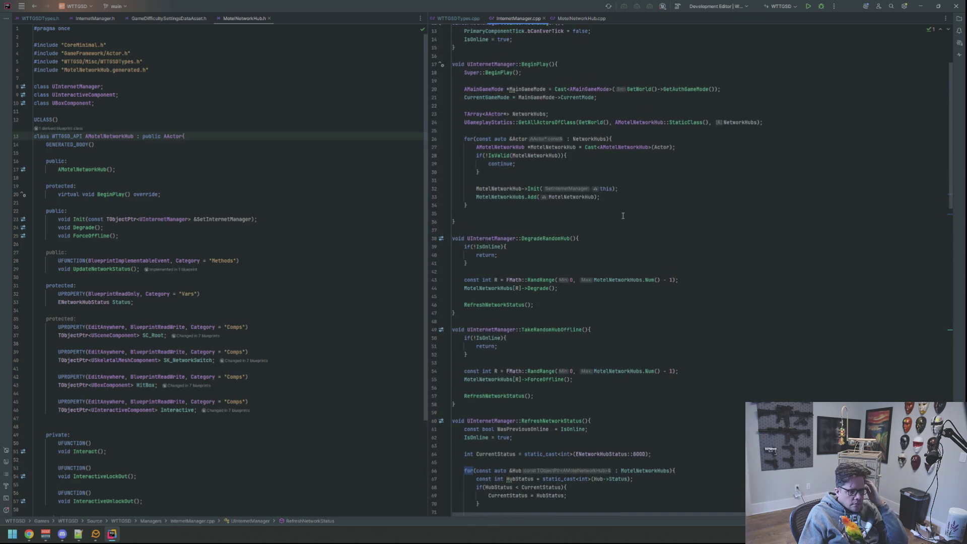
scroll(623, 216, "down", 4)
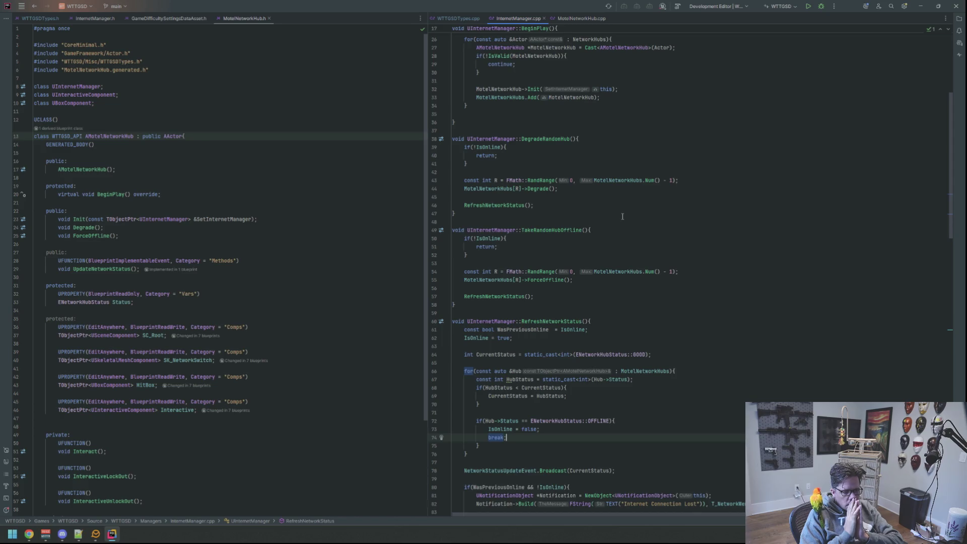
left_click(632, 197)
key("Return")
key("Return")
key("Up")
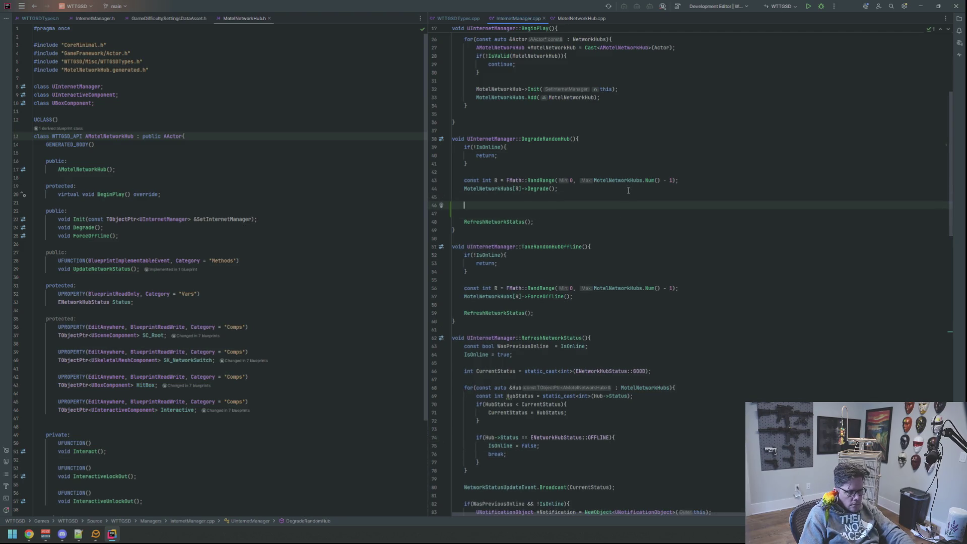
Open blank lines below the Status property in MotelNetworkHub.h and begin a UPROPERTY(BlueprintReadWrite, ... declaration
scroll(584, 215, "down", 6)
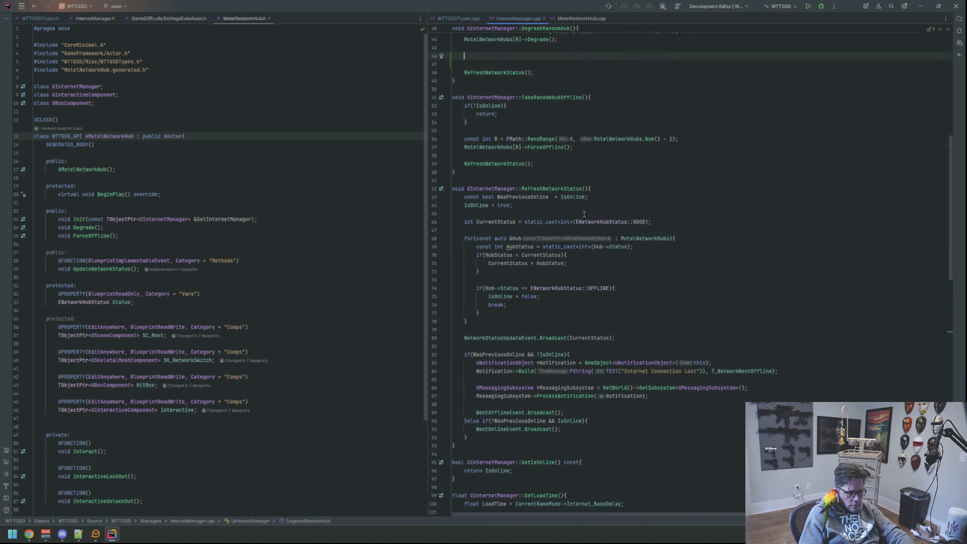
scroll(585, 214, "up", 8)
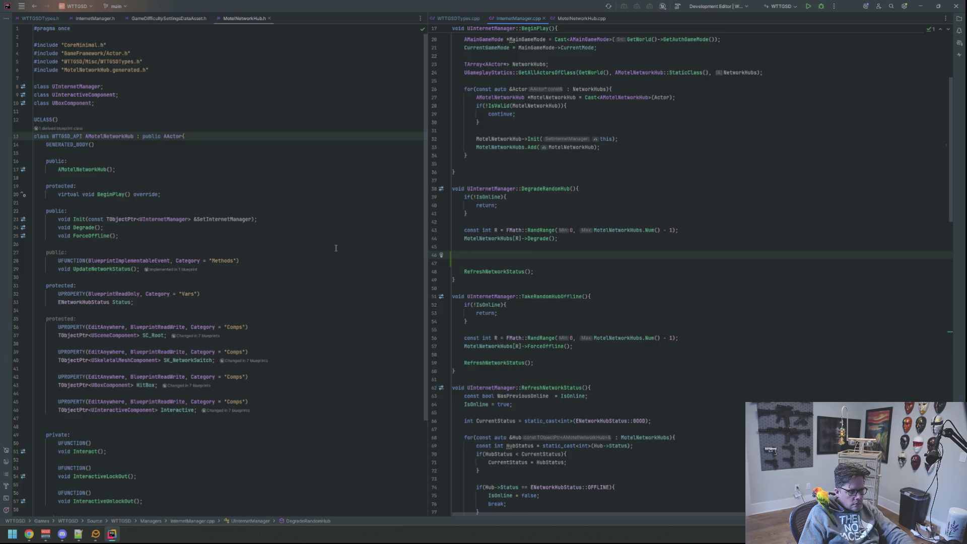
left_click(288, 309)
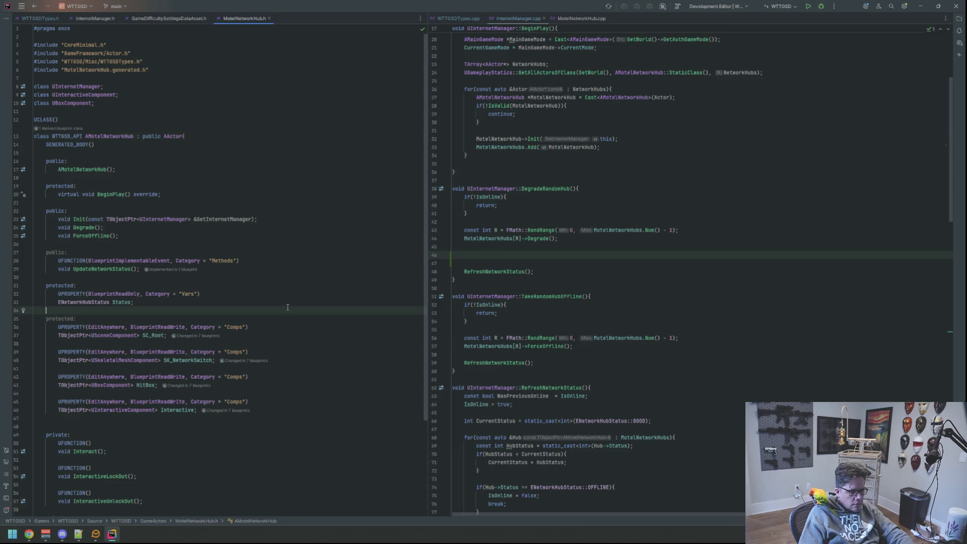
scroll(288, 307, "down", 5)
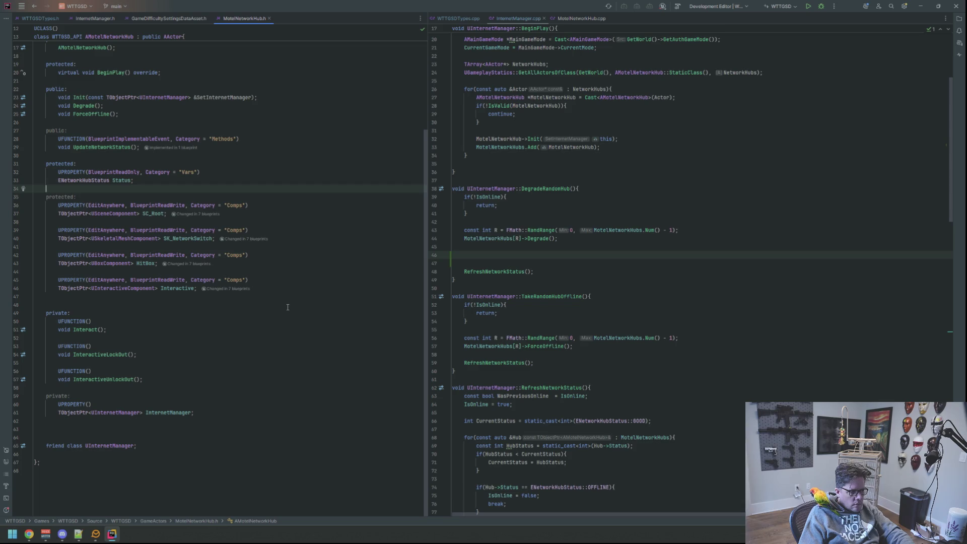
scroll(287, 308, "up", 4)
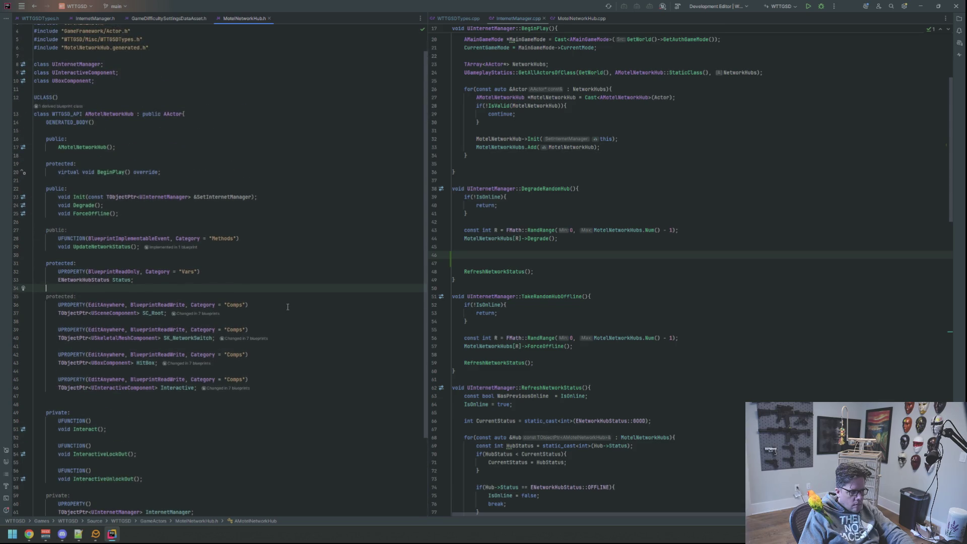
key("Return")
key("Return")
key("Up")
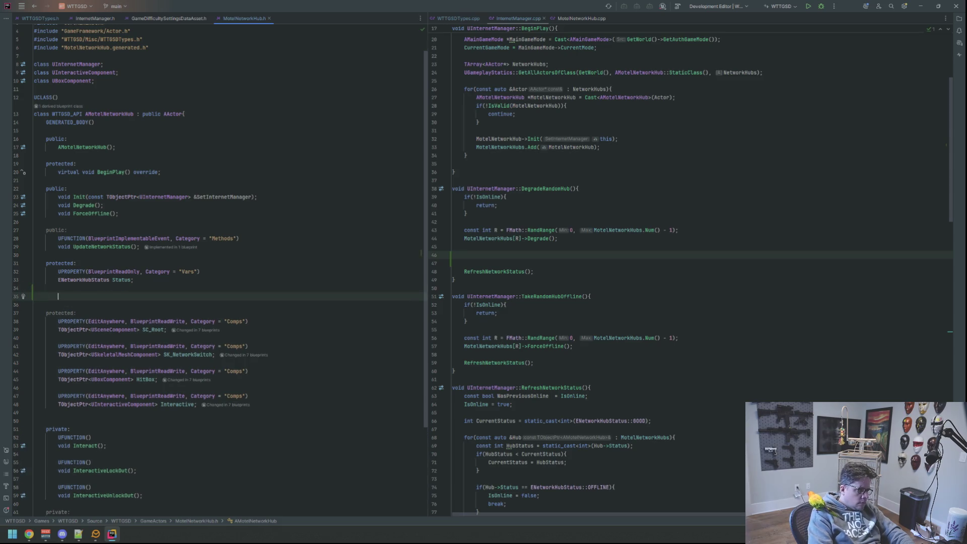
type("UPROPERTY(BlueprintReadWrite, Category = \"Vars")
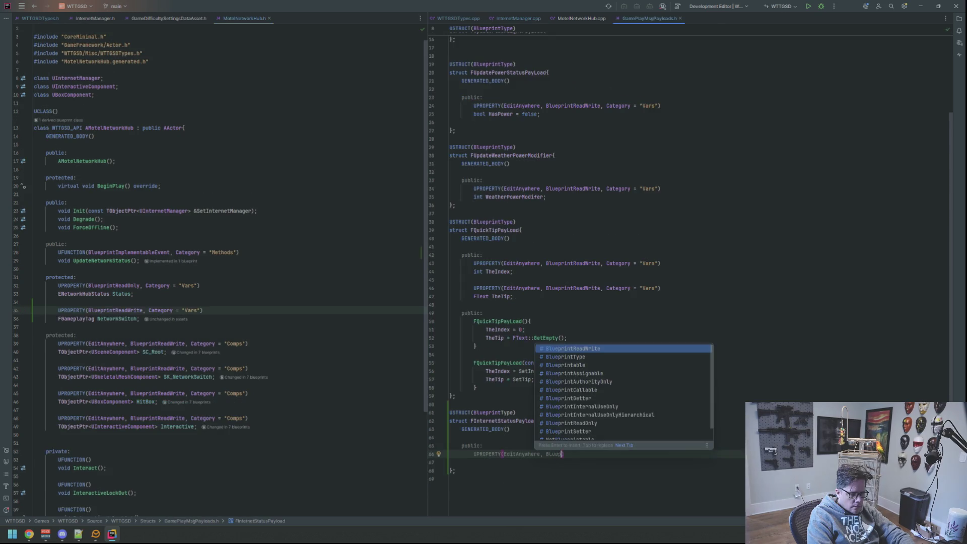
Declare a BlueprintReadWrite, Category "Vars" FGameplayTag NetworkSwitch field, then add a second EditAnywhere Vars UPROPERTY
key("Return")
type(", C")
key("Return")
type("= ")
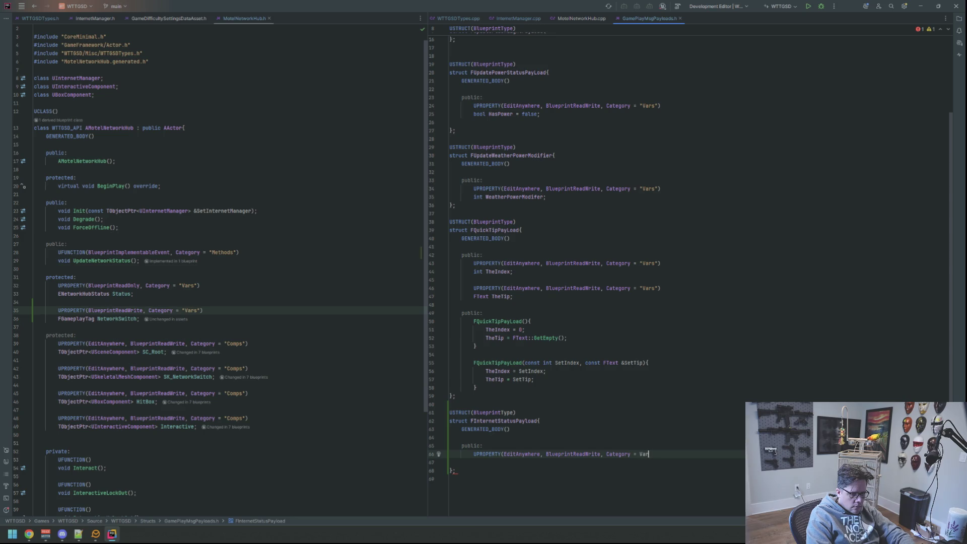
type("\"Vars\")")
key("Return")
type("F")
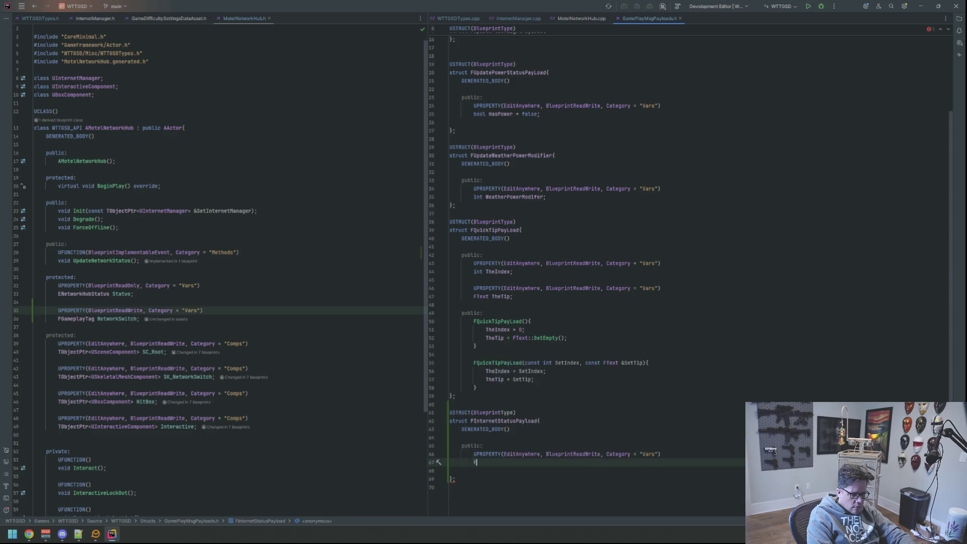
type("Gameplaytag")
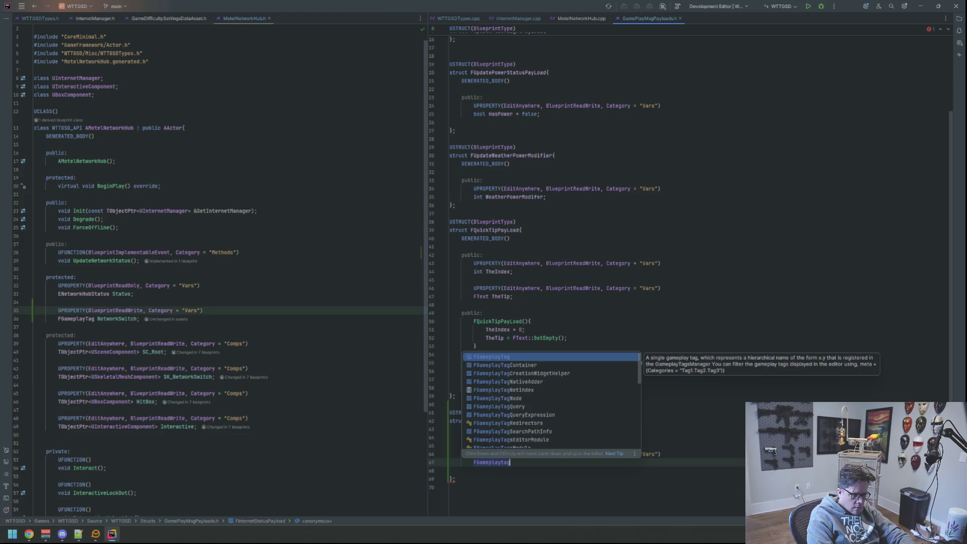
key("Return")
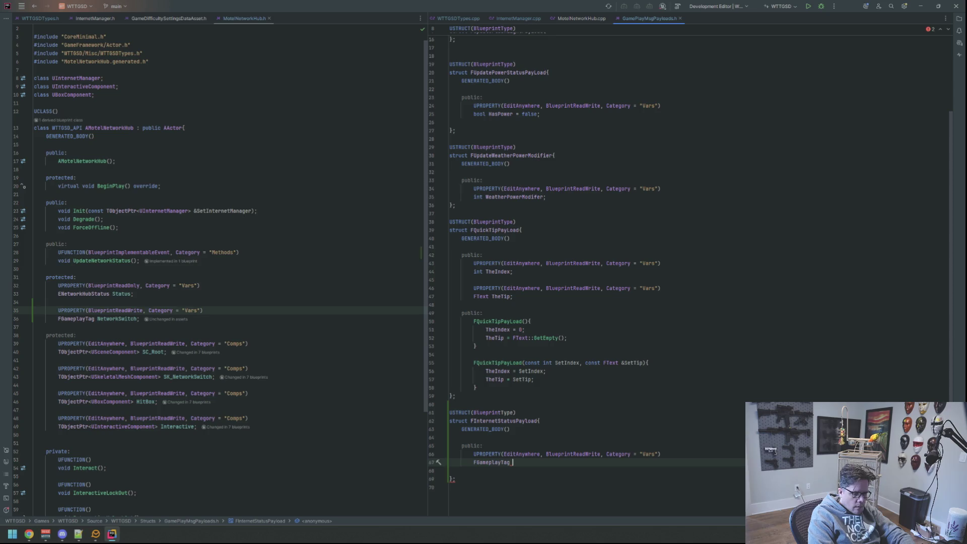
type("NetworkS")
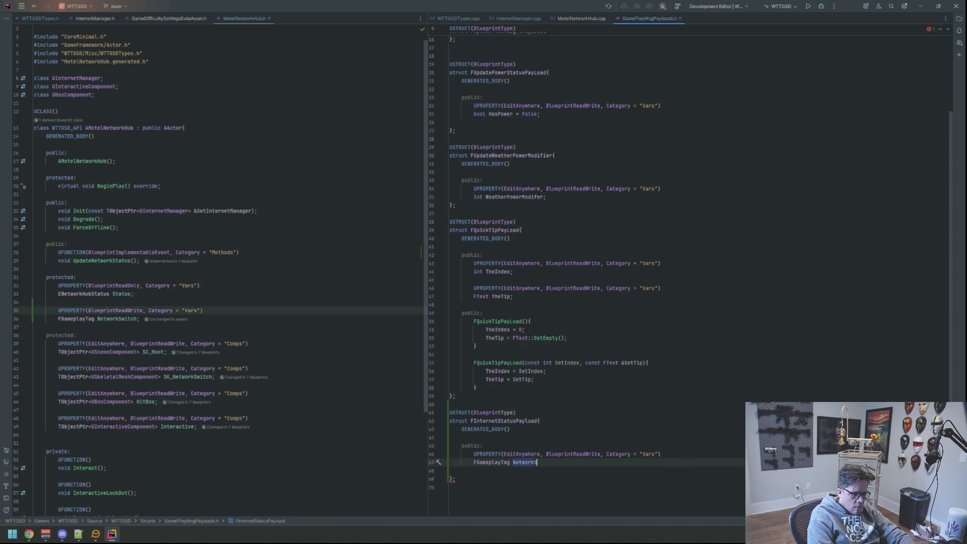
type("witch;")
key("Return")
key("Return")
type("UPRO")
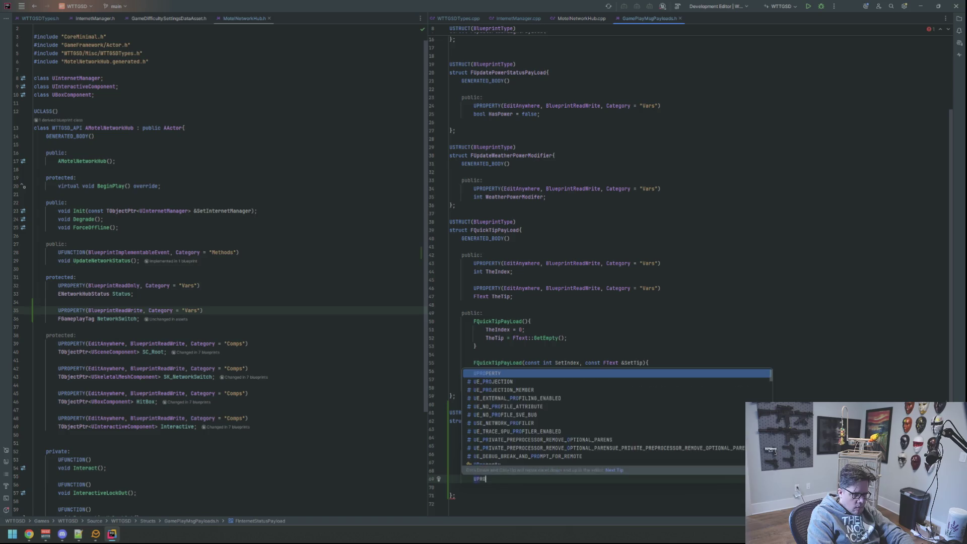
type("PERTY(EditAnywhere, BlueprintReadWrite, Category")
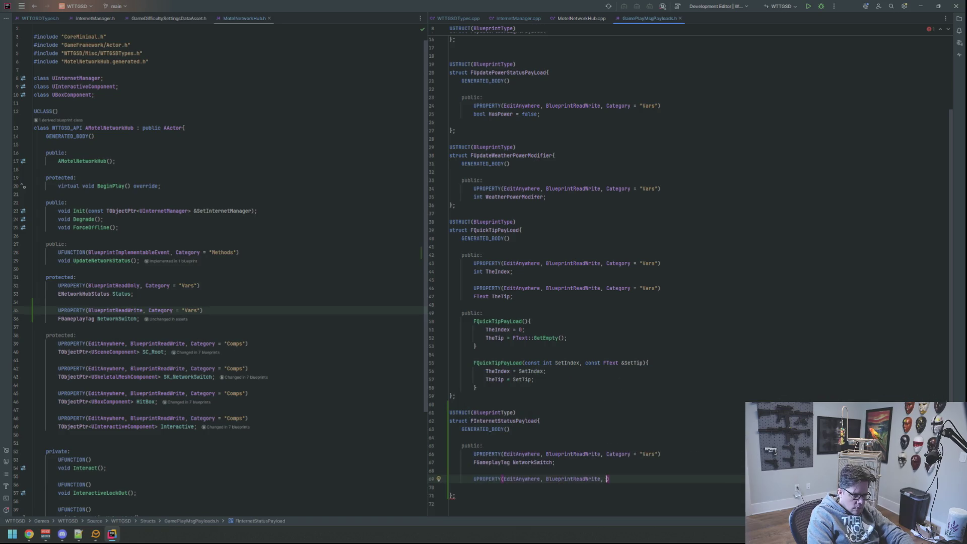
type(" = \"Vars\")")
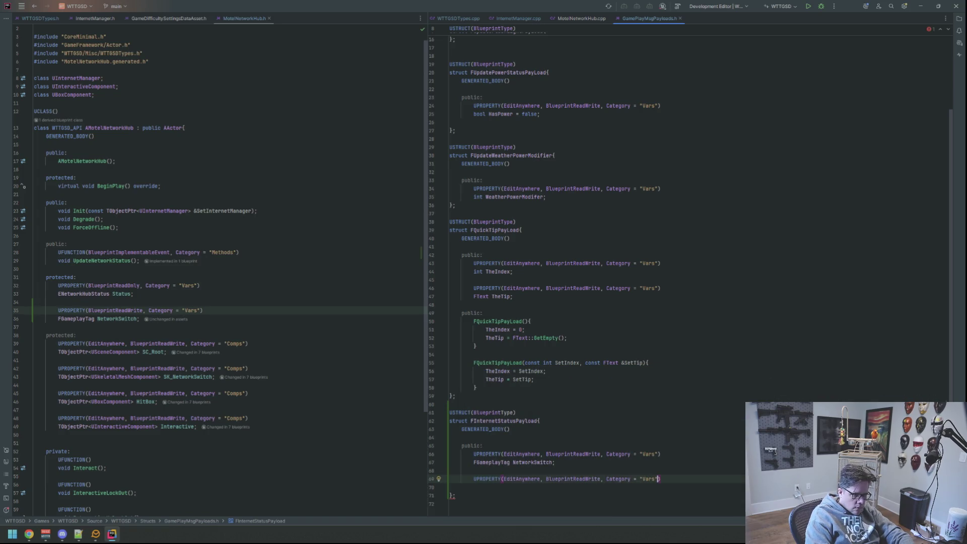
key("Return")
Type the second payload field as ENetworkConnectionStatus, then return to InternetManager.cpp at DegradeRandomHub
scroll(593, 297, "down", 2)
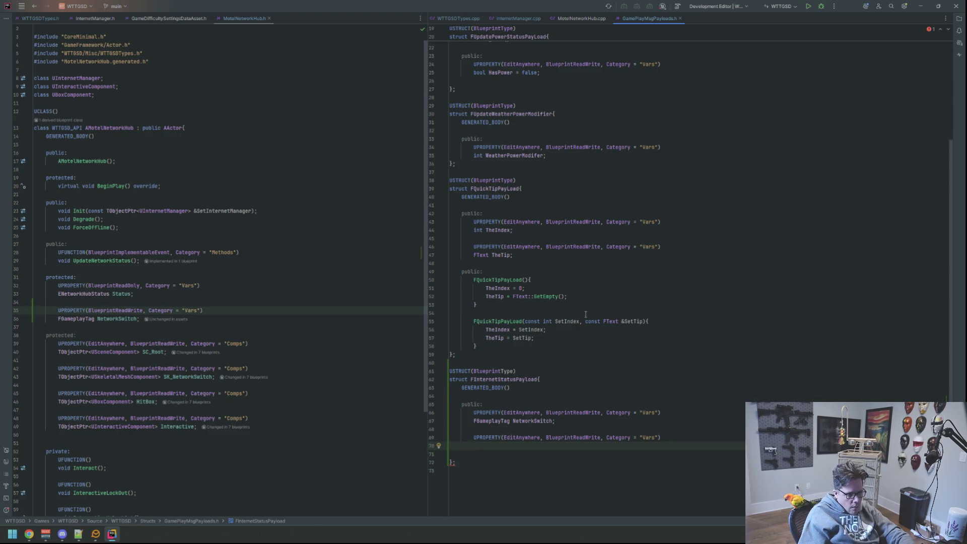
type("E")
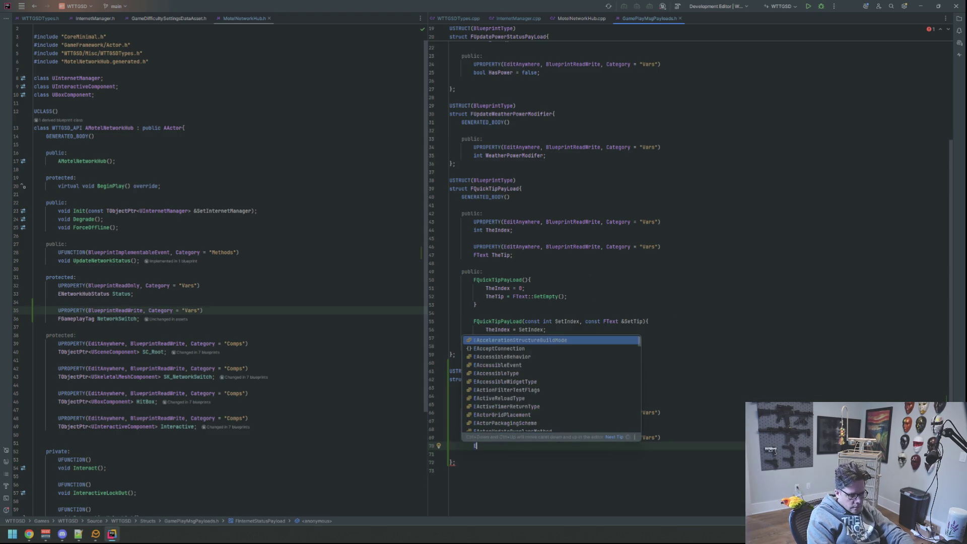
type("NetworkStat")
key("BackSpace")
key("BackSpace")
key("BackSpace")
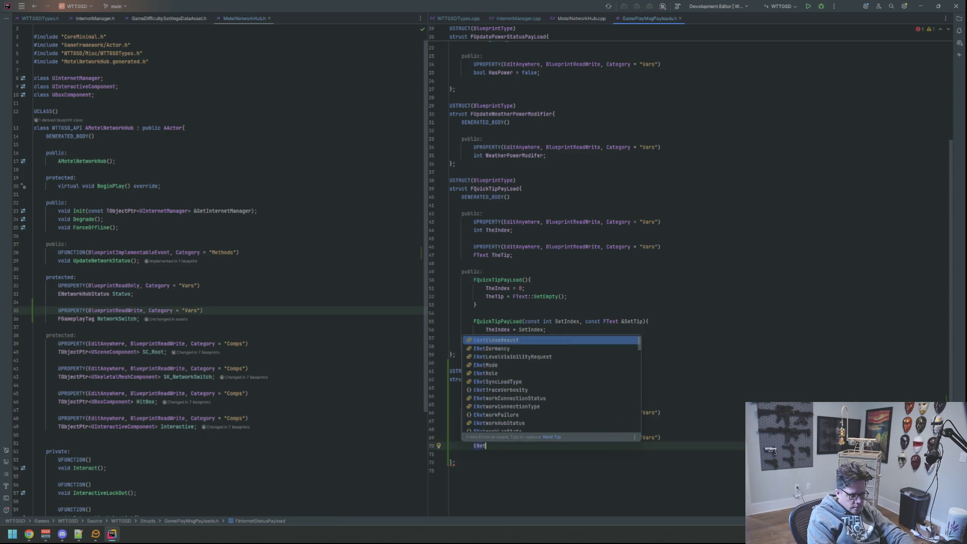
type("workcon")
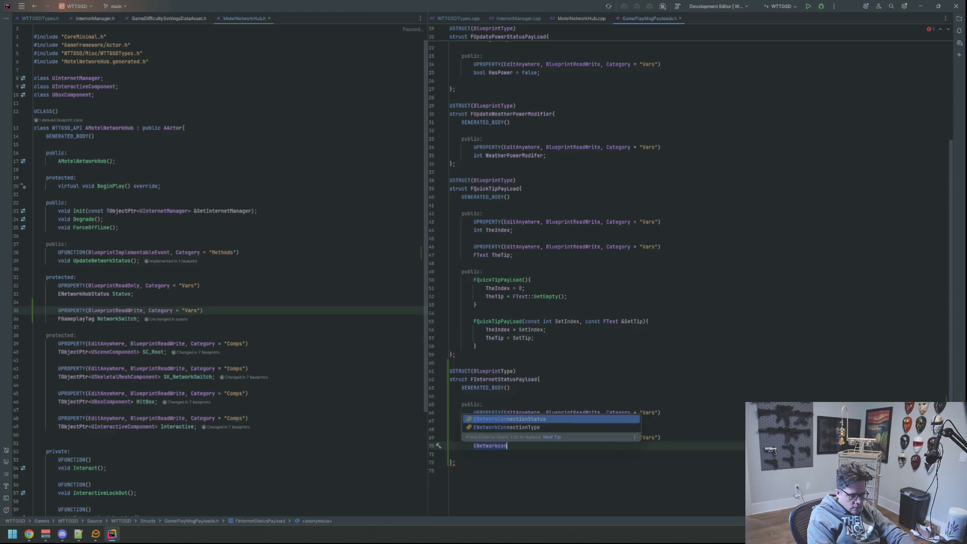
key("Return")
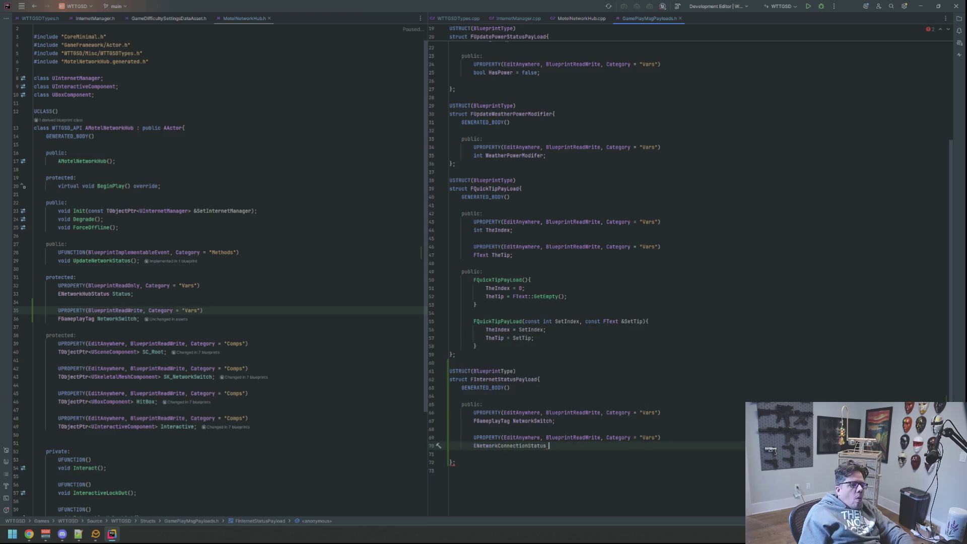
left_click(534, 19)
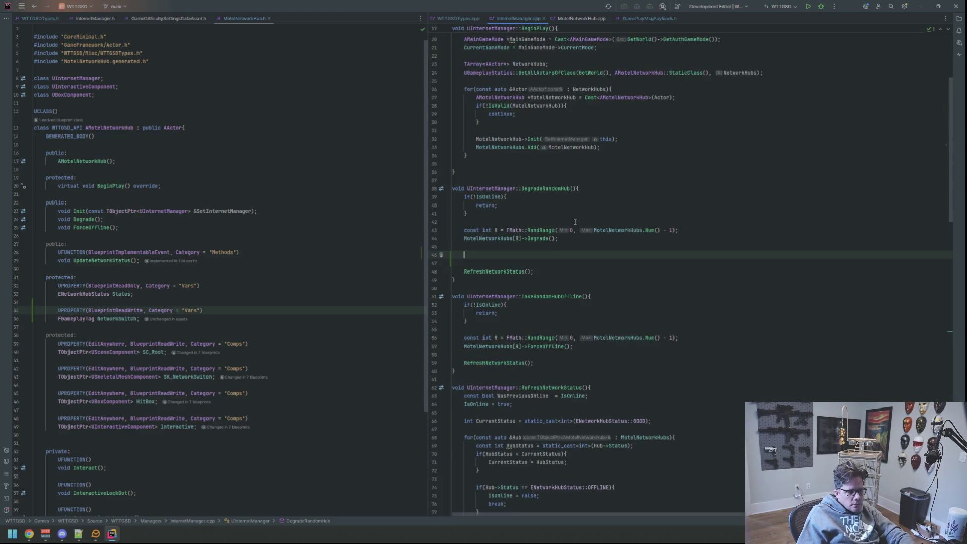
scroll(564, 380, "down", 4)
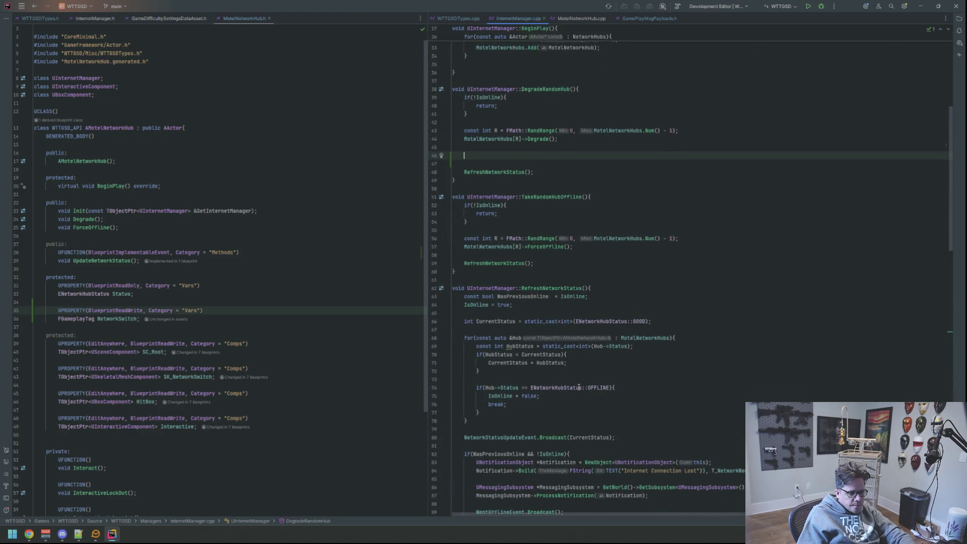